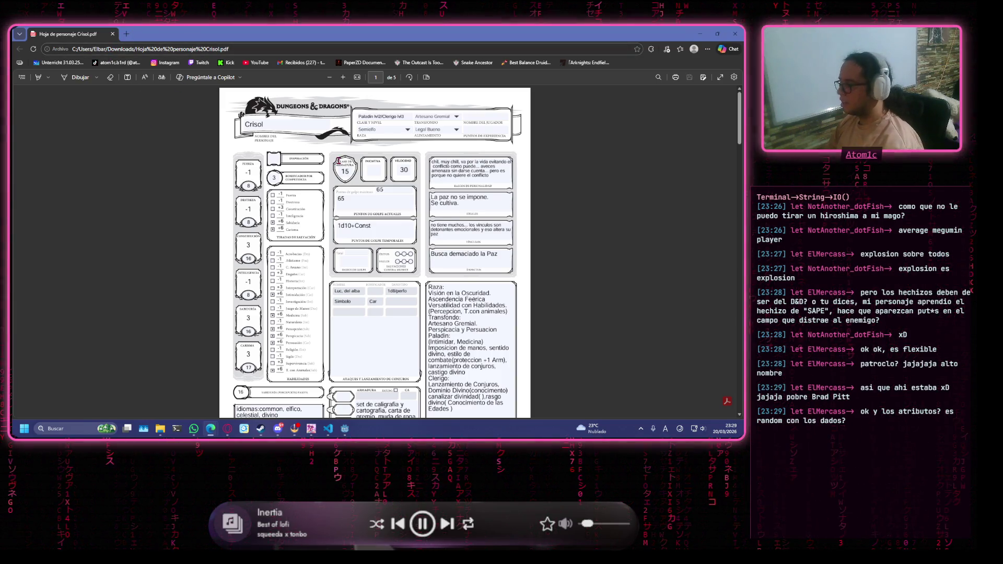
Search for '5 d6' in a new tab and open rolladie.net's Roll 5 Dice result.
click(127, 37)
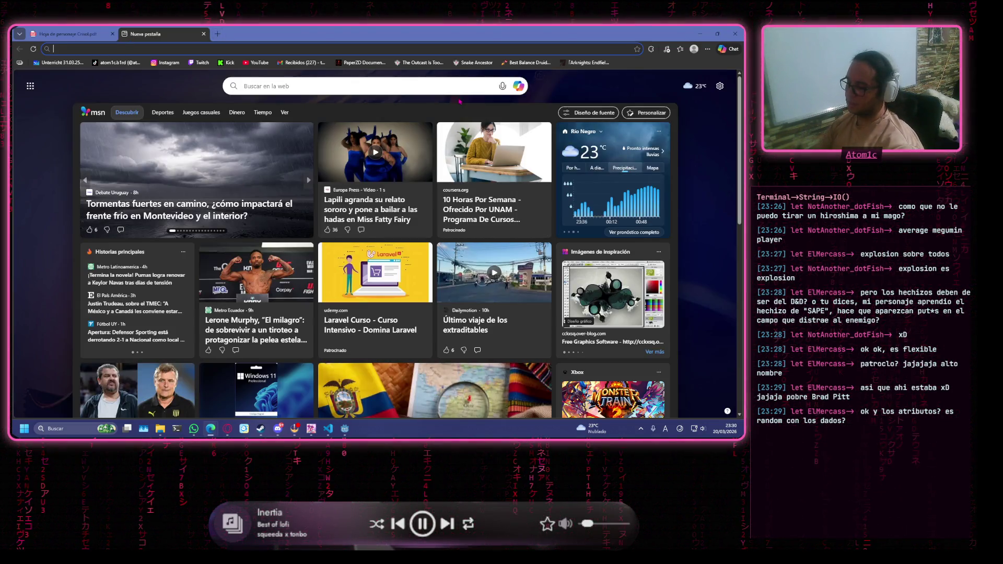
text(5 d6)
key(Return)
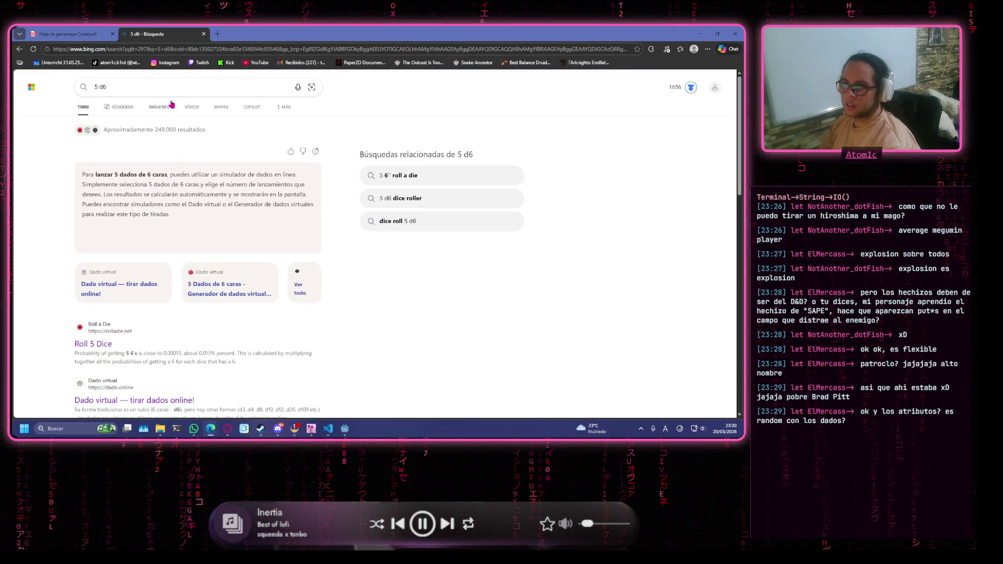
click(167, 94)
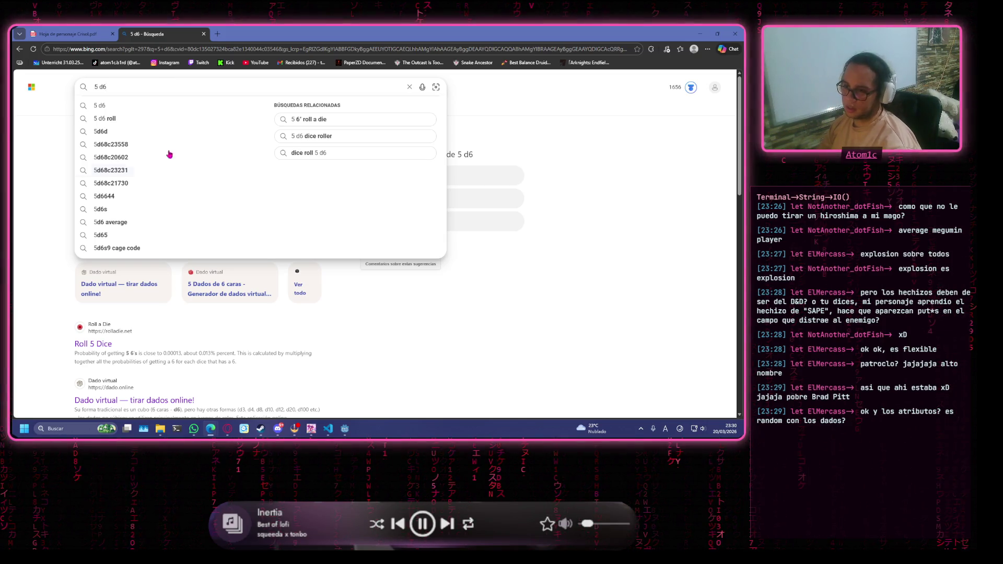
click(94, 345)
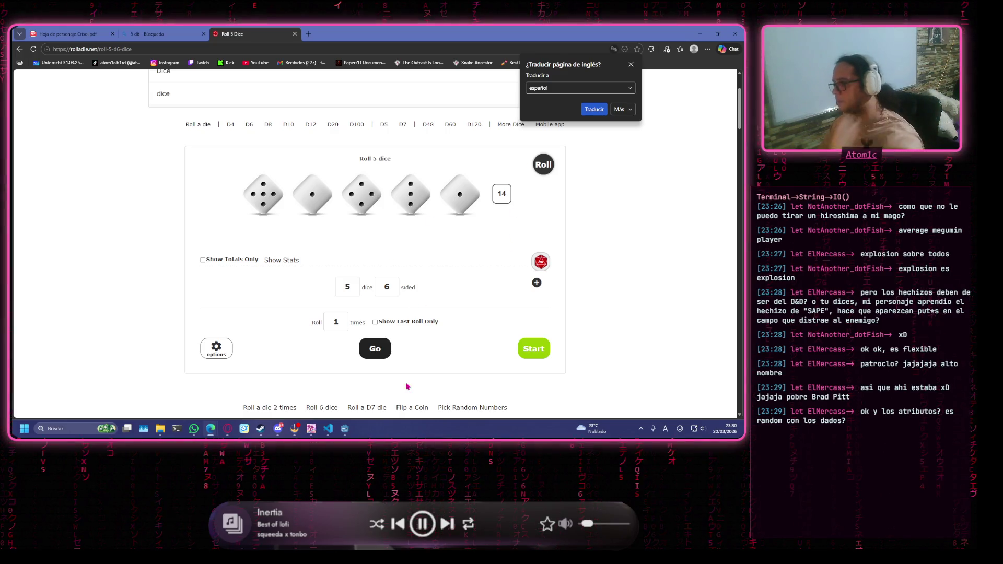
Reroll, then change the dice count from 5 to 4 and roll 4d6, totaling 18.
click(467, 191)
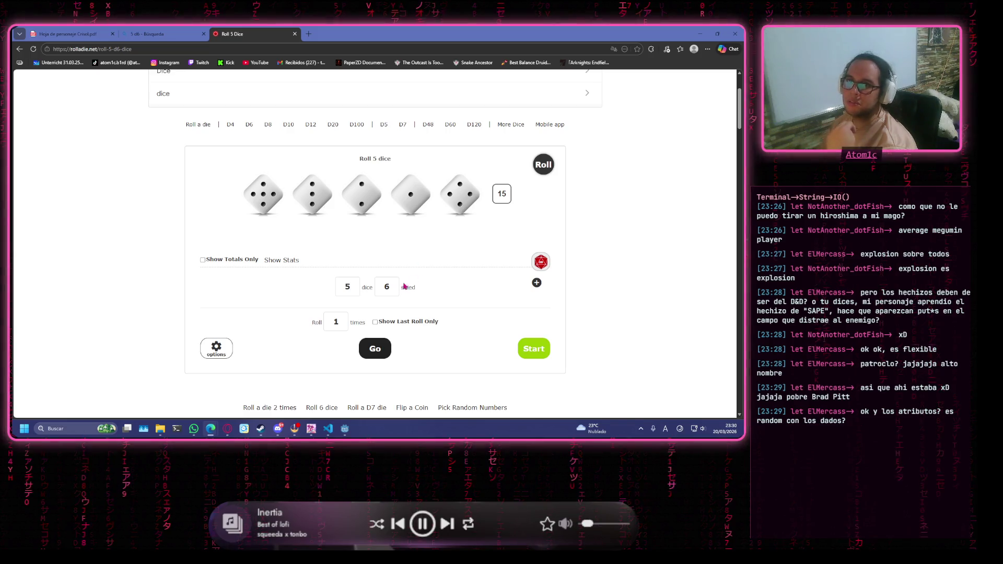
click(89, 33)
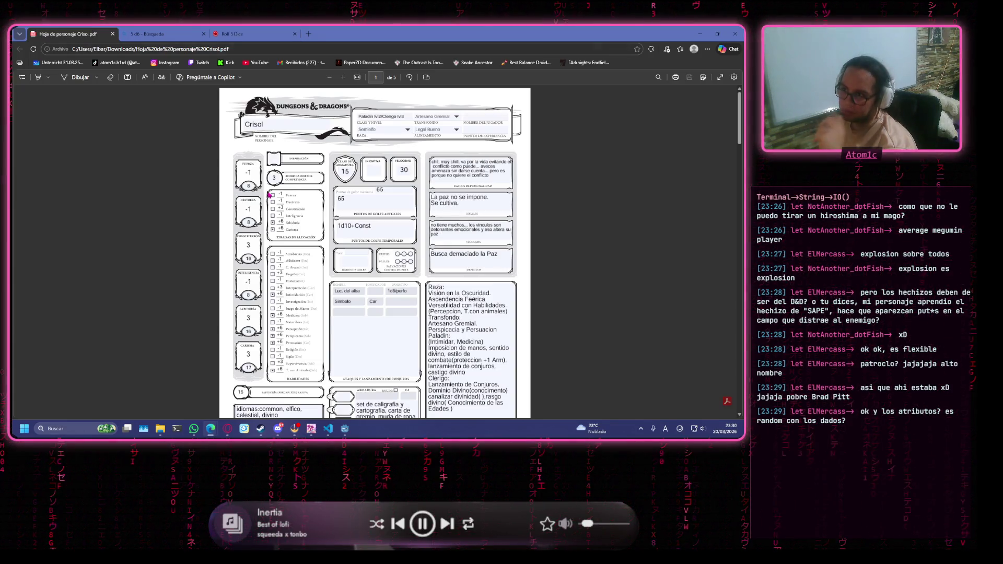
click(260, 31)
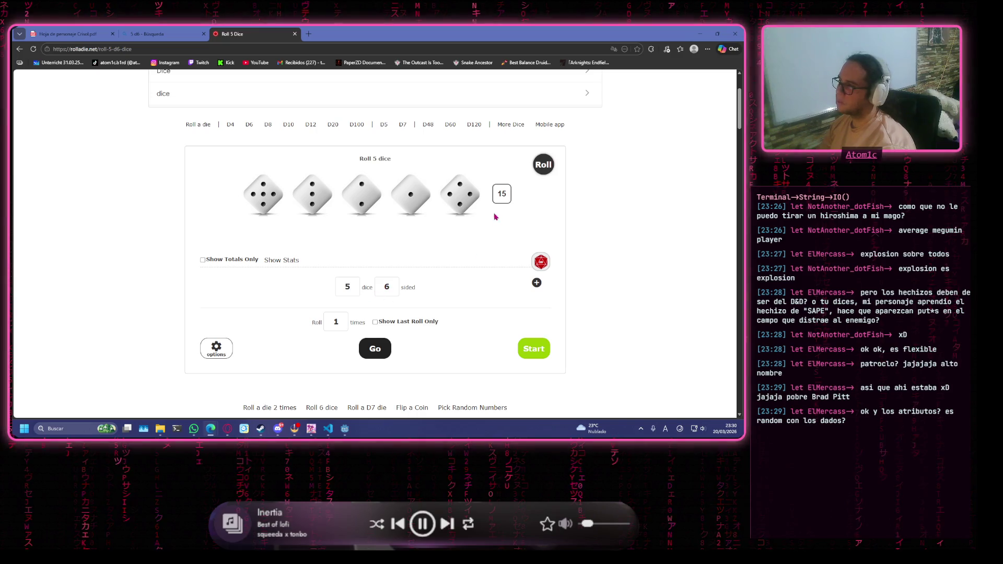
click(354, 288)
key(BackSpace)
text(4)
click(447, 312)
click(375, 354)
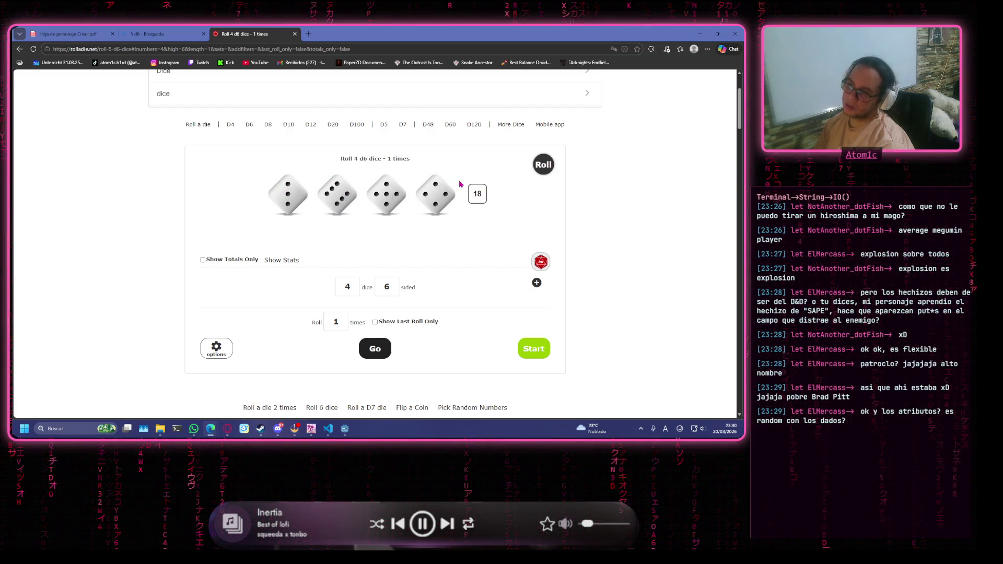
Compare the 18 roll against the character sheet PDF and open a new browser tab.
click(94, 32)
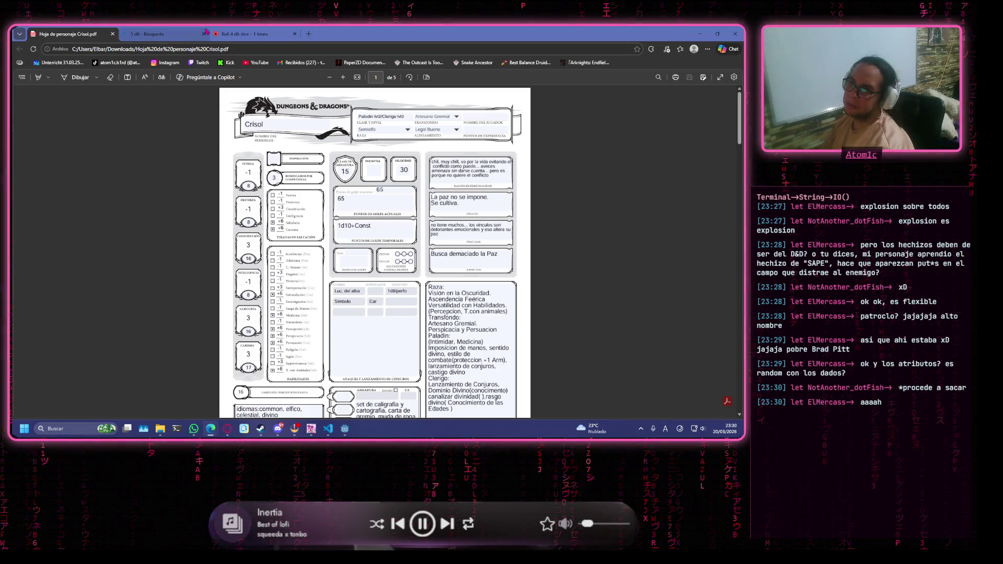
click(256, 34)
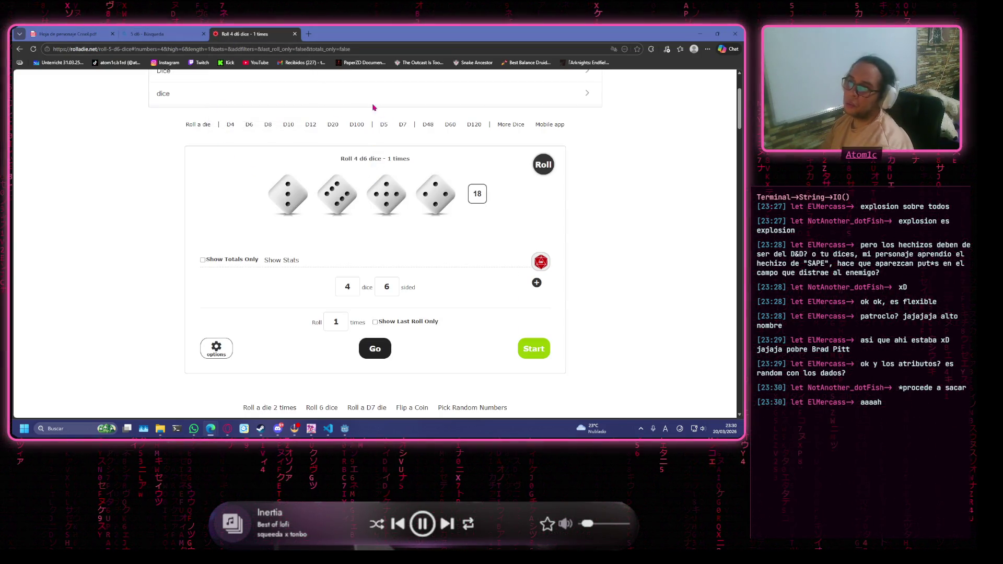
click(309, 34)
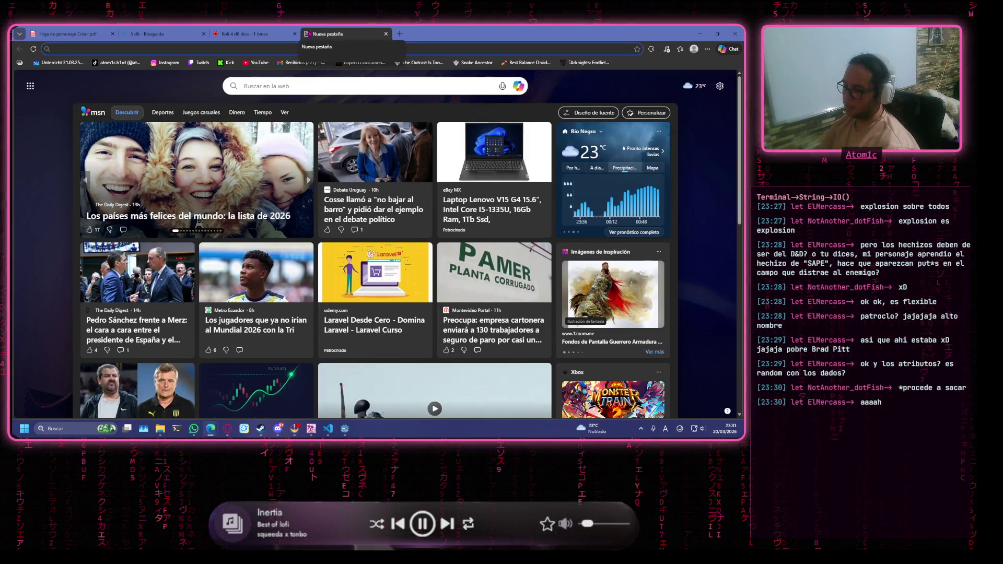
Search 'atributte calculadtor dnd 5e', open the D&D 5e Point Buy Calculator and dismiss the translation offer.
text(atribut)
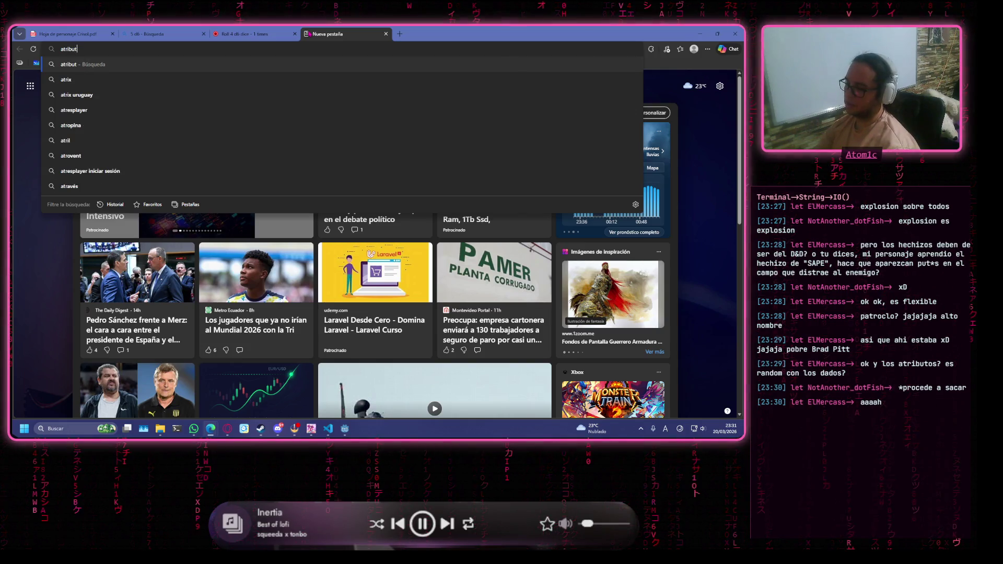
text(te calculadtor )
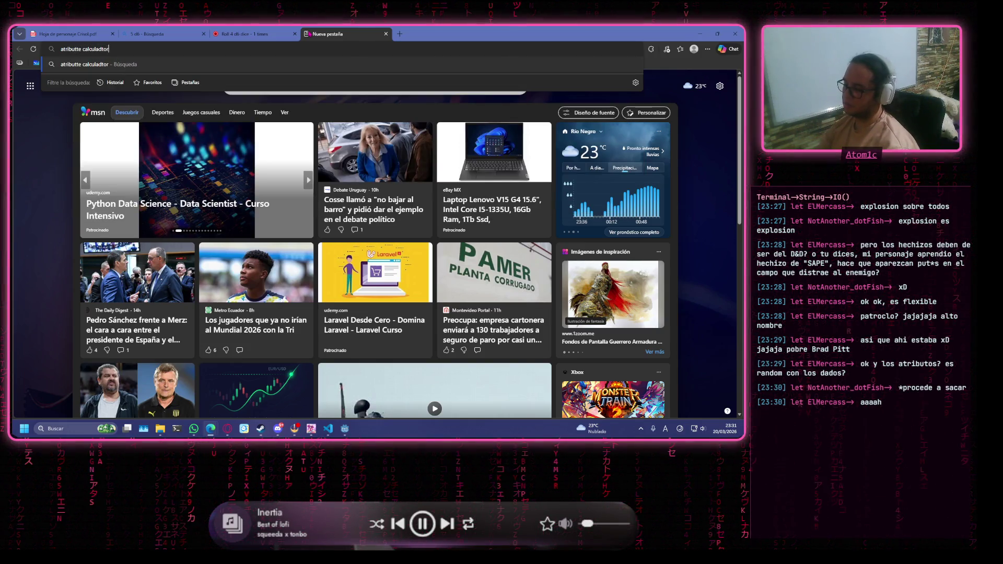
text(dnd )
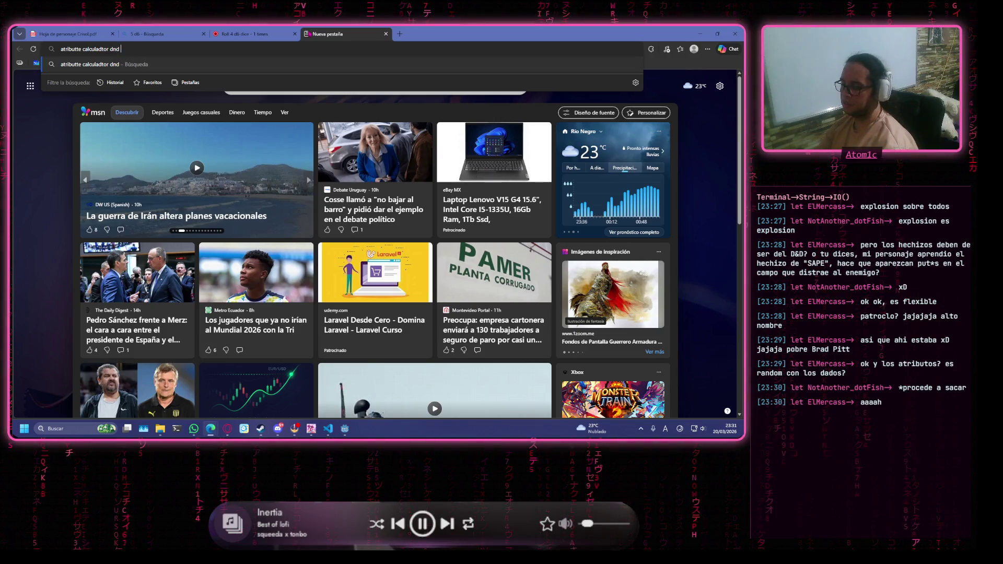
text(5e)
key(Return)
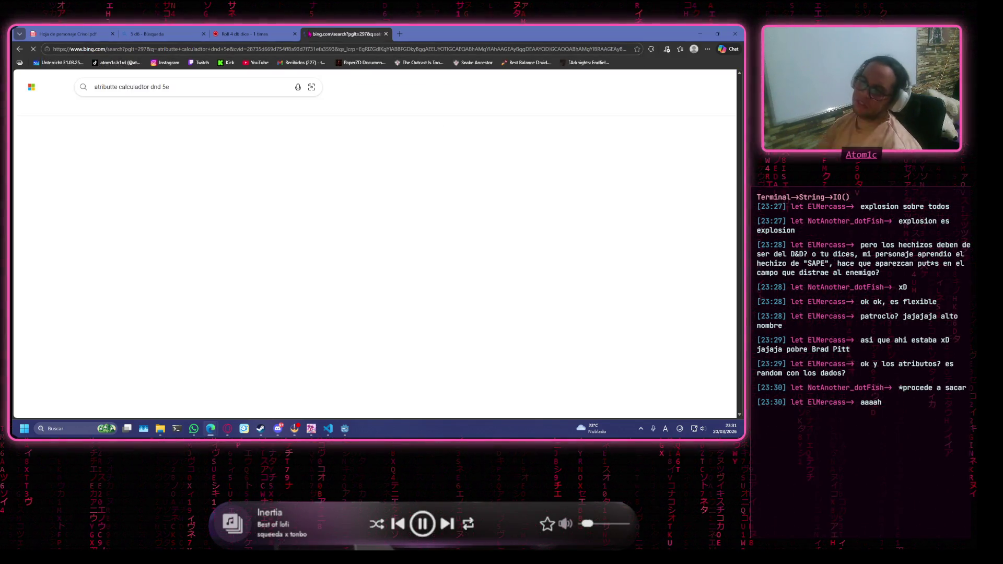
click(105, 189)
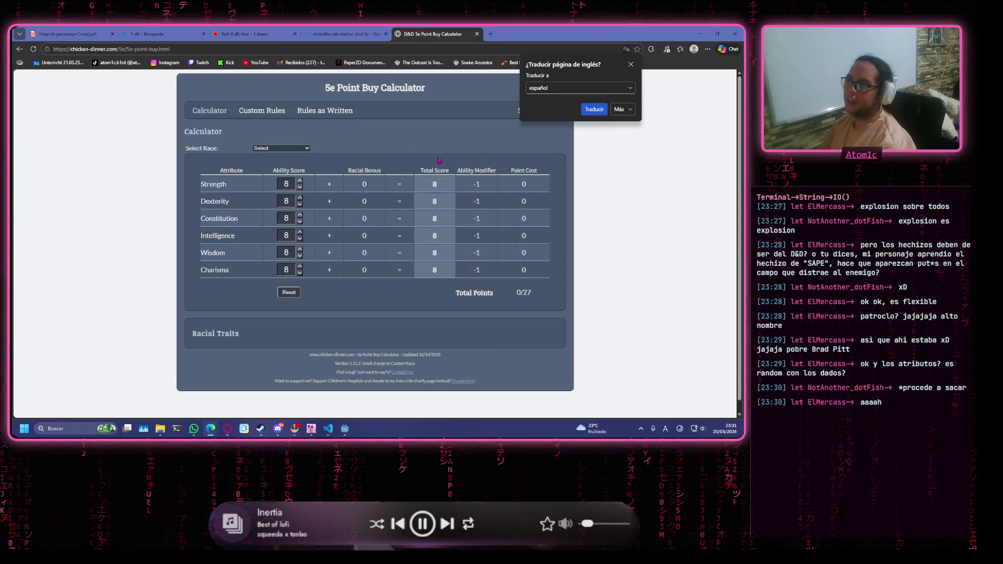
click(511, 284)
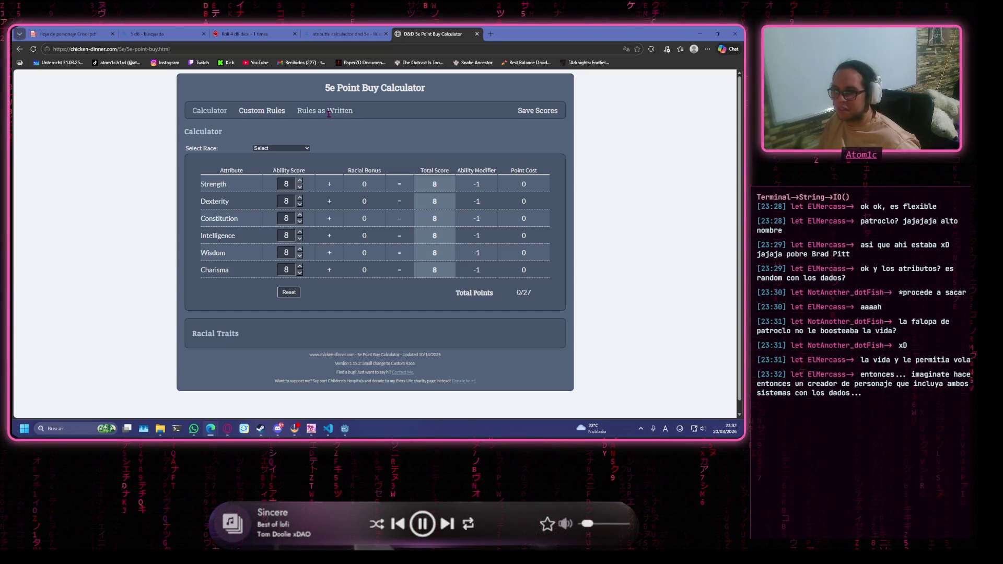
Choose Goliath from the Select Race list.
click(289, 149)
scroll(282, 178, down, 5)
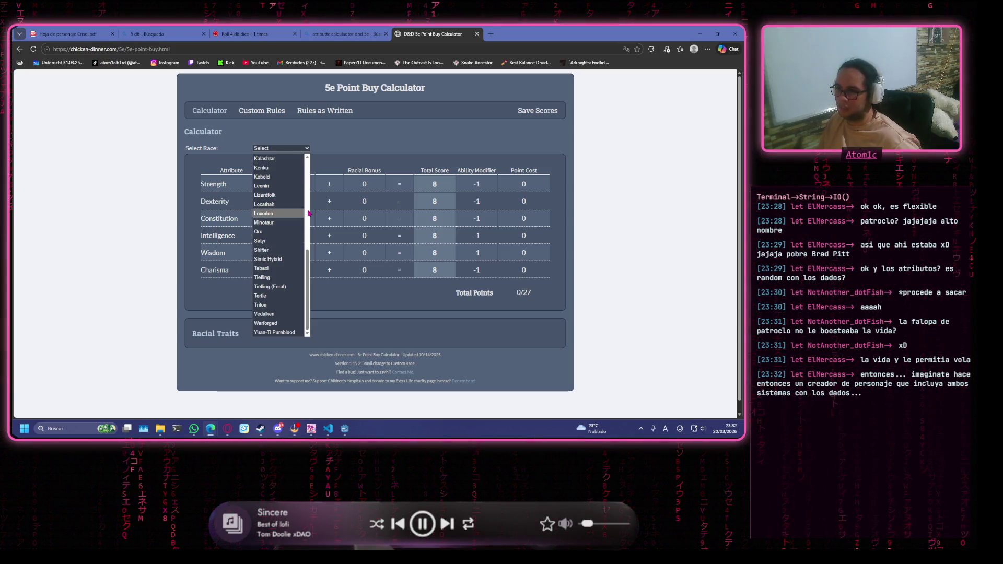
scroll(282, 213, up, 10)
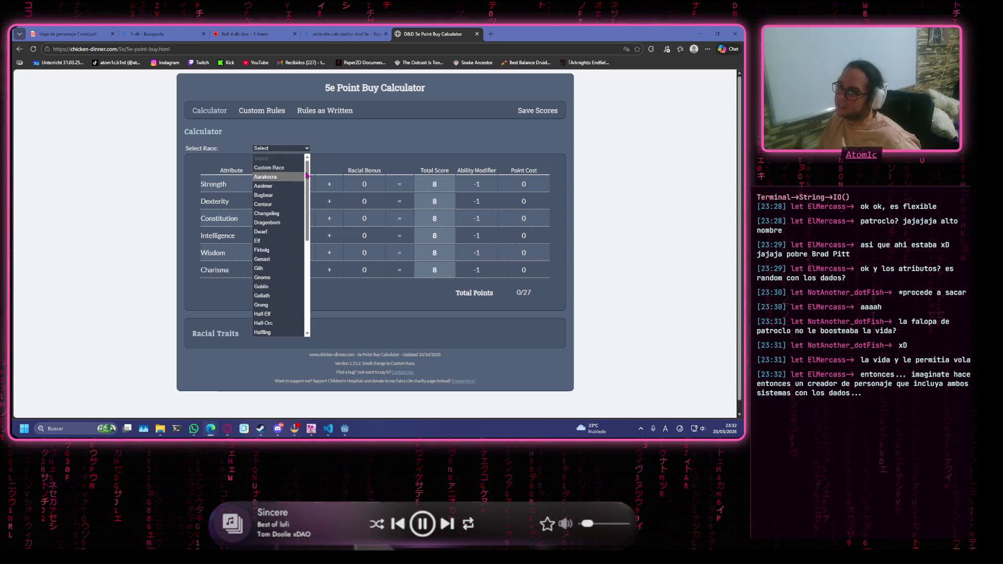
mouse_move(309, 177)
mouse_down()
mouse_move(321, 307)
mouse_move(316, 162)
mouse_up()
click(316, 162)
click(300, 148)
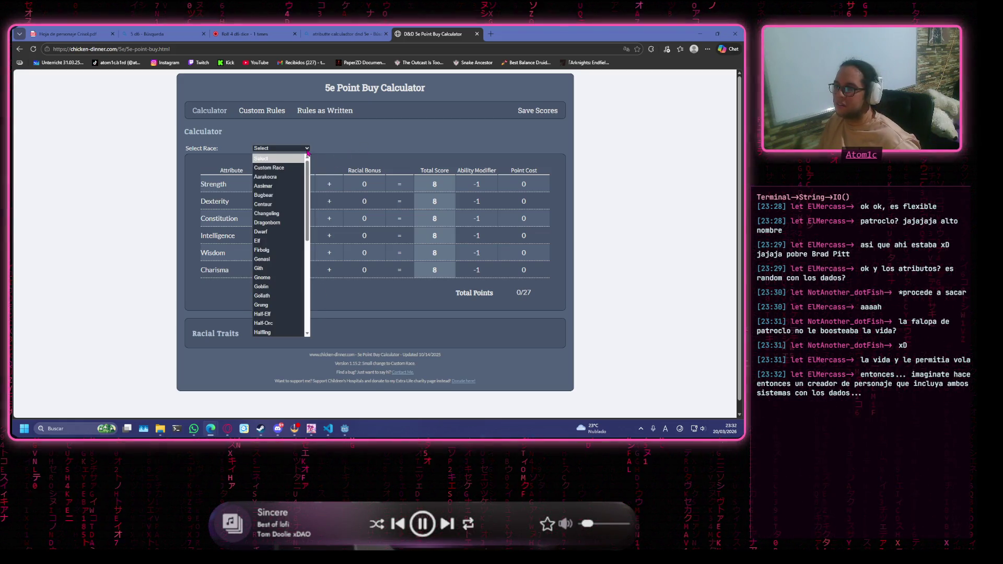
scroll(307, 212, down, 2)
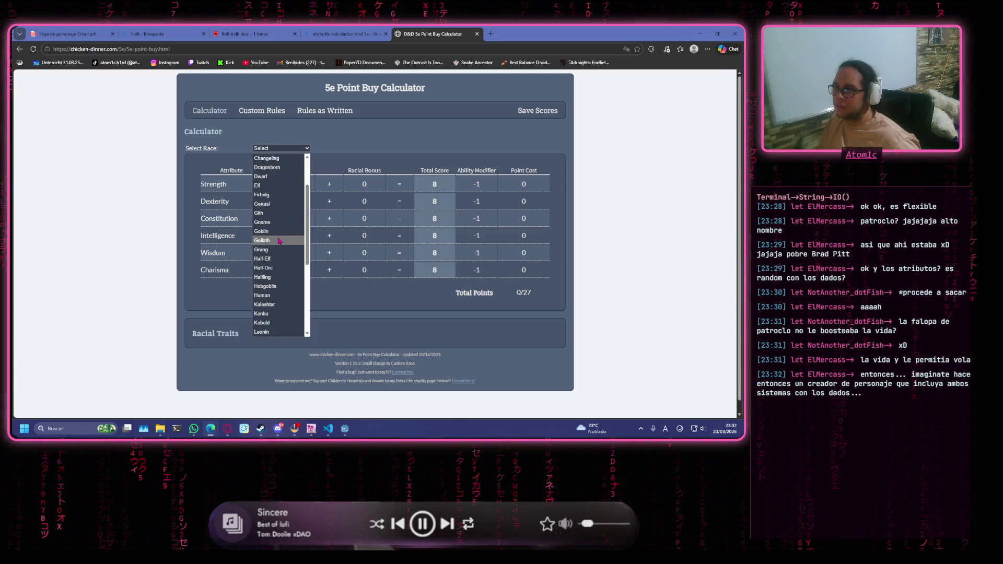
click(262, 241)
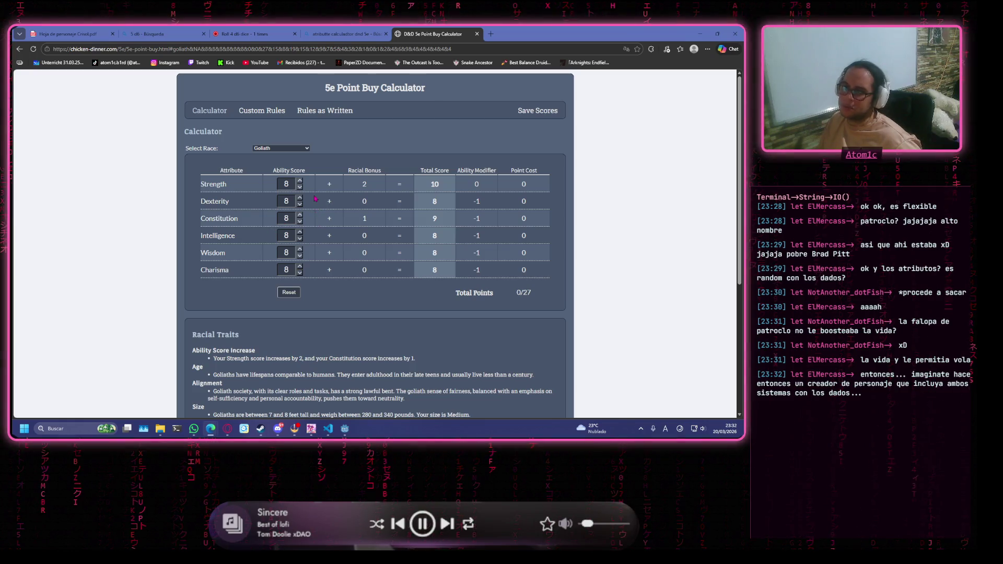
Raise Strength and Constitution to 15 each.
click(299, 182)
click(300, 181)
click(300, 182)
click(300, 182)
click(300, 182)
click(300, 182)
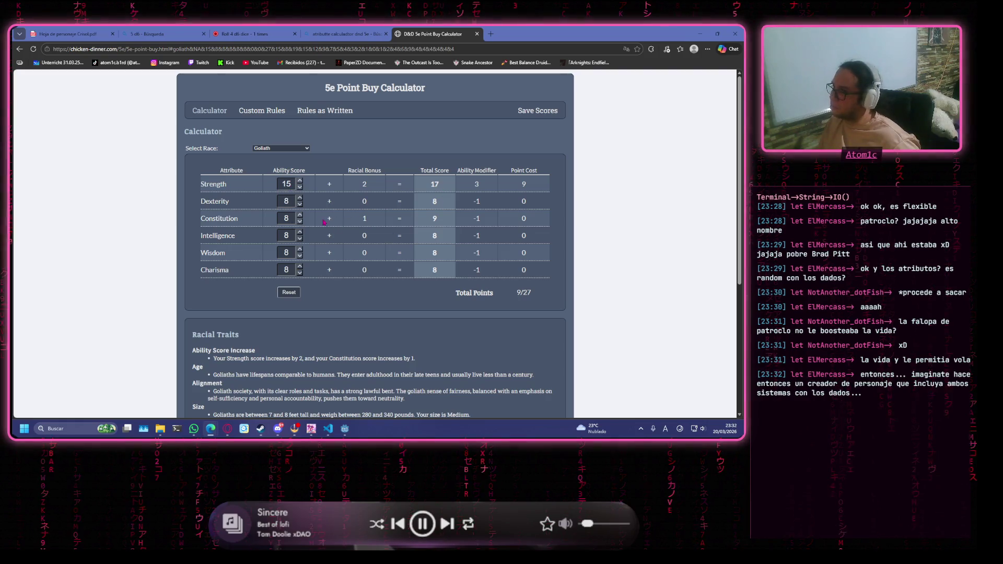
click(301, 217)
click(300, 217)
click(301, 217)
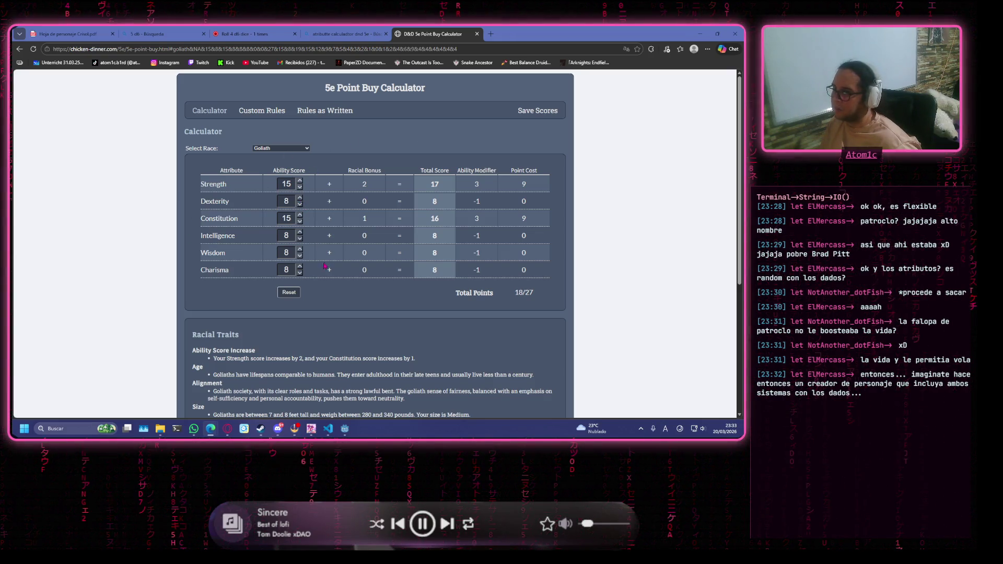
Set Wisdom to 13, Charisma to 10 and Dexterity to 10, spending all 27 points.
click(300, 250)
click(299, 250)
click(300, 250)
click(300, 256)
click(300, 266)
click(300, 266)
click(300, 266)
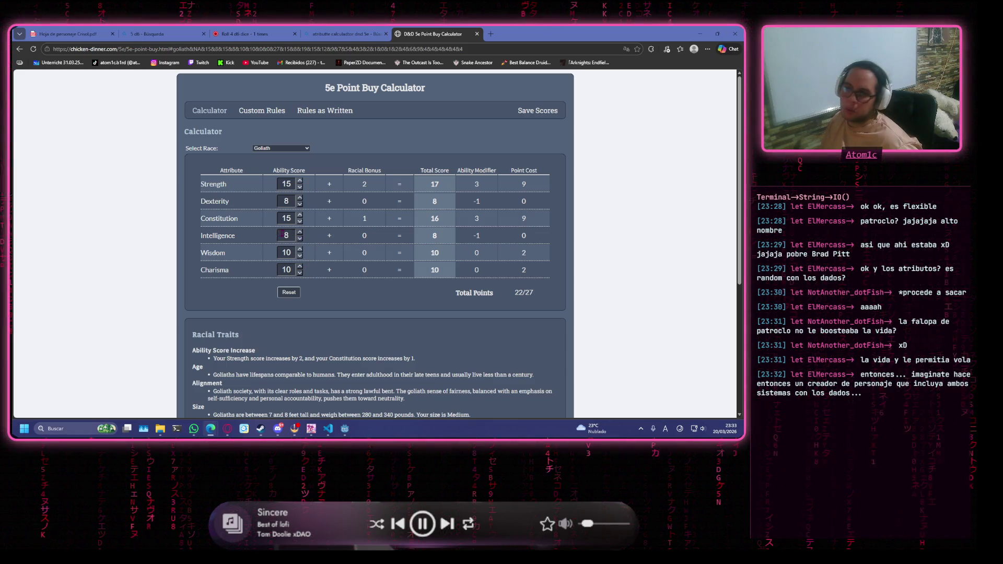
click(300, 198)
click(300, 198)
click(300, 250)
click(300, 250)
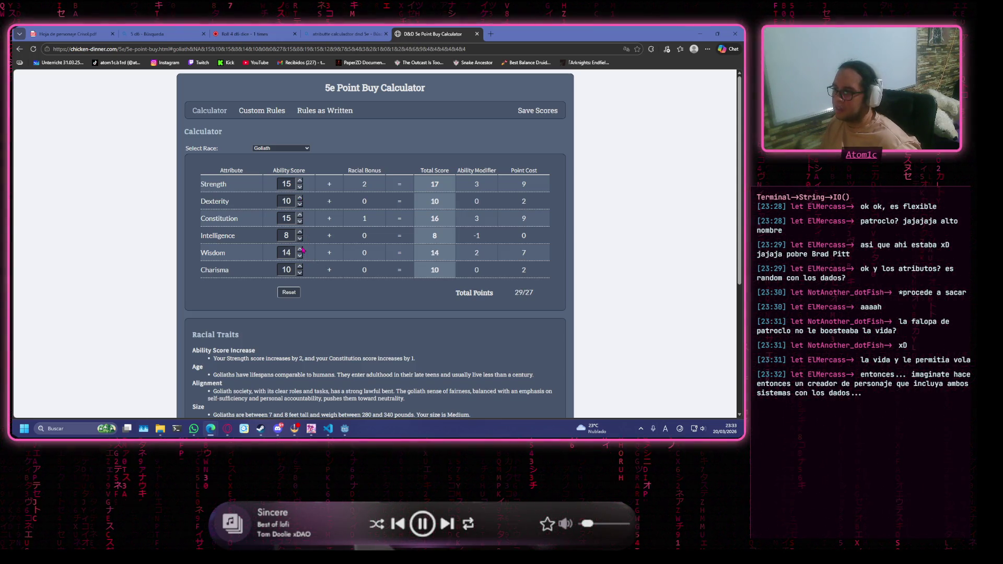
click(300, 256)
click(300, 256)
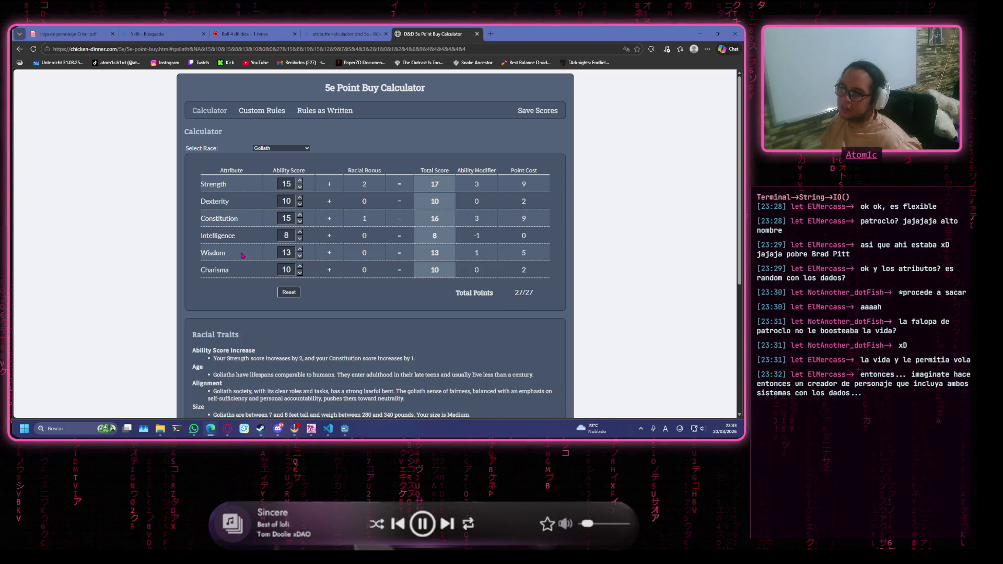
Review the finished ability table, then close the point buy calculator tab.
mouse_move(238, 255)
mouse_down()
mouse_move(183, 254)
mouse_move(199, 252)
mouse_up()
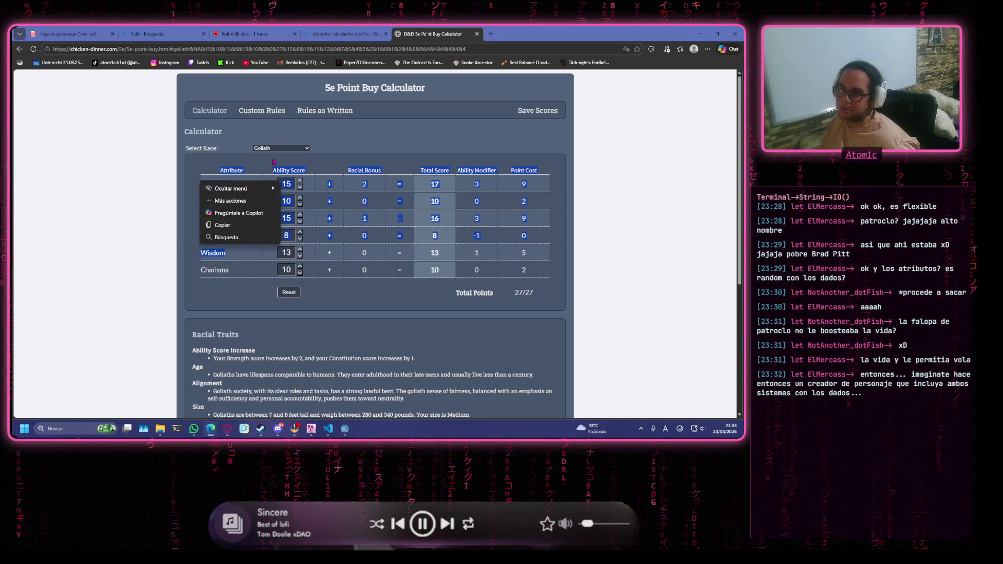
click(333, 165)
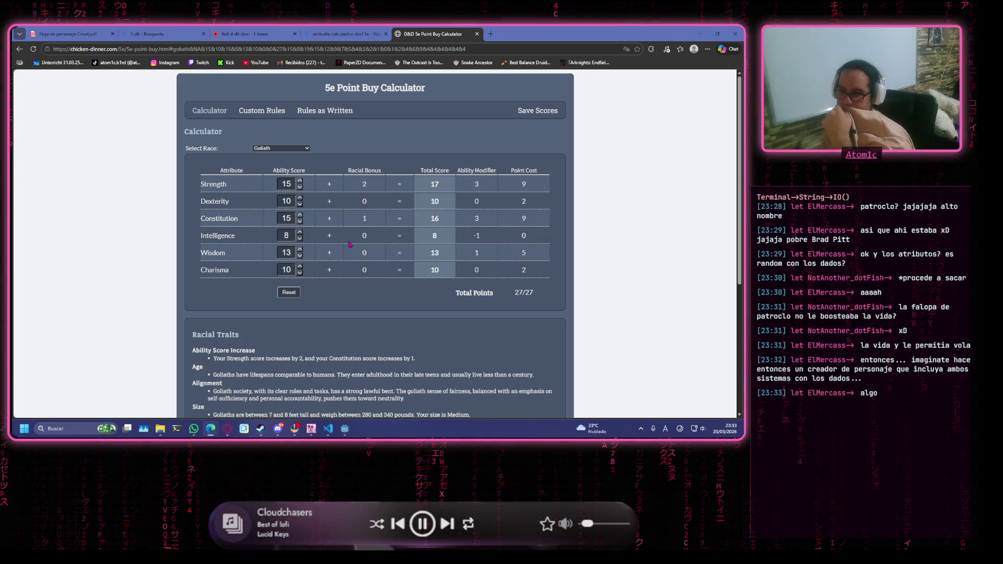
scroll(350, 243, down, 1)
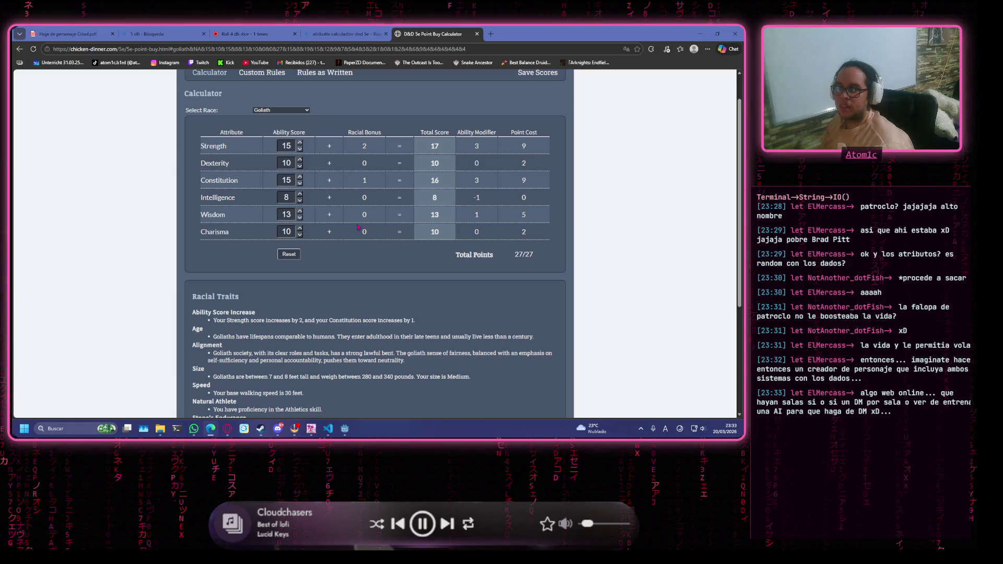
scroll(560, 109, up, 1)
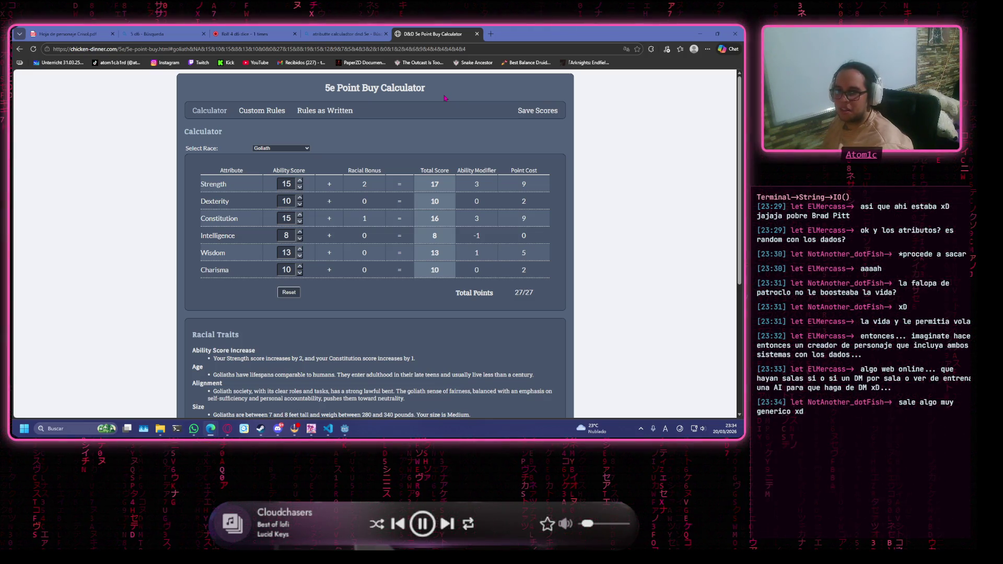
middle_click(454, 31)
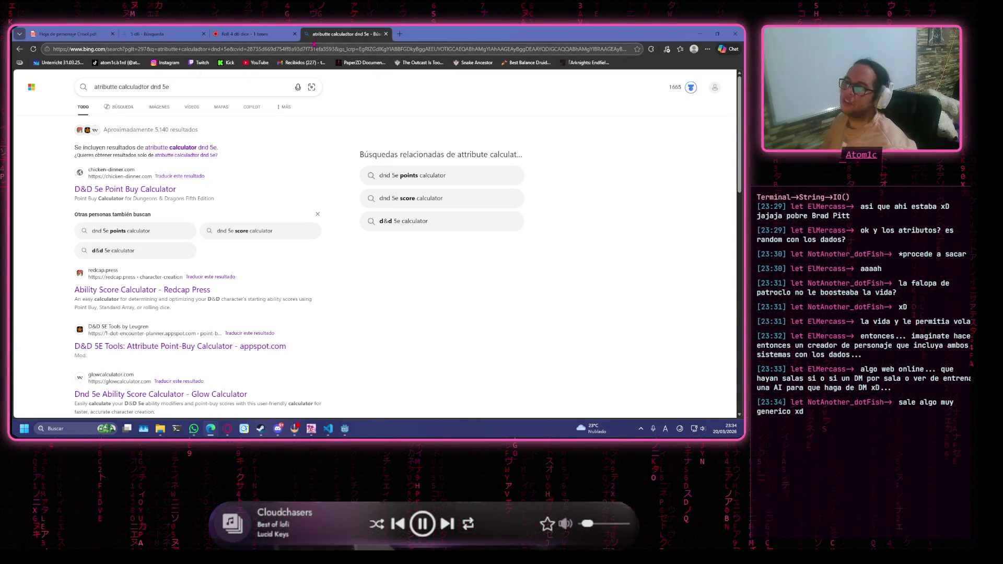
Load mega.io in the maximized browser window and go to the MEGA login page.
click(381, 49)
text(mega)
key(Return)
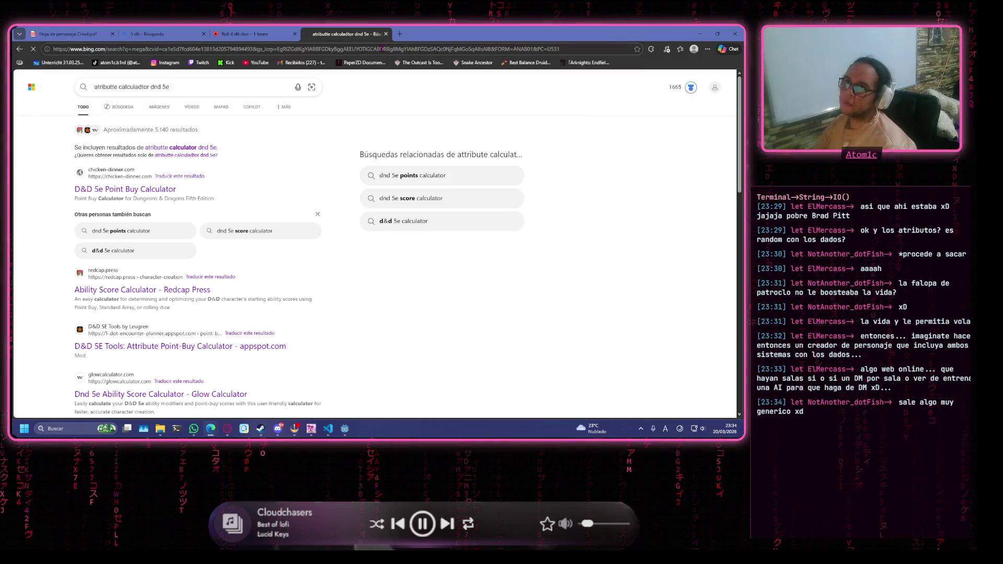
key(ctrl+w)
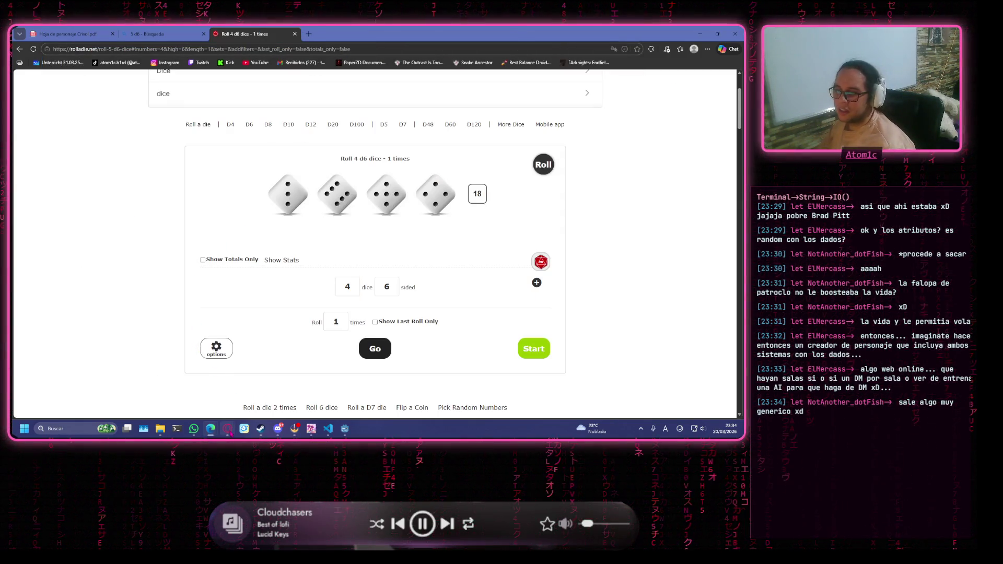
mouse_move(227, 429)
click(269, 387)
click(418, 77)
text(mega)
key(Return)
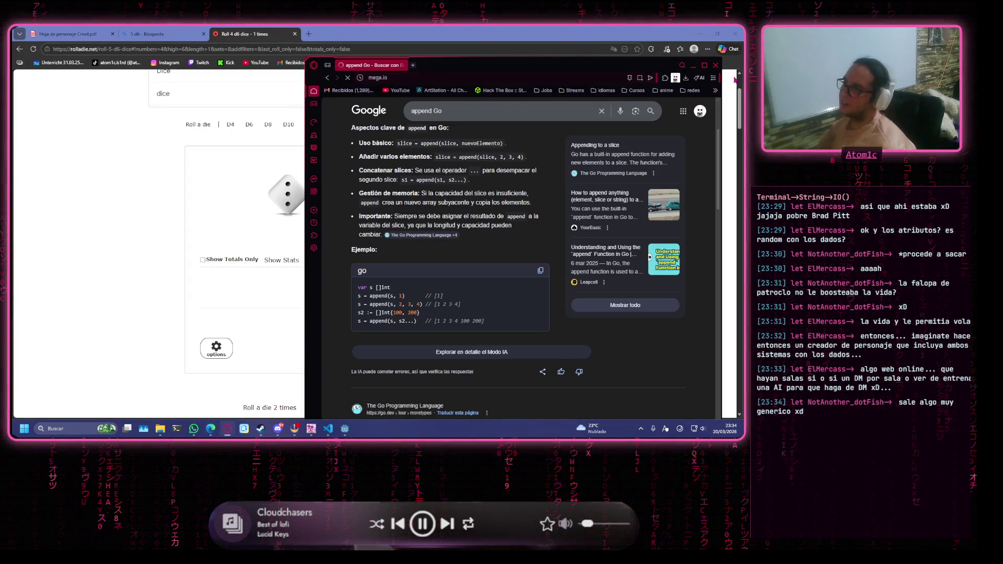
click(704, 65)
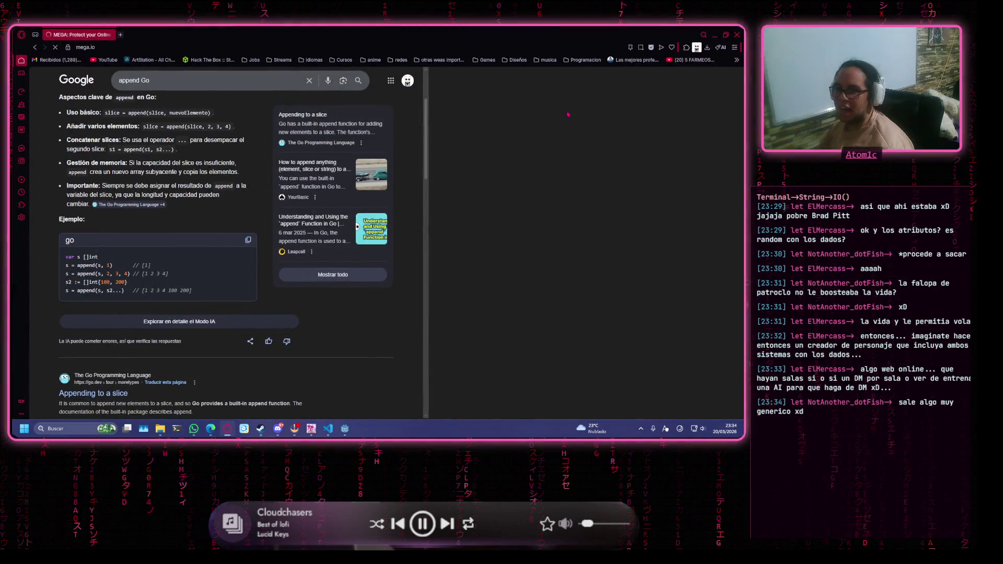
click(545, 81)
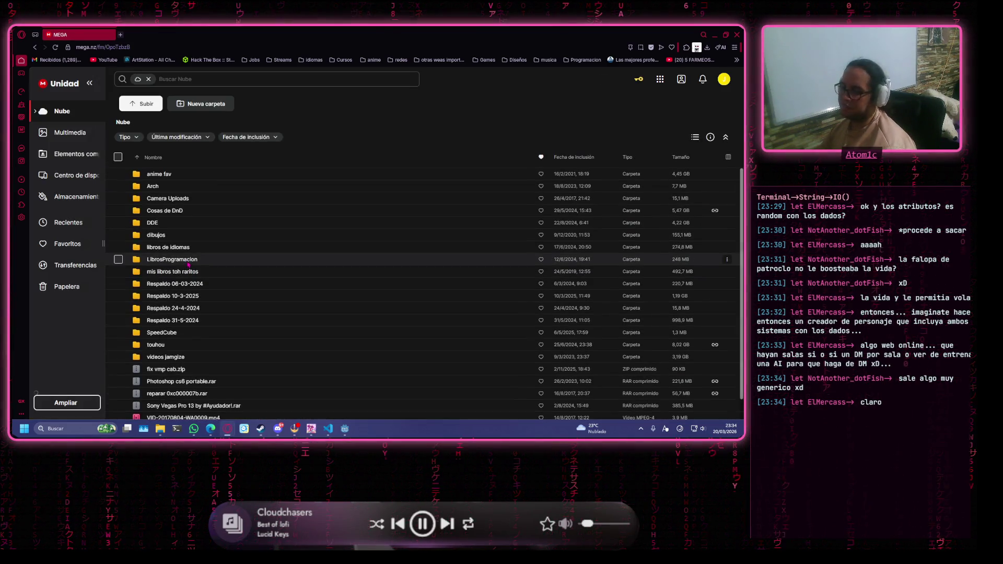
Browse Cosas de DnD > Clasico > 5E > Aventuras > Aventuras Oficiales and preview La Maldicion de Stradh.pdf.
double_click(187, 213)
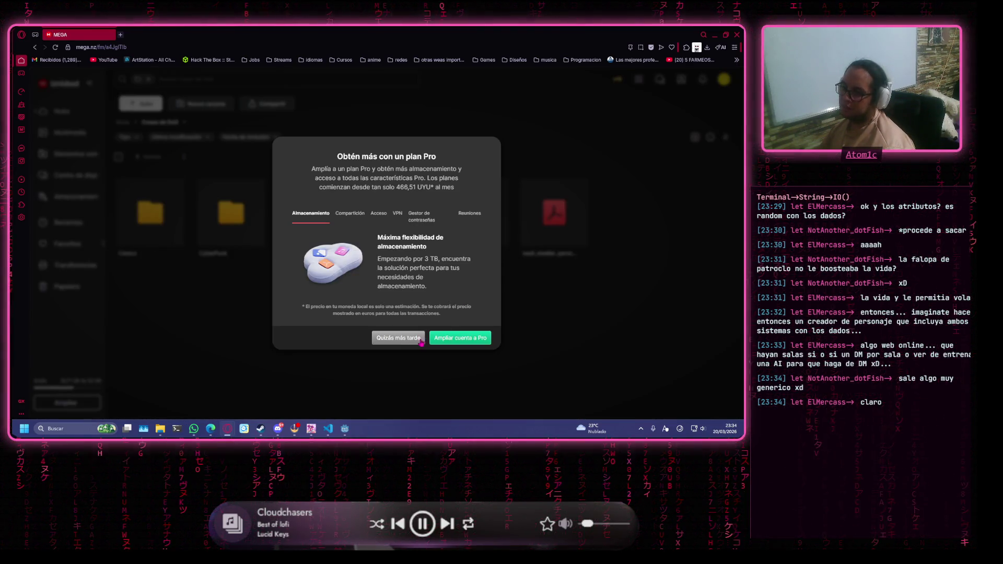
click(421, 339)
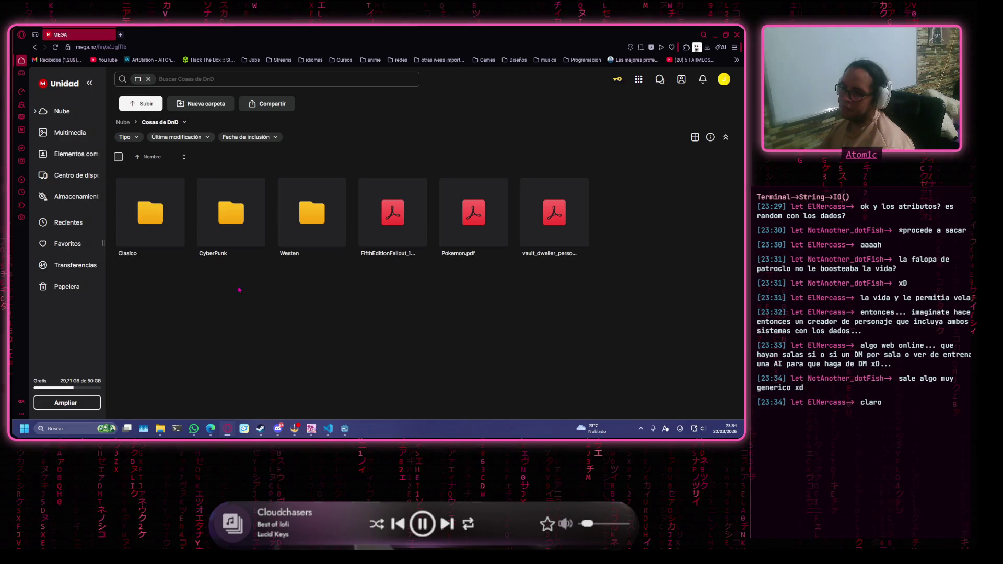
double_click(151, 209)
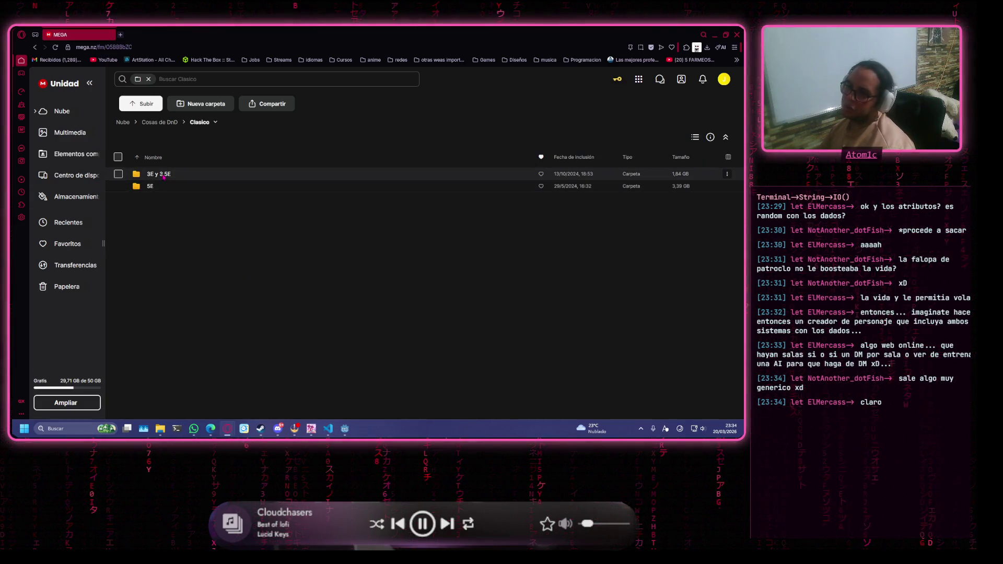
click(118, 174)
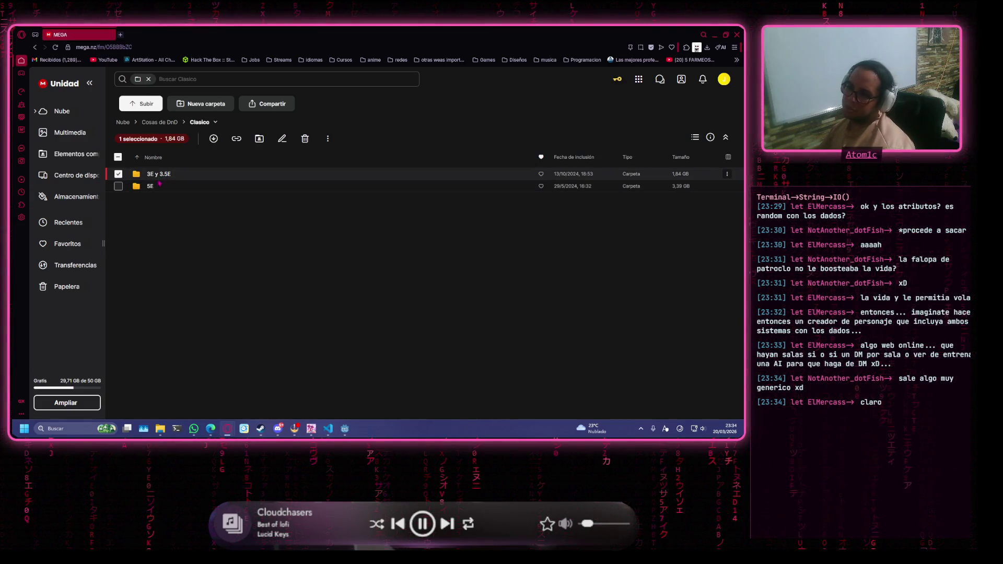
double_click(245, 187)
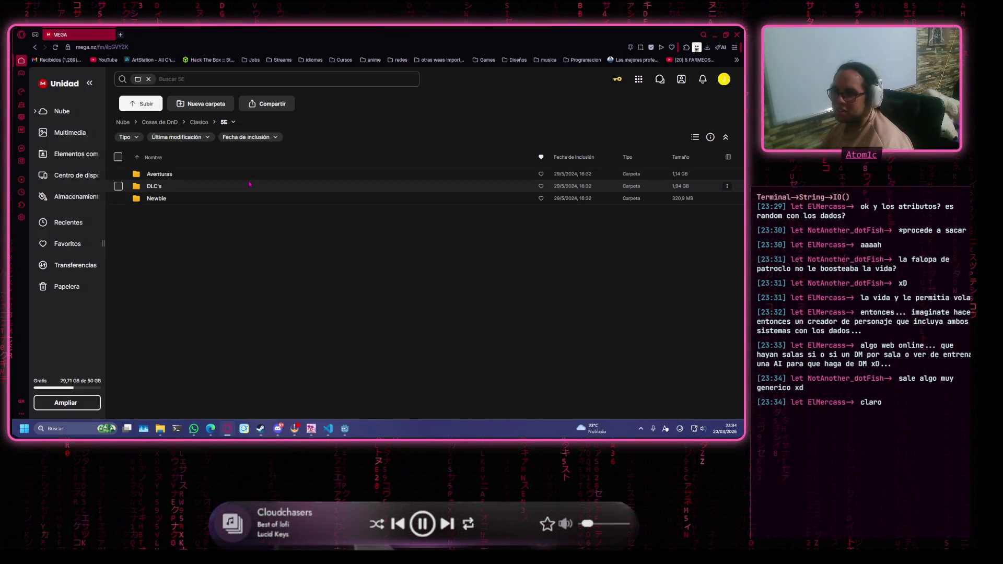
double_click(251, 174)
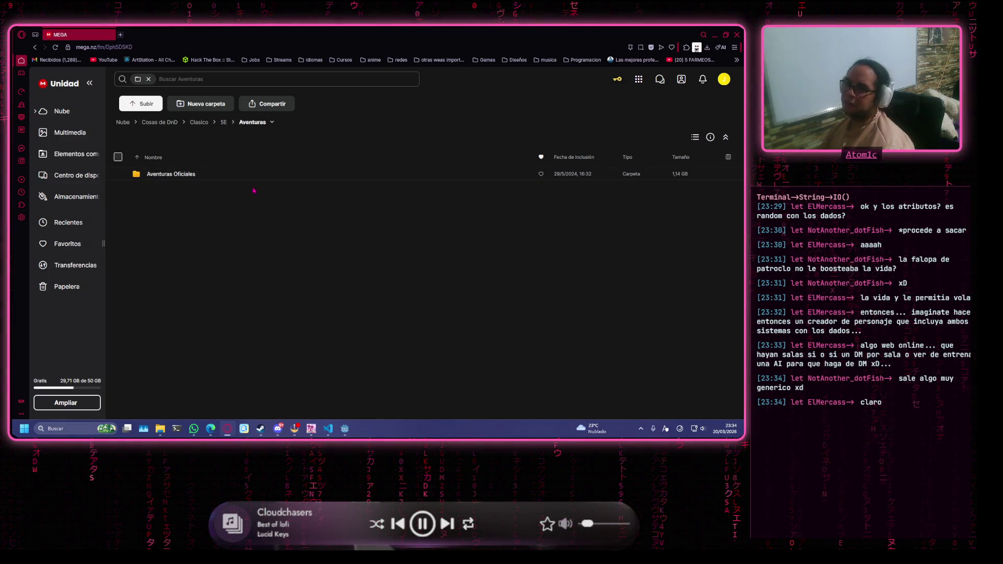
double_click(240, 180)
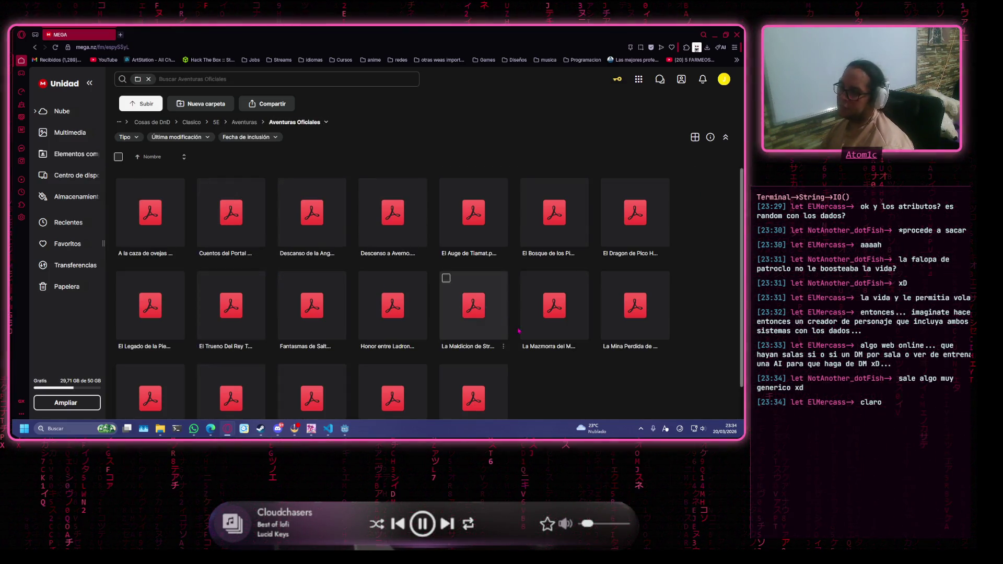
scroll(654, 367, down, 1)
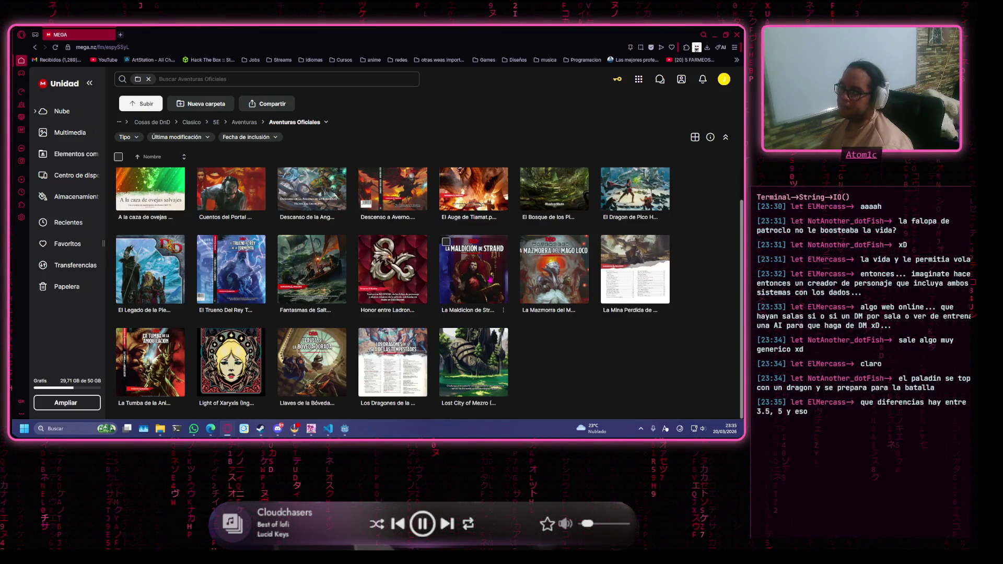
double_click(480, 275)
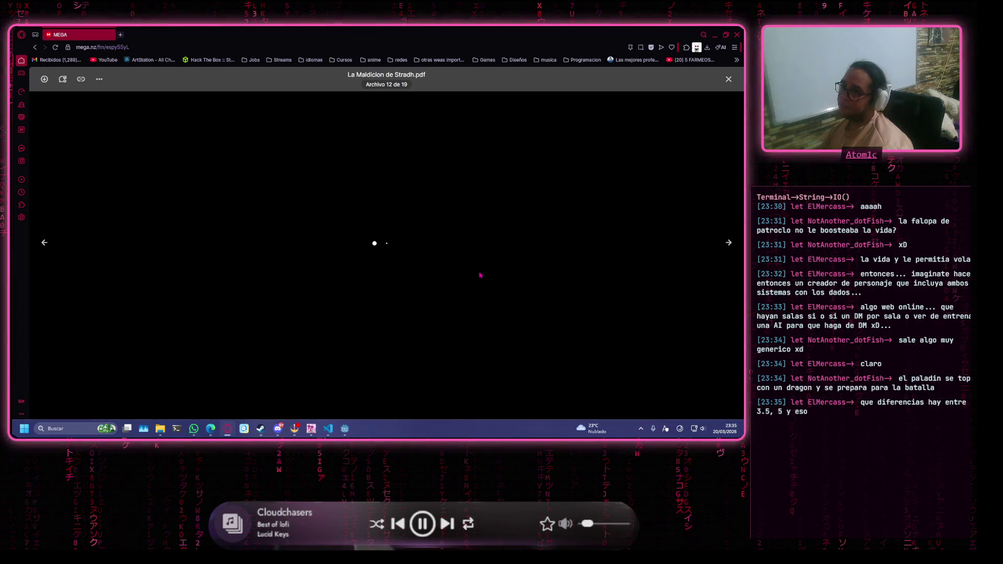
click(121, 35)
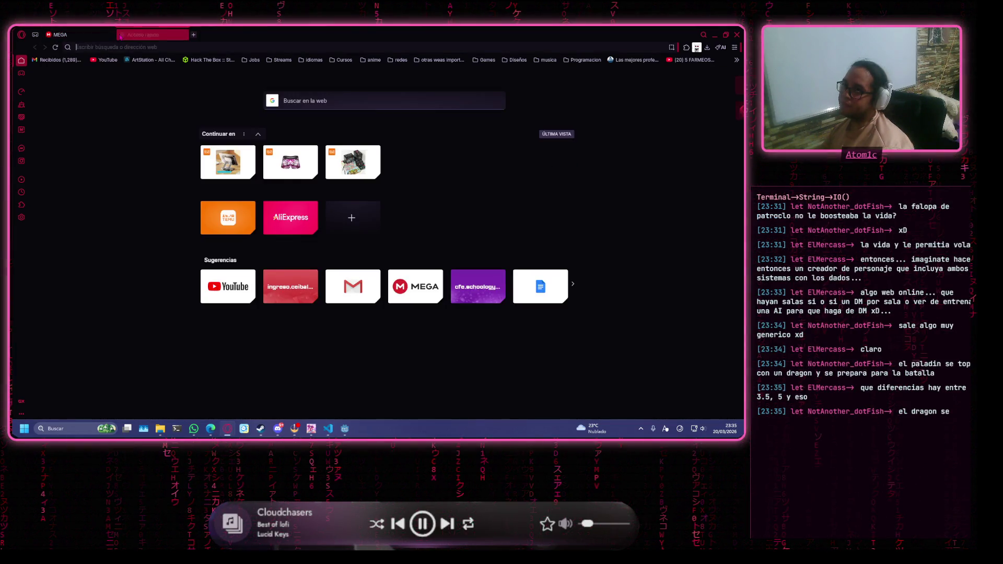
Search Google for 'ex machina dnd'.
text(ex)
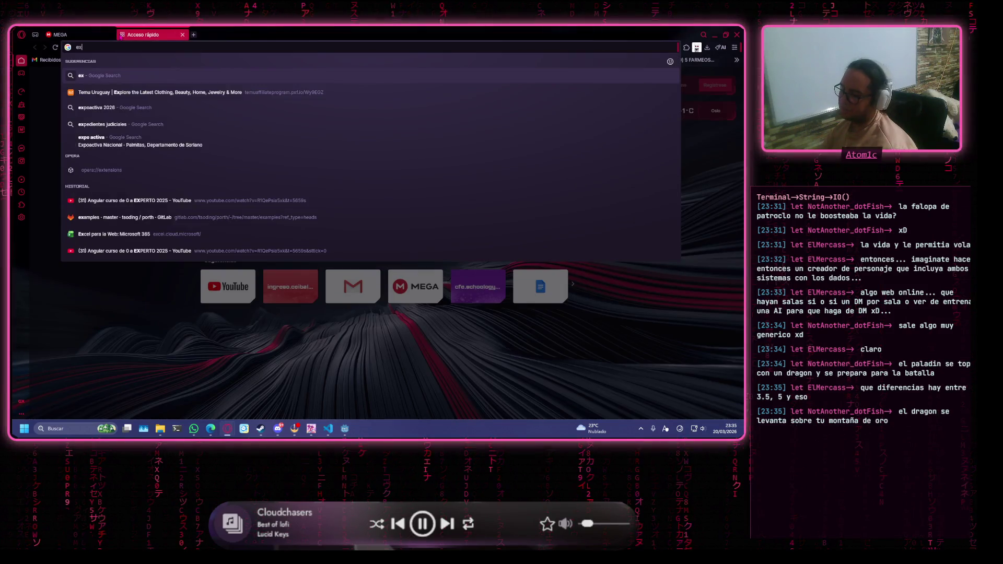
text(machina)
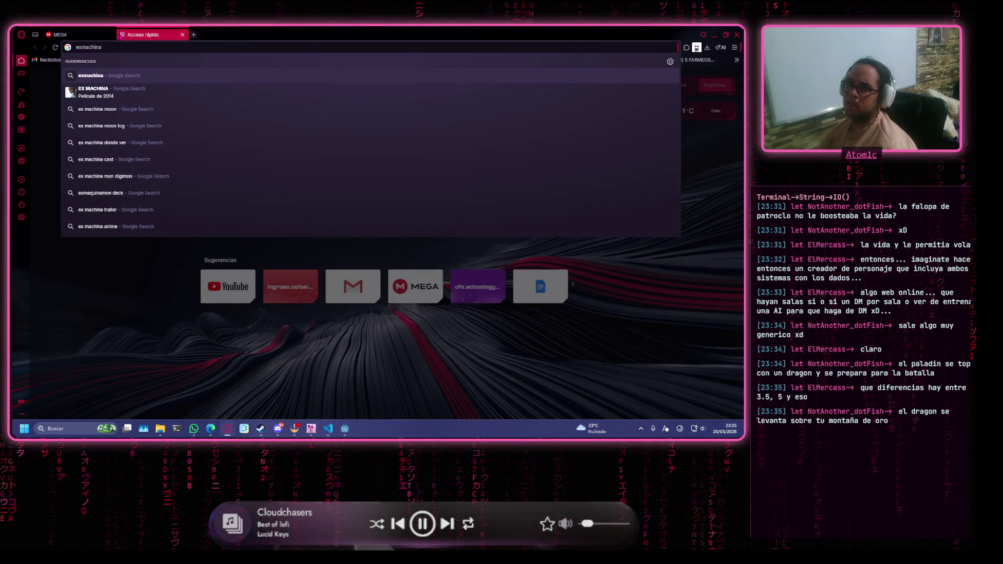
key(Down)
key(Return)
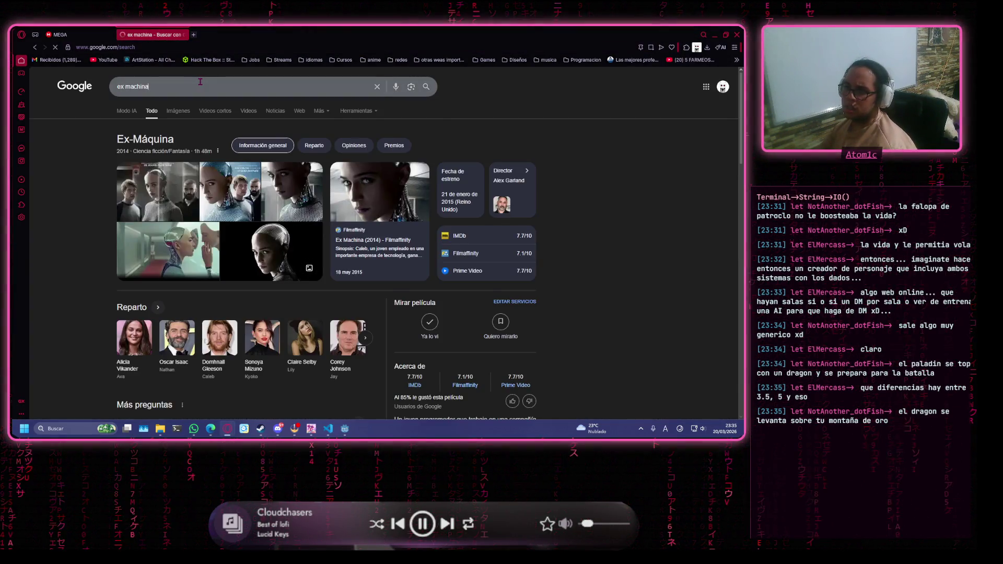
text( dnd)
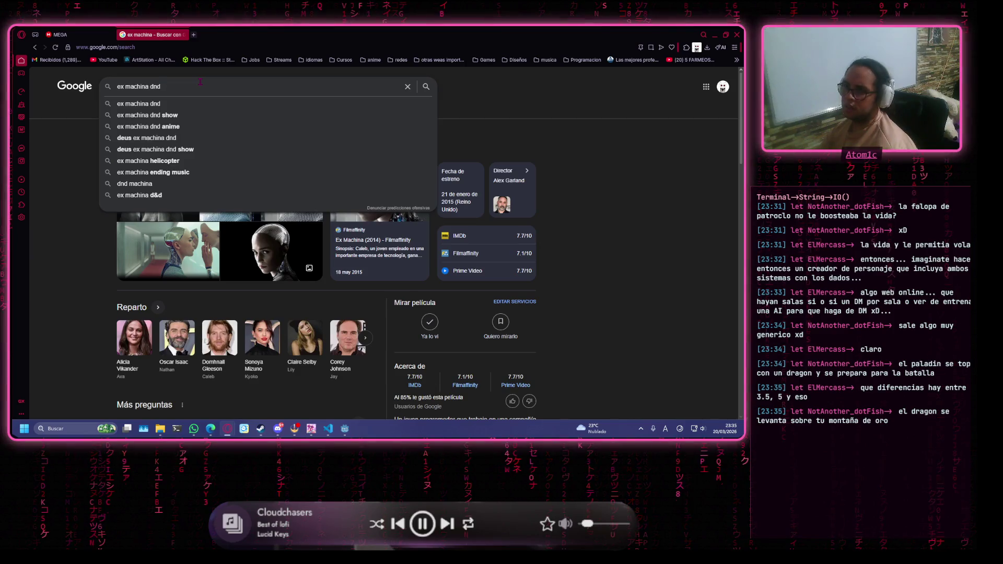
key(Return)
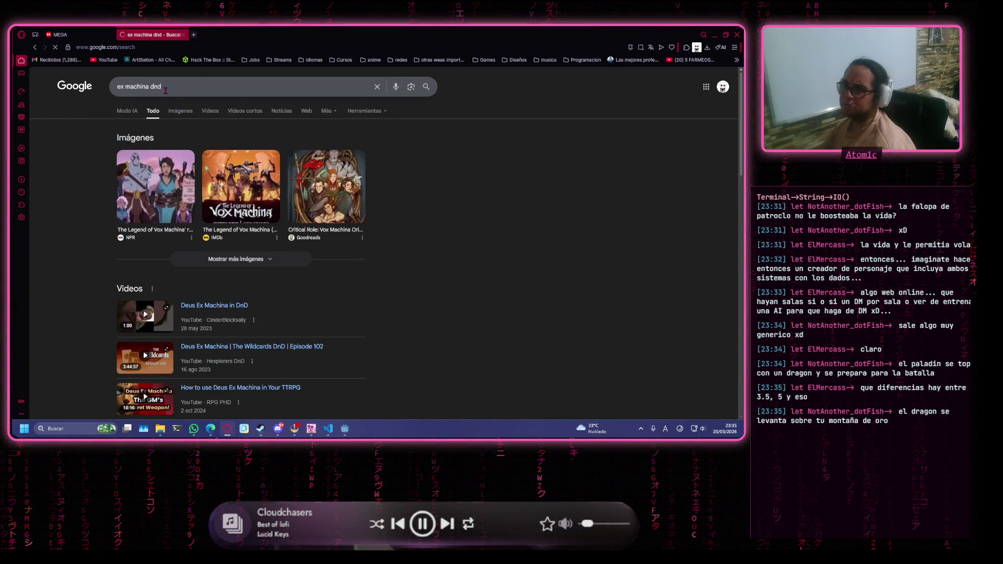
Correct the query to 'vox machina dnd' and open the Critical Role Wiki's Vox Machina article.
click(122, 84)
key(BackSpace)
text(vo)
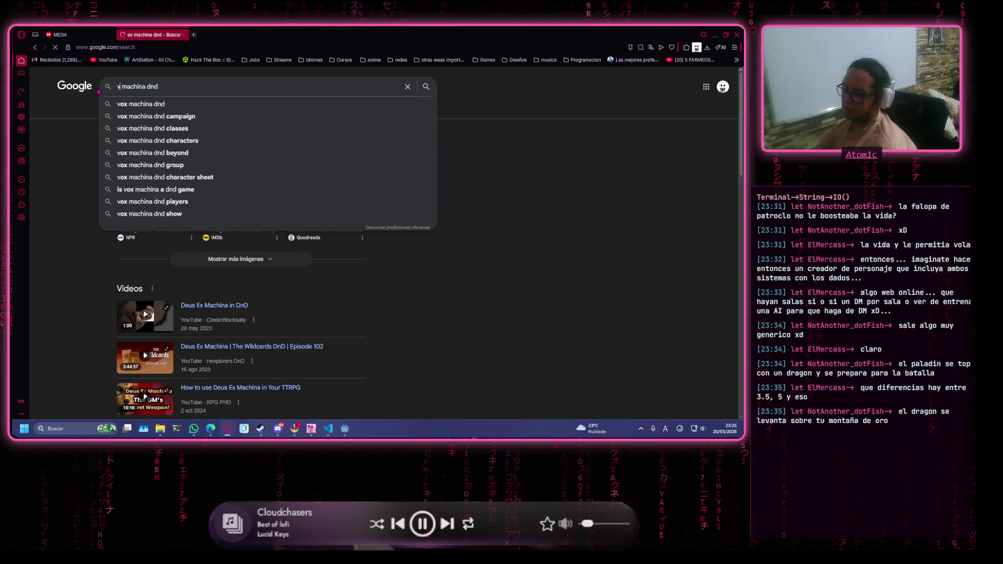
key(Return)
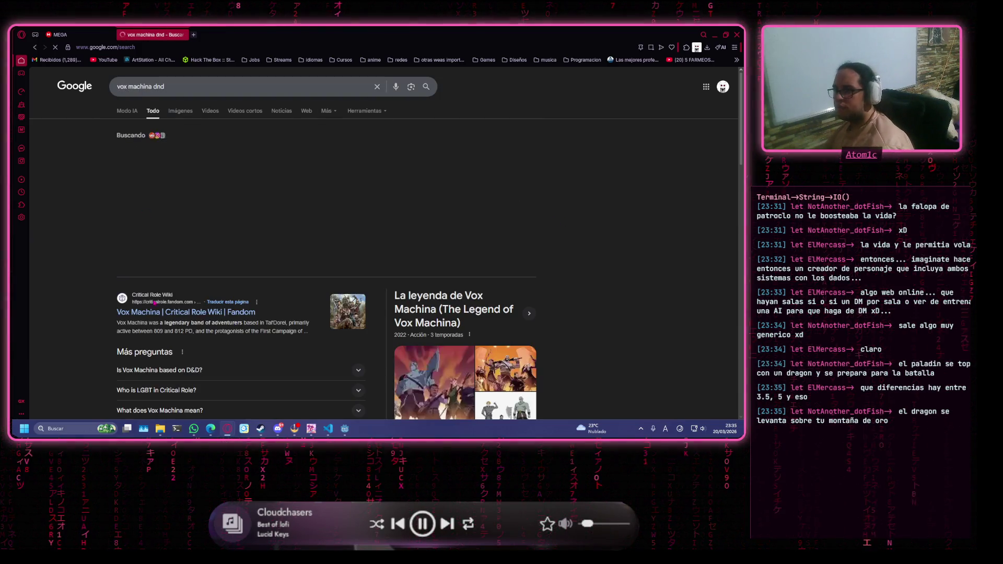
click(222, 314)
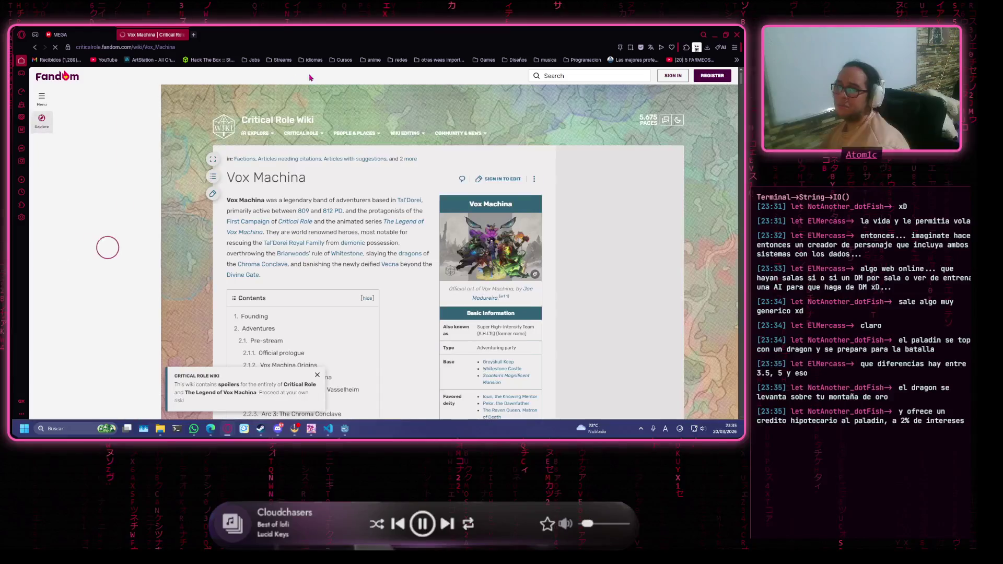
click(102, 60)
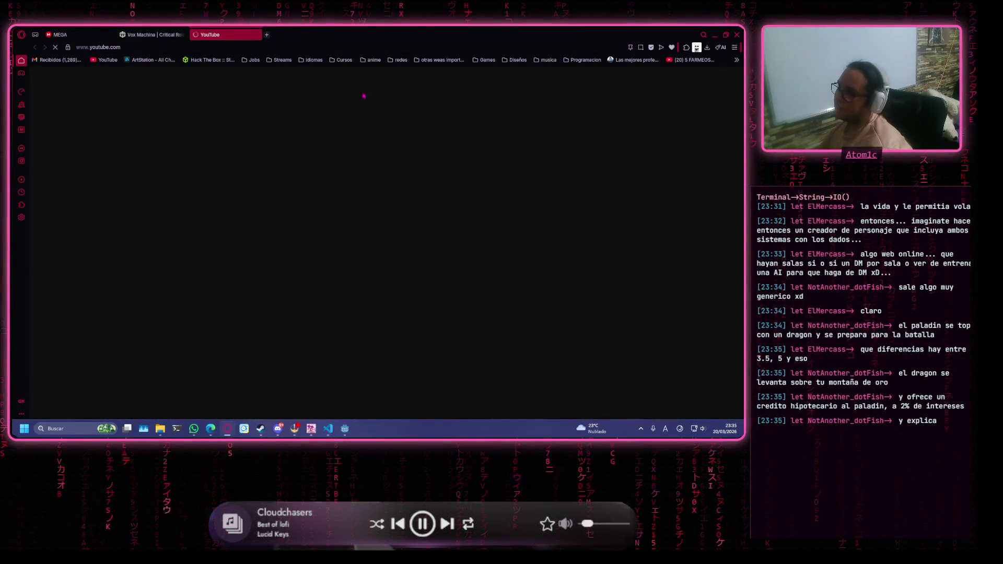
Search YouTube for 'critical role' and open the Critical Role channel with its Campaign 4 videos.
click(372, 84)
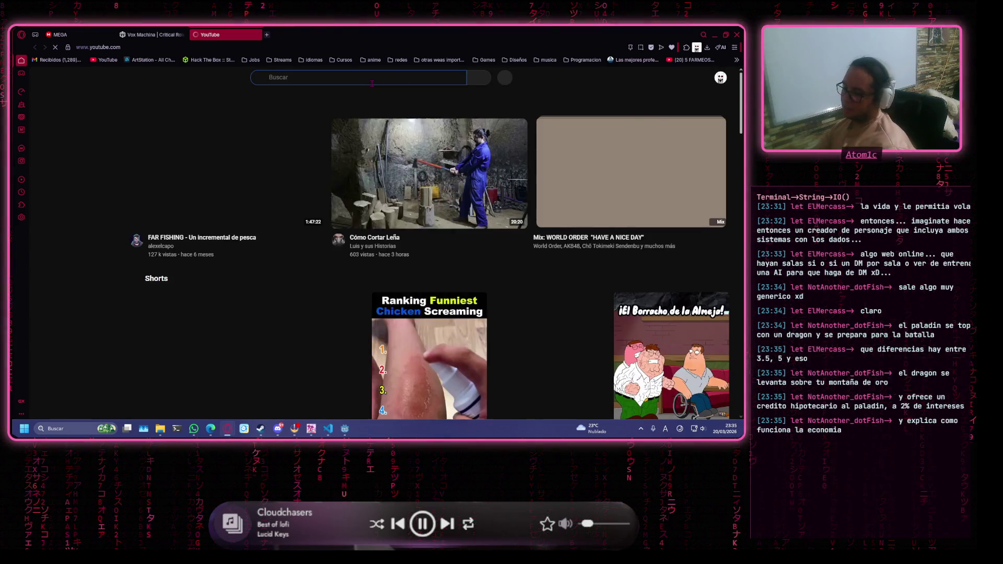
text(cri)
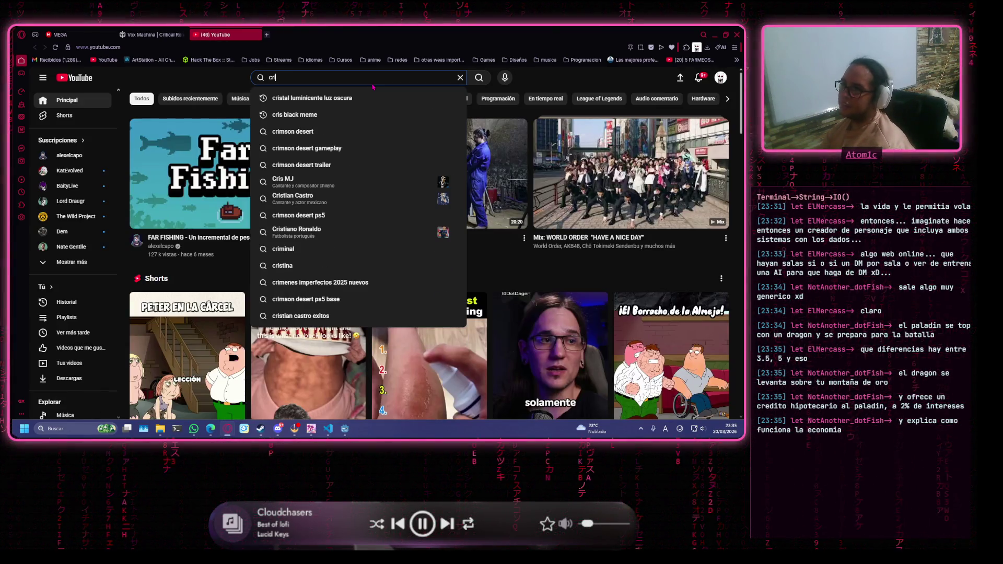
text(s)
key(BackSpace)
text(tical r)
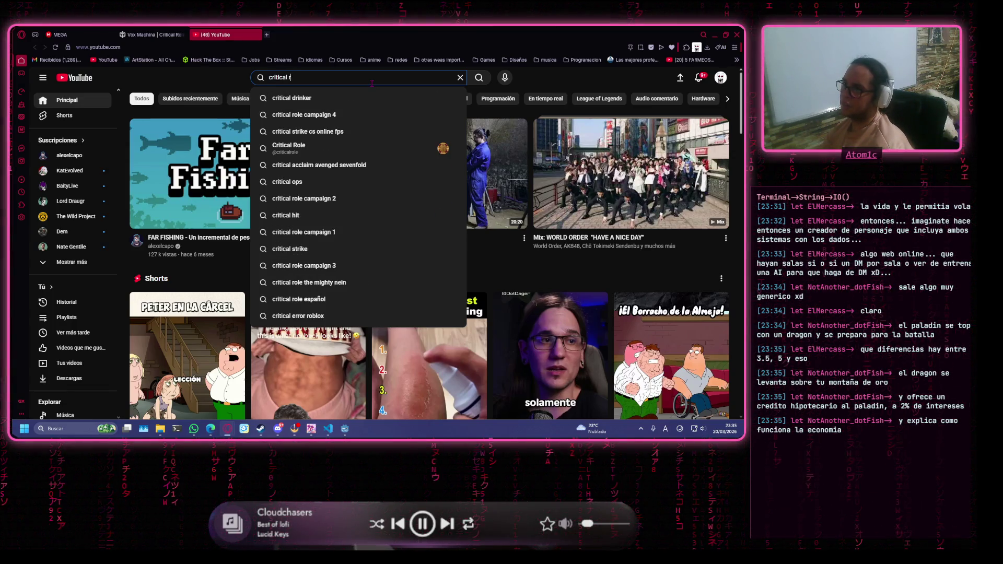
text(ole)
key(Return)
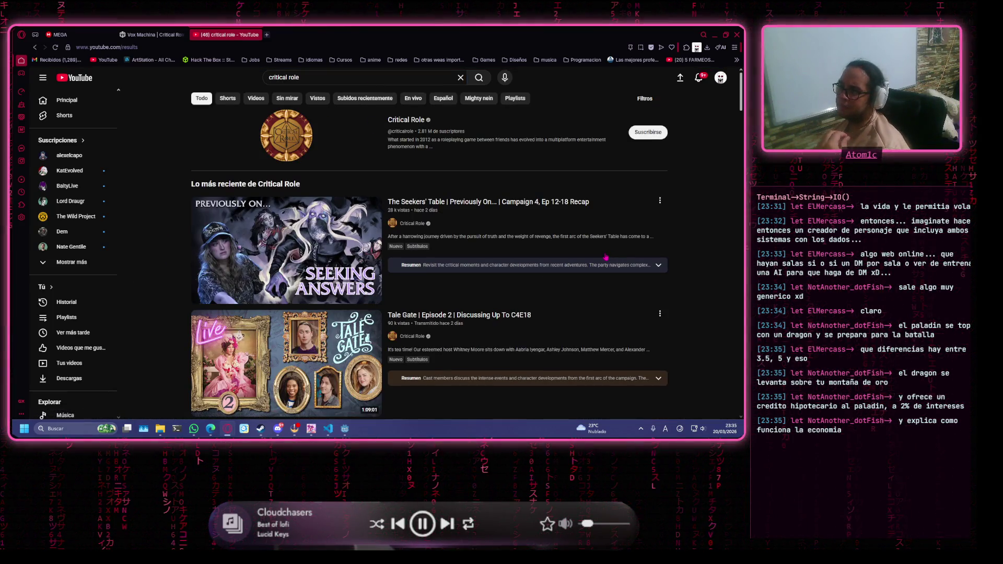
click(415, 121)
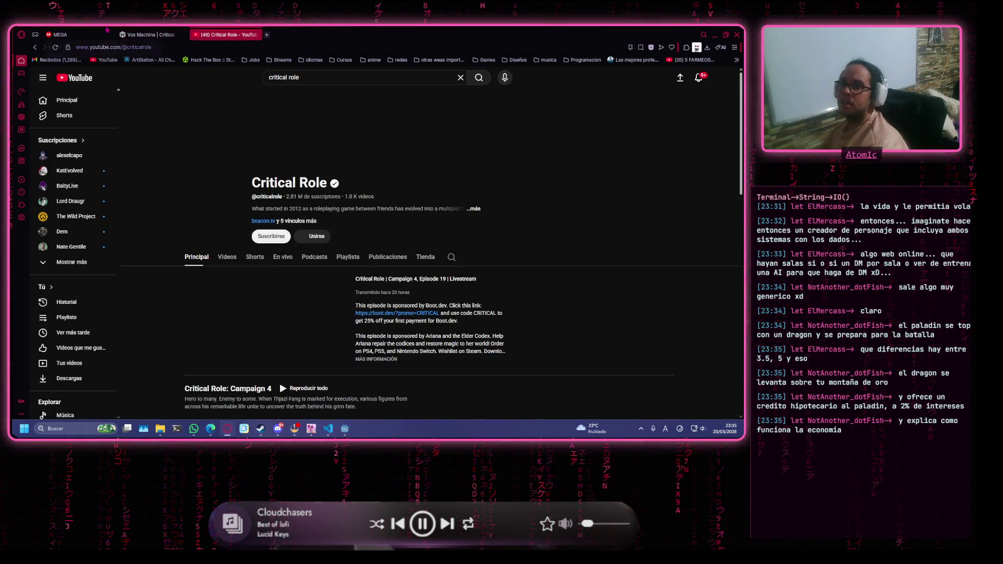
click(107, 33)
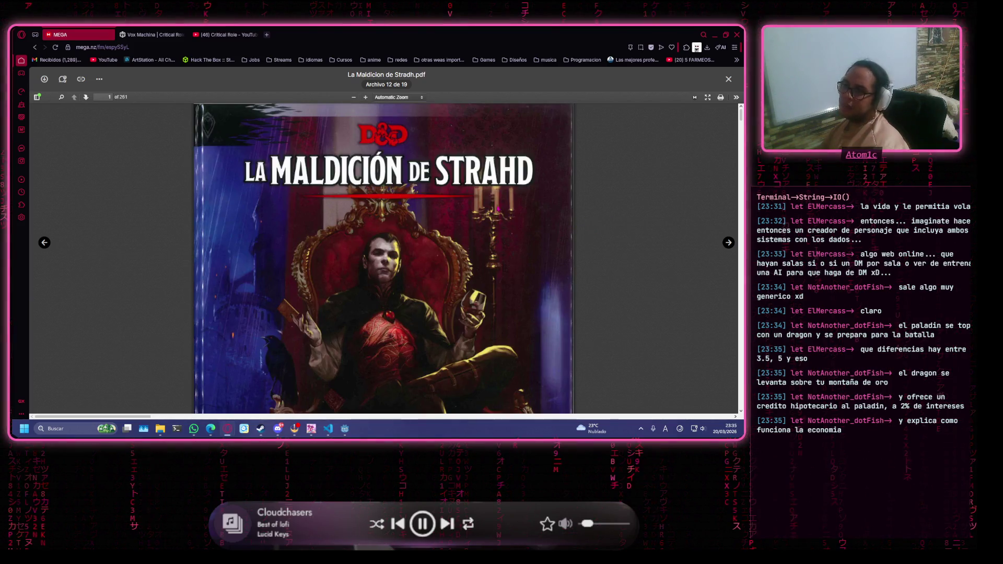
Scroll through the Strahd PDF's credits, Índice and Prefacio pages, then close the preview.
scroll(256, 237, down, 10)
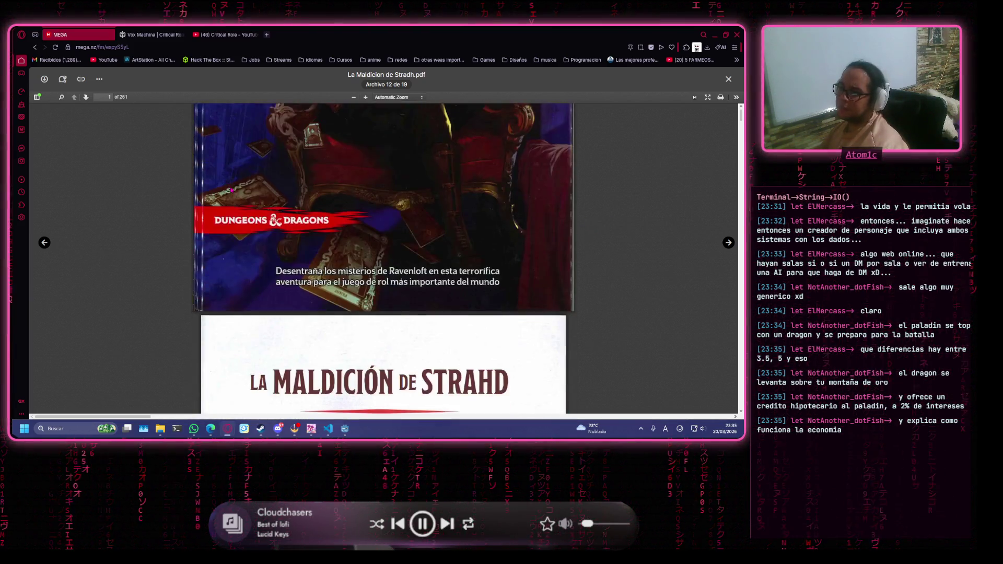
scroll(256, 238, down, 5)
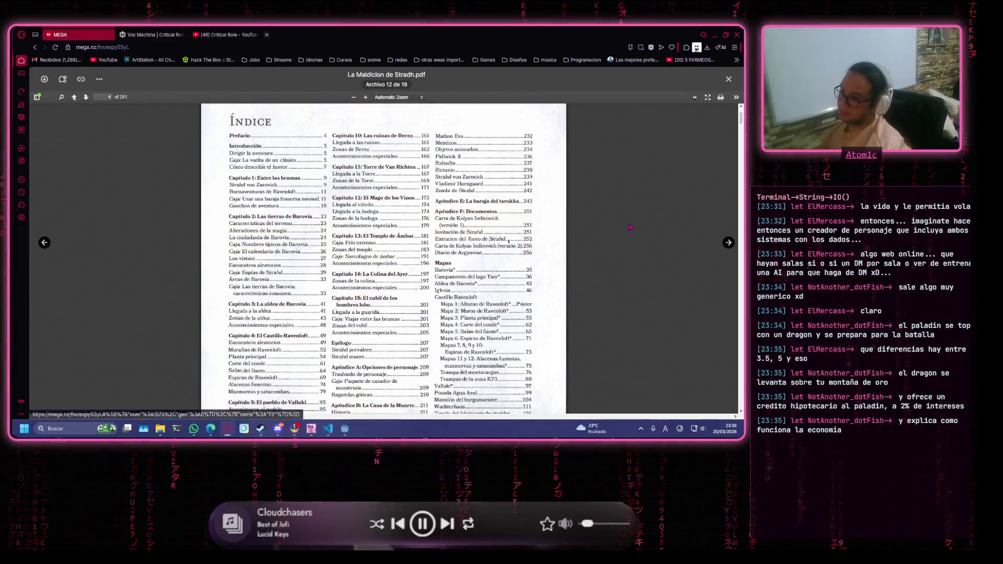
scroll(526, 317, down, 2)
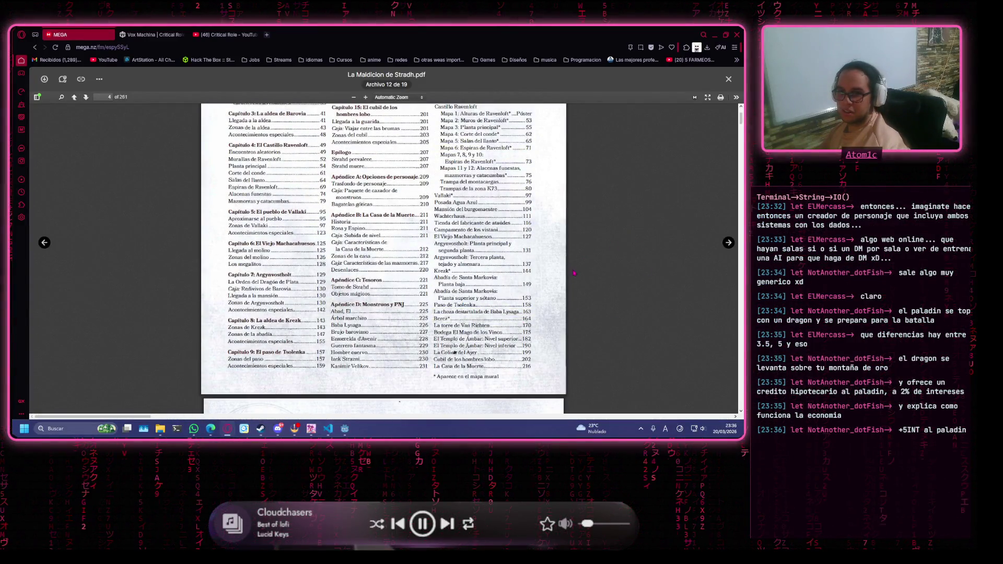
scroll(547, 289, up, 4)
scroll(547, 289, up, 4)
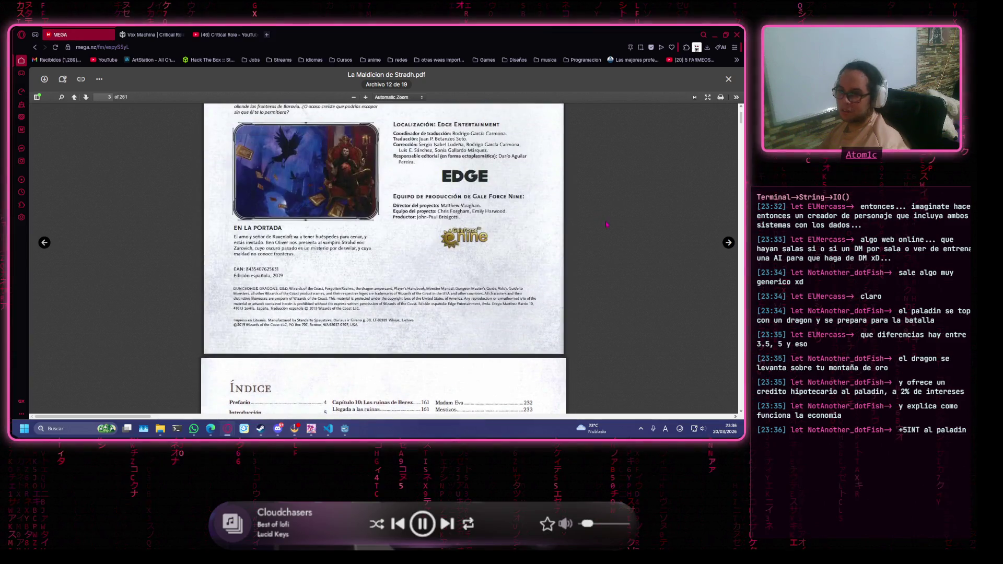
scroll(572, 251, up, 4)
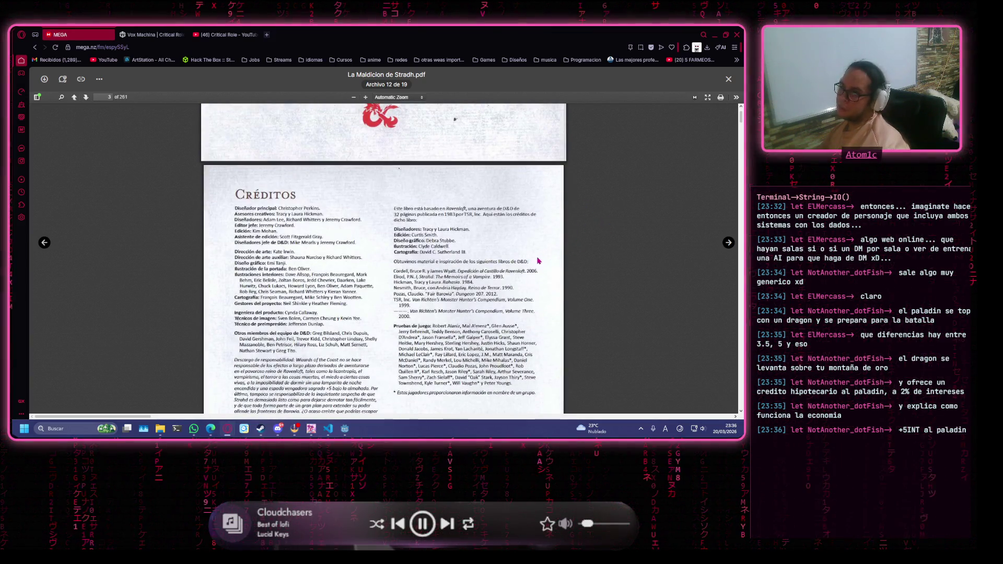
scroll(330, 233, down, 5)
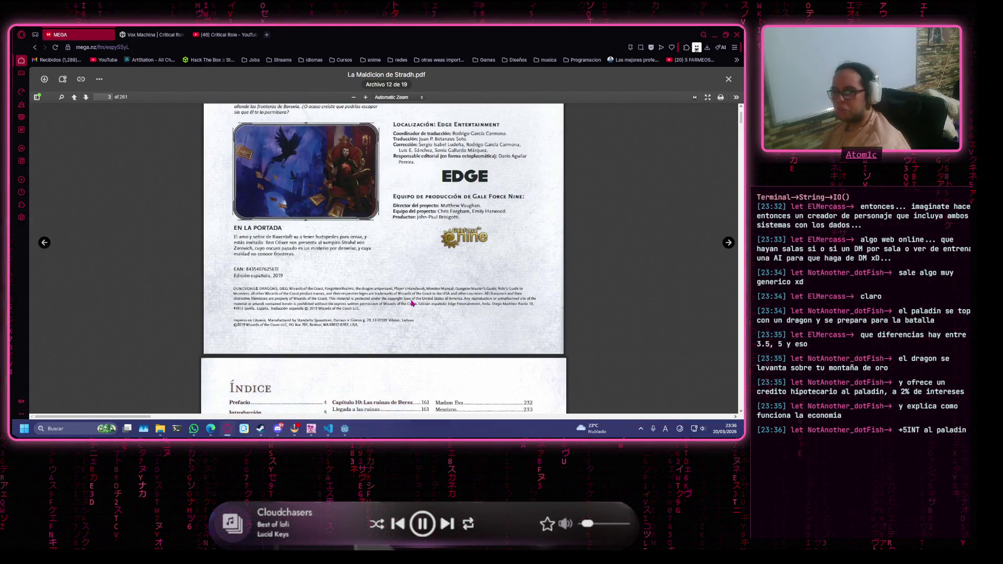
scroll(424, 302, down, 2)
scroll(382, 312, down, 5)
scroll(382, 312, down, 4)
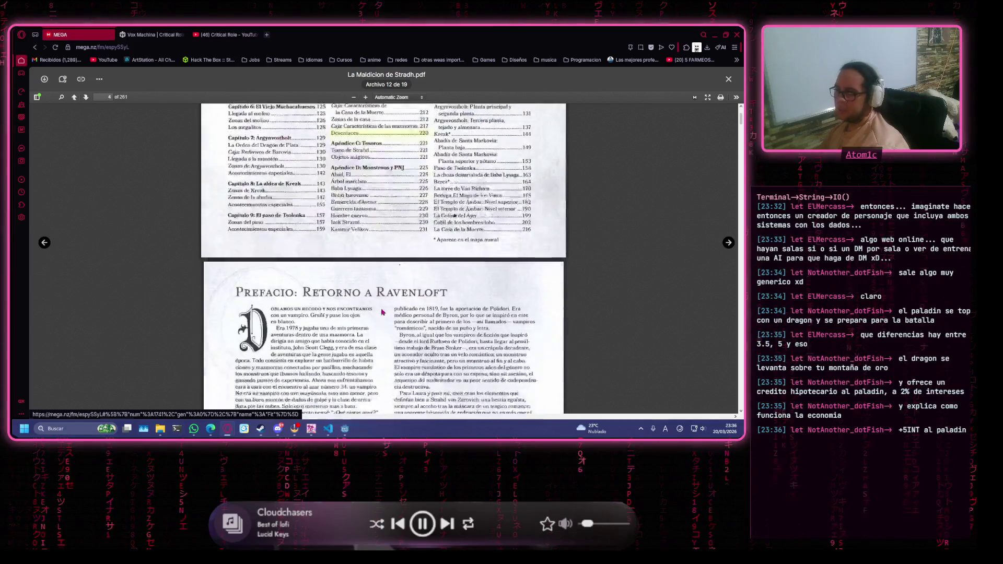
scroll(503, 307, up, 5)
scroll(503, 307, up, 4)
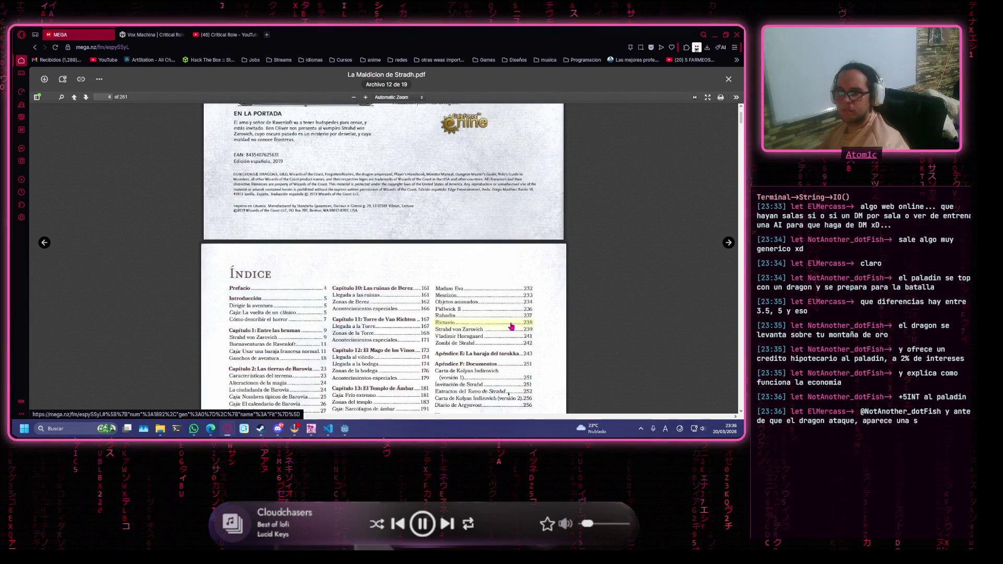
scroll(520, 207, up, 5)
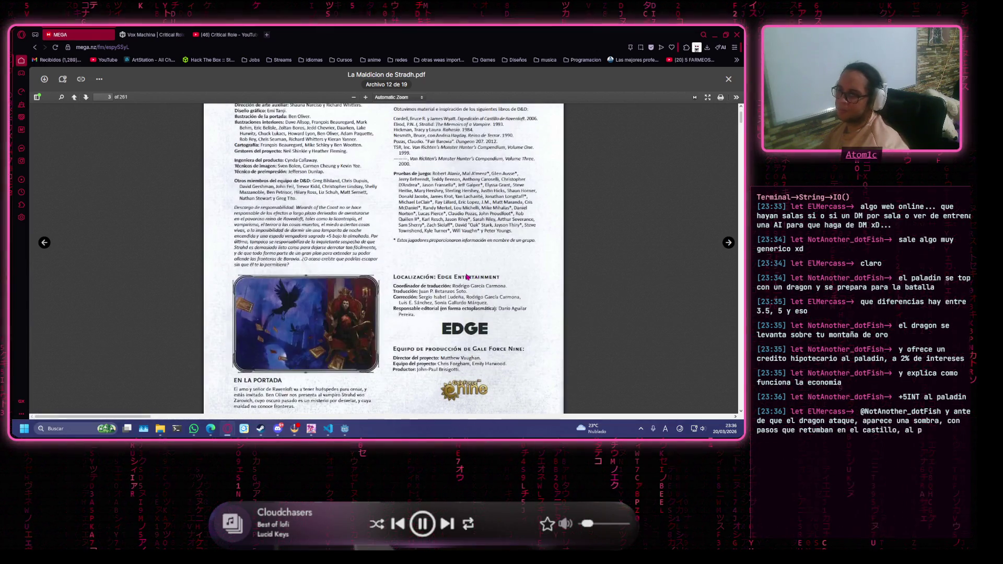
scroll(470, 251, down, 6)
scroll(410, 293, down, 5)
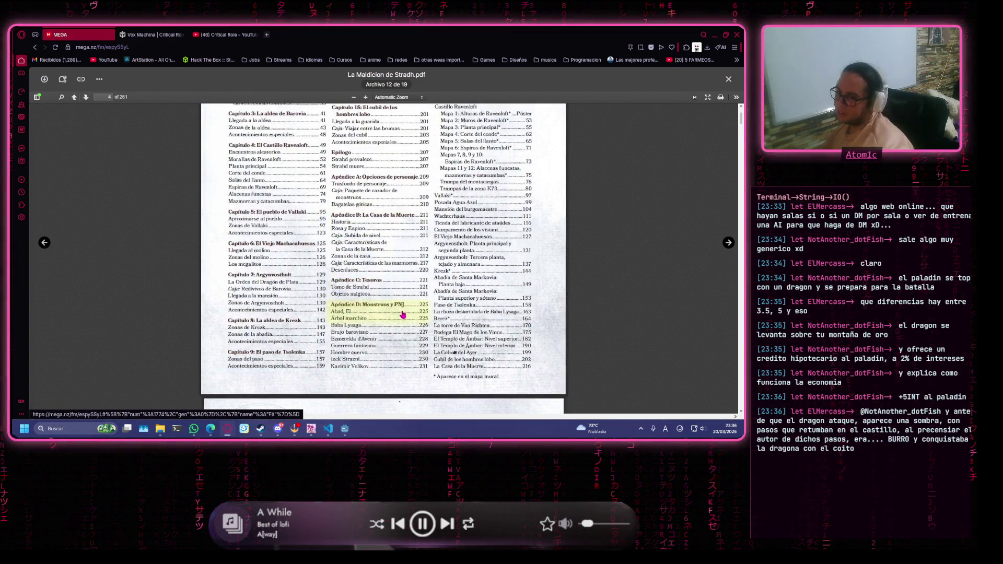
scroll(499, 385, down, 3)
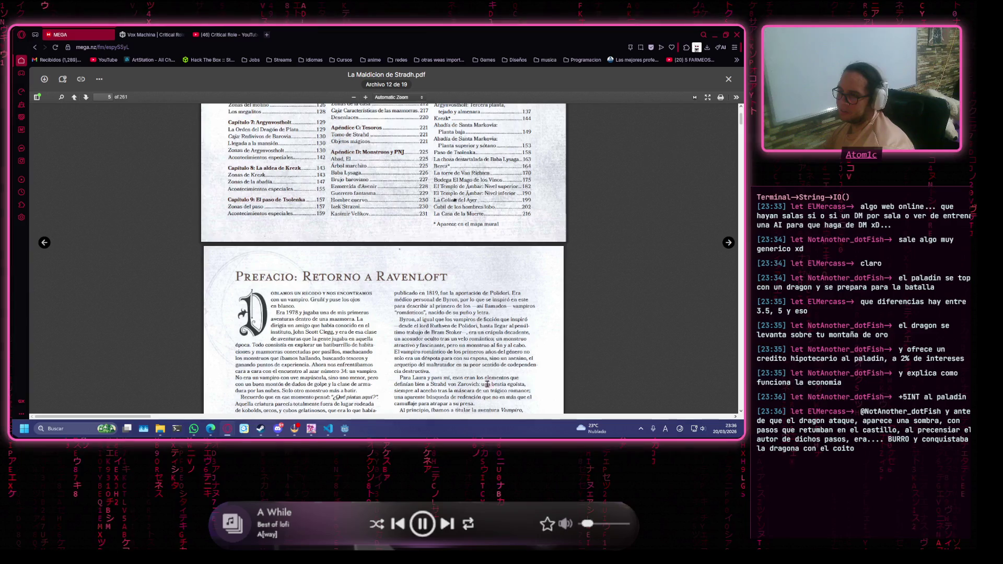
scroll(396, 371, up, 7)
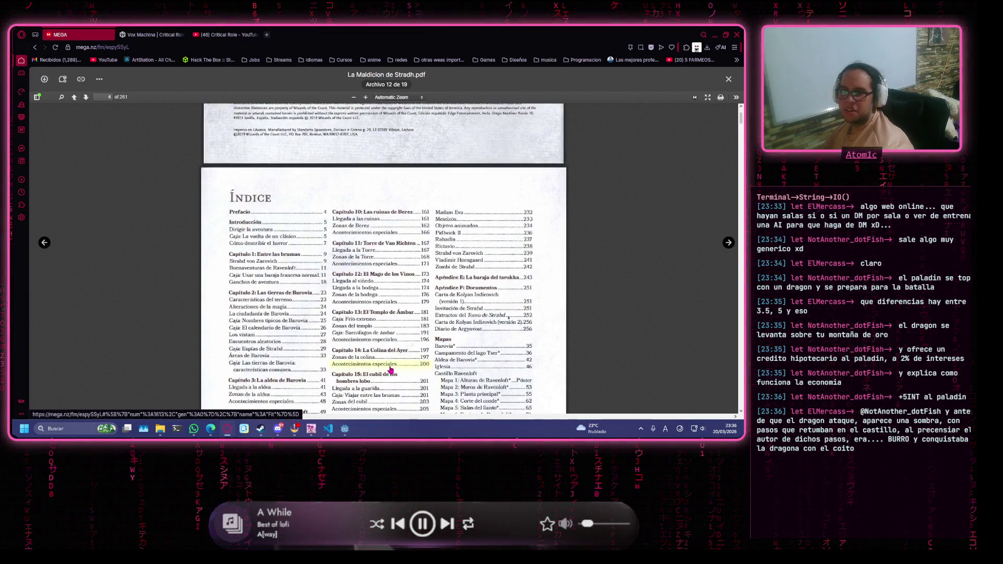
scroll(396, 371, up, 5)
key(Escape)
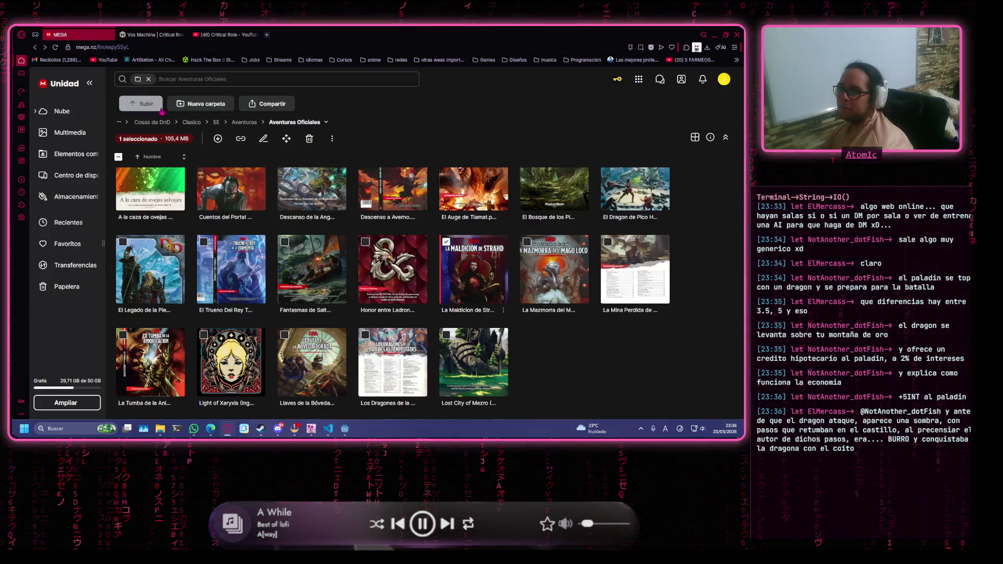
Preview Manual del Jugador and Manual de Monstruos in 5E > Newbie, then return to 5E.
key(alt+Left)
key(alt+Left)
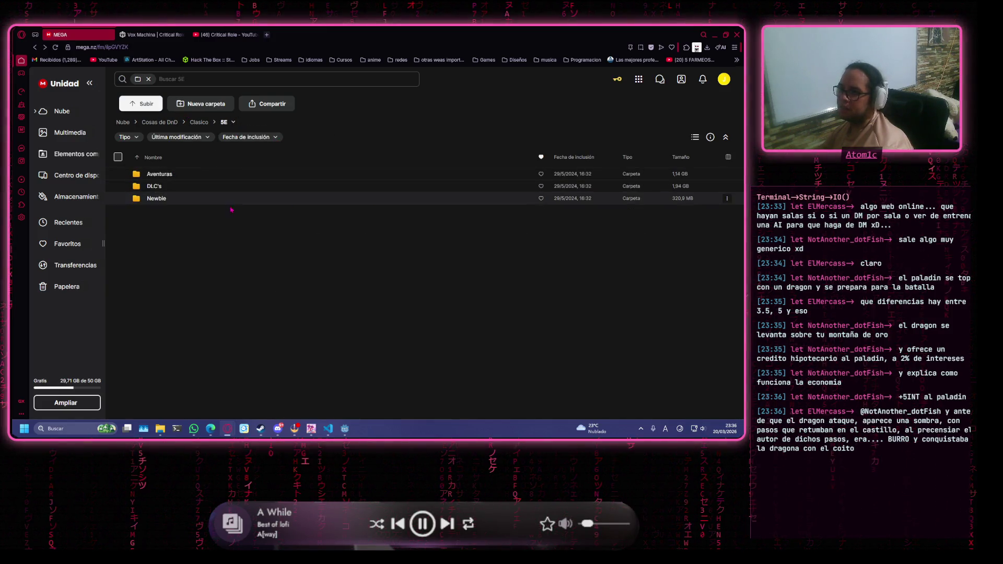
key(alt+Left)
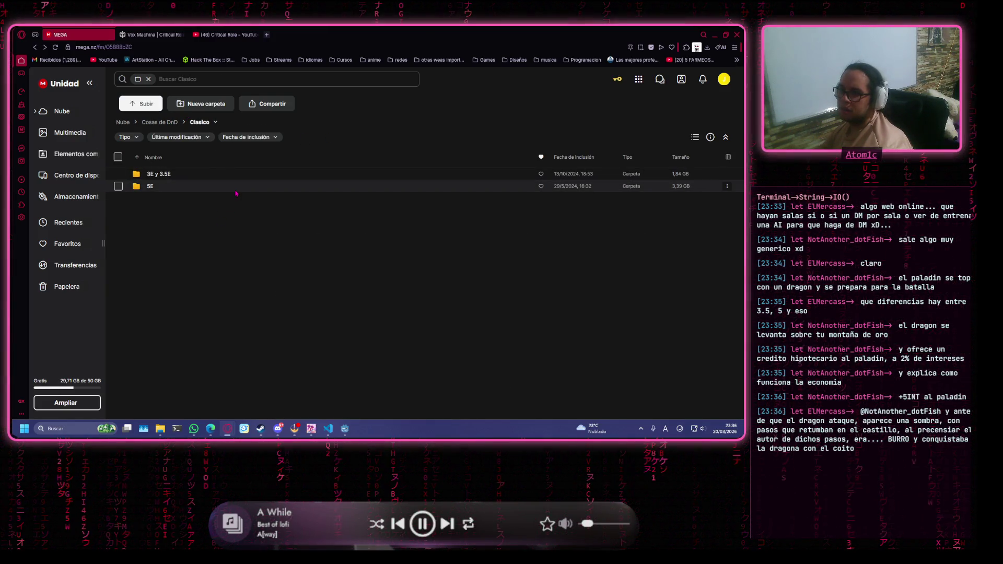
double_click(230, 186)
click(242, 200)
double_click(242, 199)
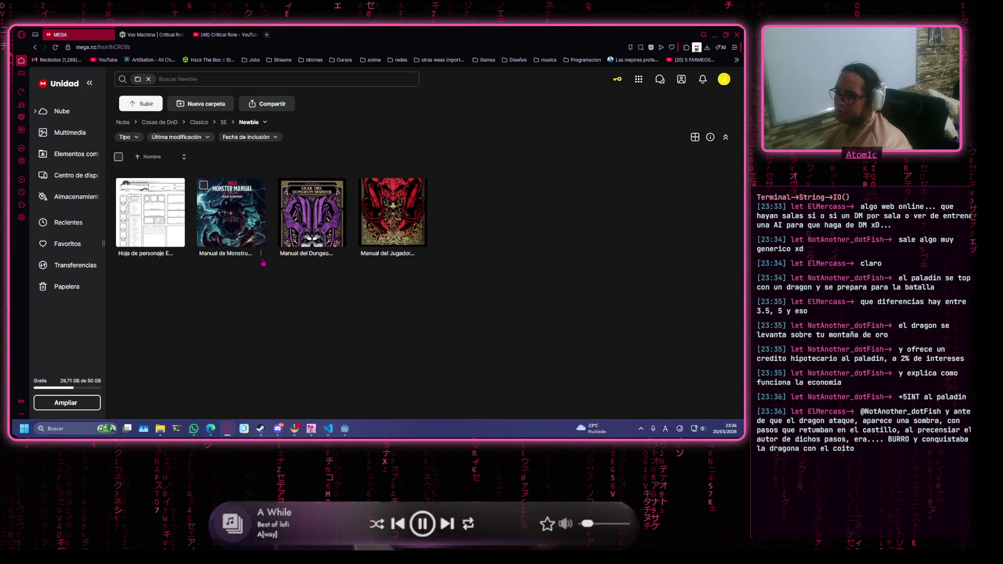
double_click(379, 229)
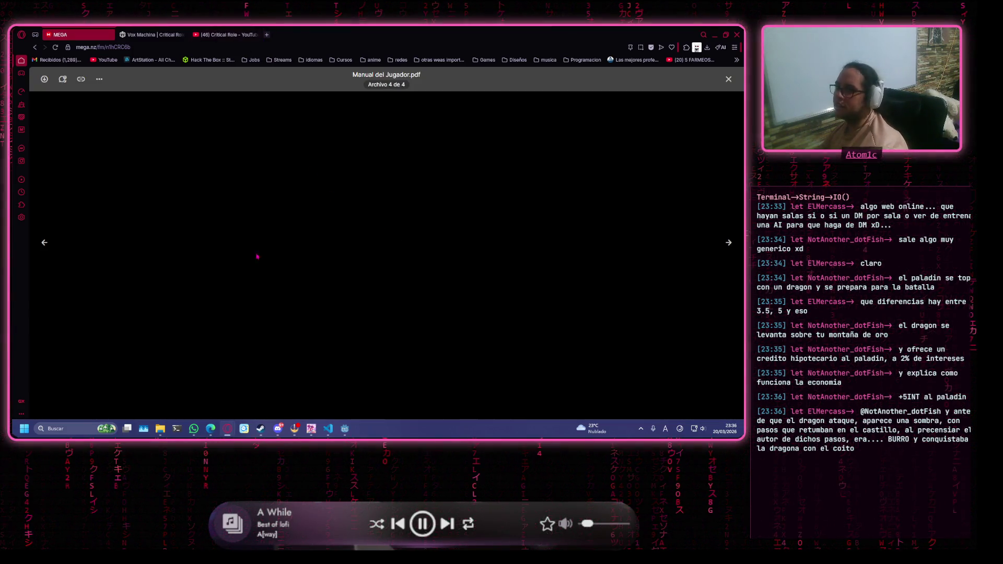
key(Escape)
double_click(229, 204)
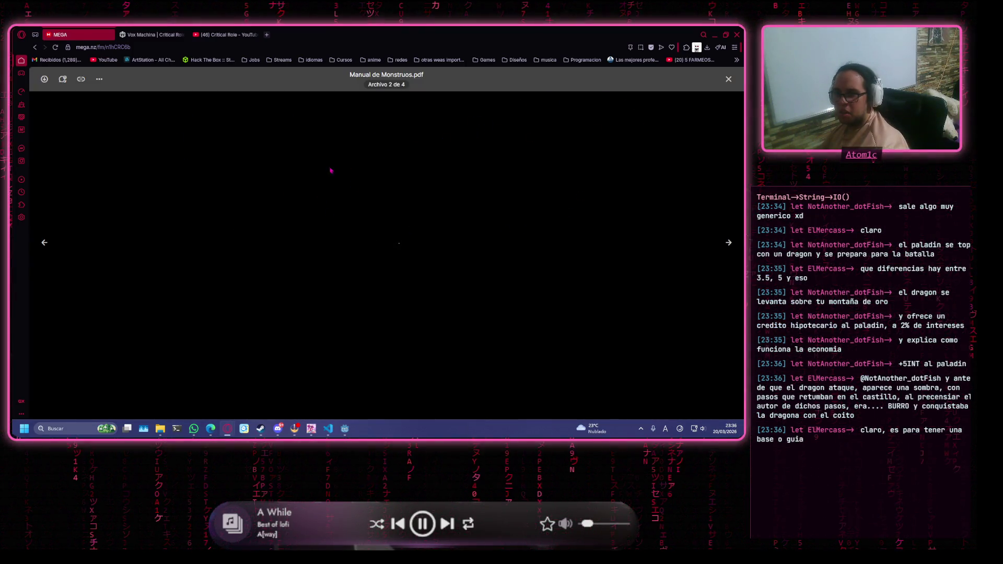
key(Escape)
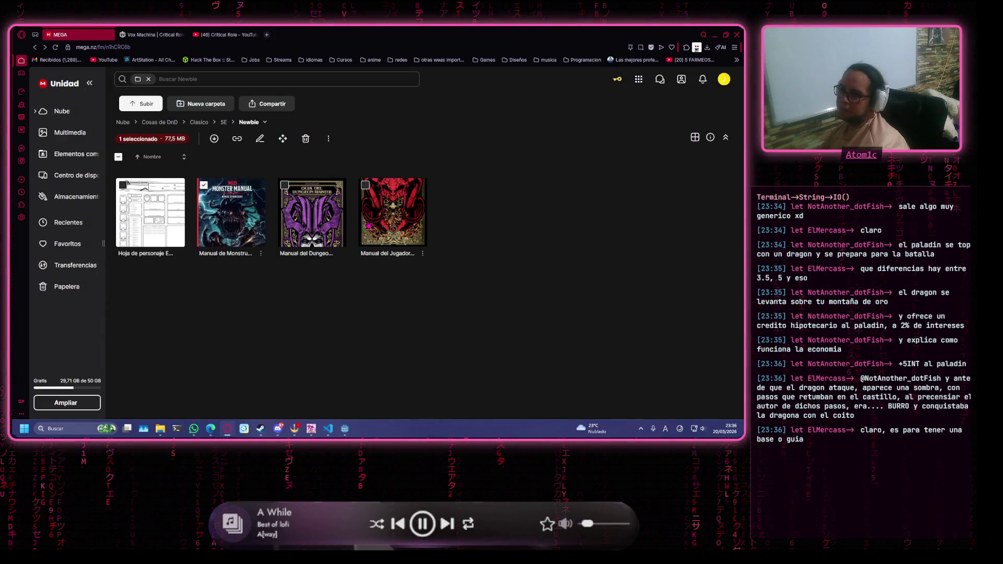
key(alt+Left)
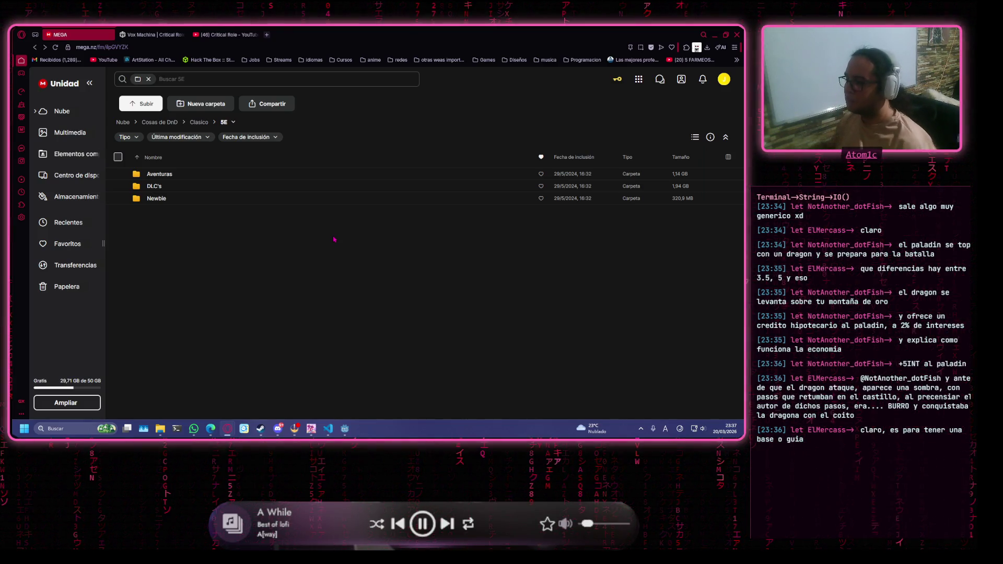
Go up to the cloud drive root, open Respaldo 06-03-2024, then return to the 4d6 dice roller window.
key(alt+Left)
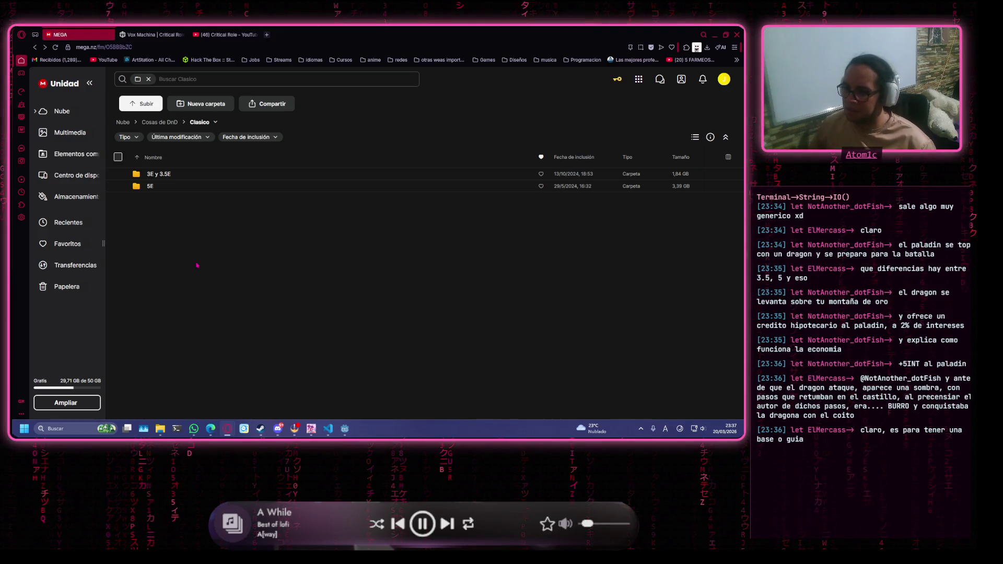
key(alt+Left)
key(alt+Left)
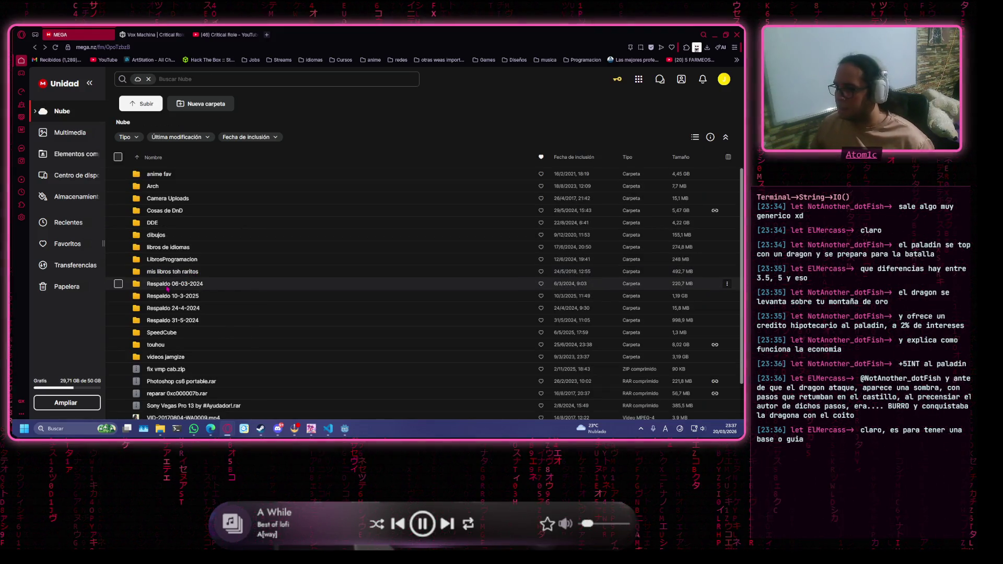
double_click(203, 285)
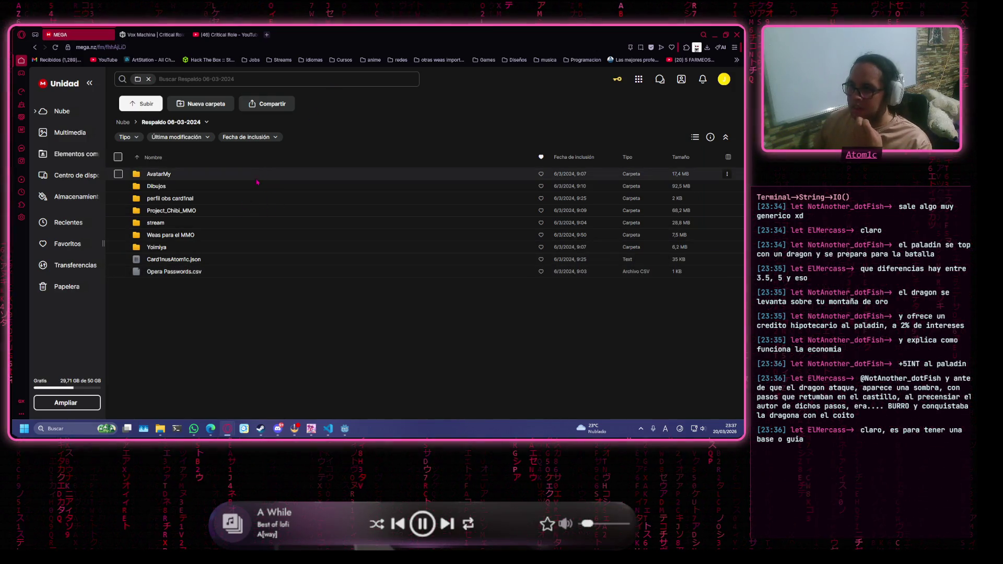
click(370, 45)
key(alt+Tab)
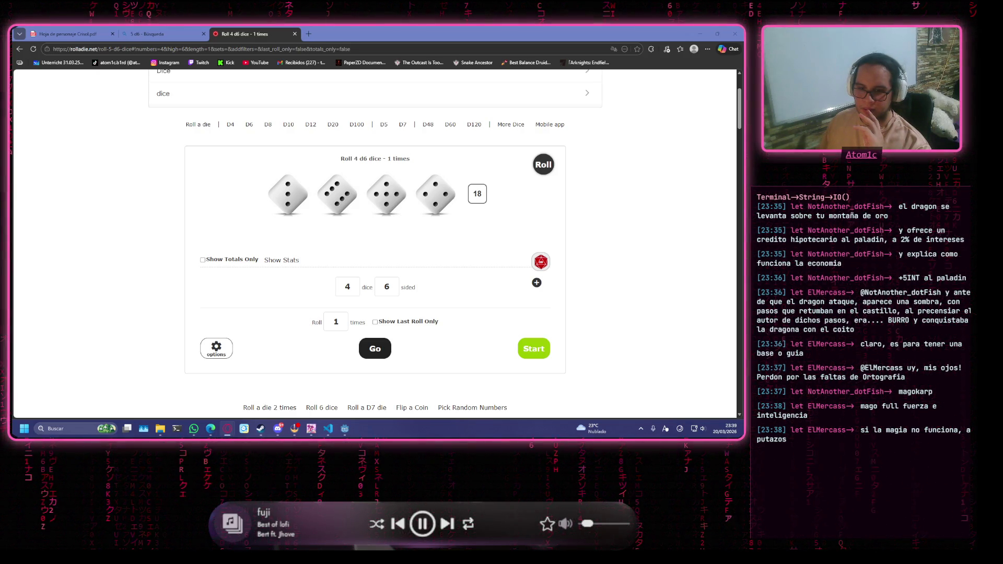
Switch back to the MEGA window previewing Apariencia personaje.jpeg.
key(alt+Tab)
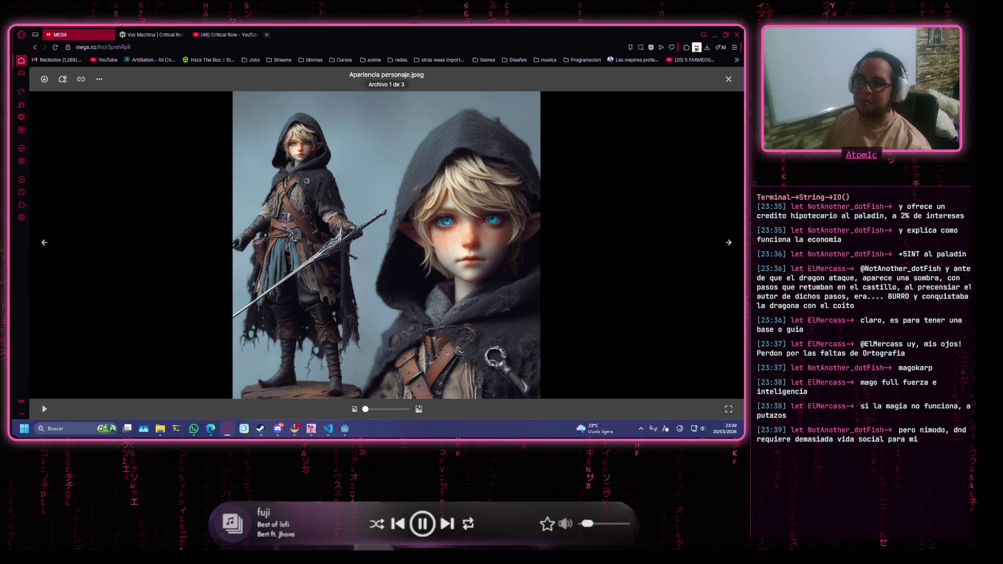
Close the appearance image and view the PuPyTar appearance image in the PuPyTar folder.
key(Escape)
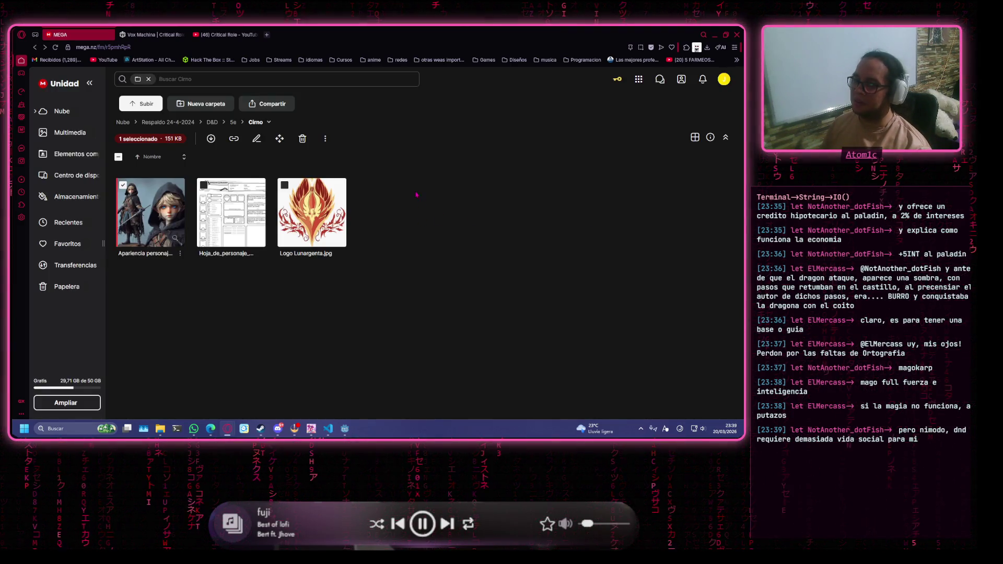
key(alt+Left)
double_click(236, 198)
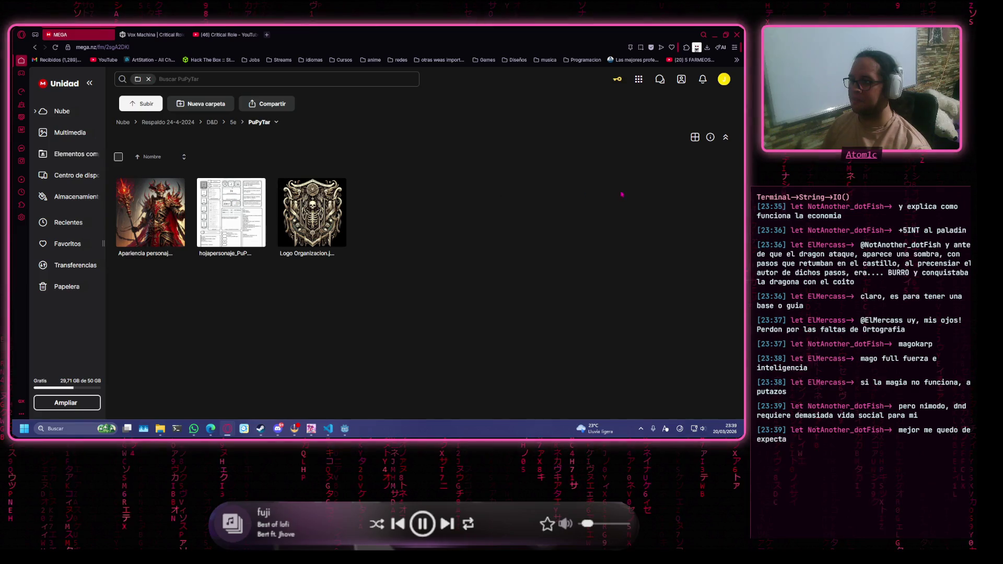
double_click(162, 213)
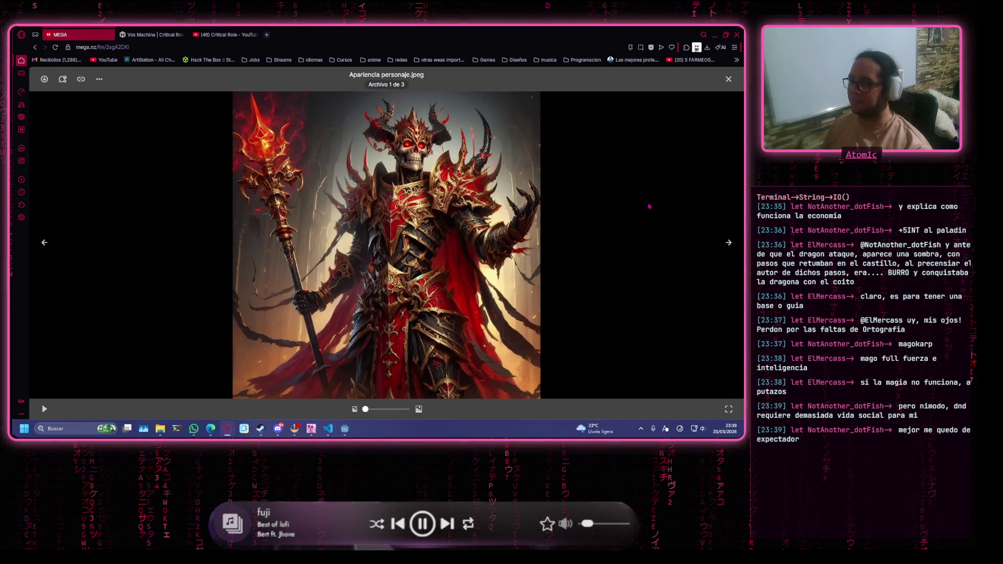
key(Escape)
Review the PuPyTar character sheet PDF, then close it and return to the 5e folder.
double_click(221, 213)
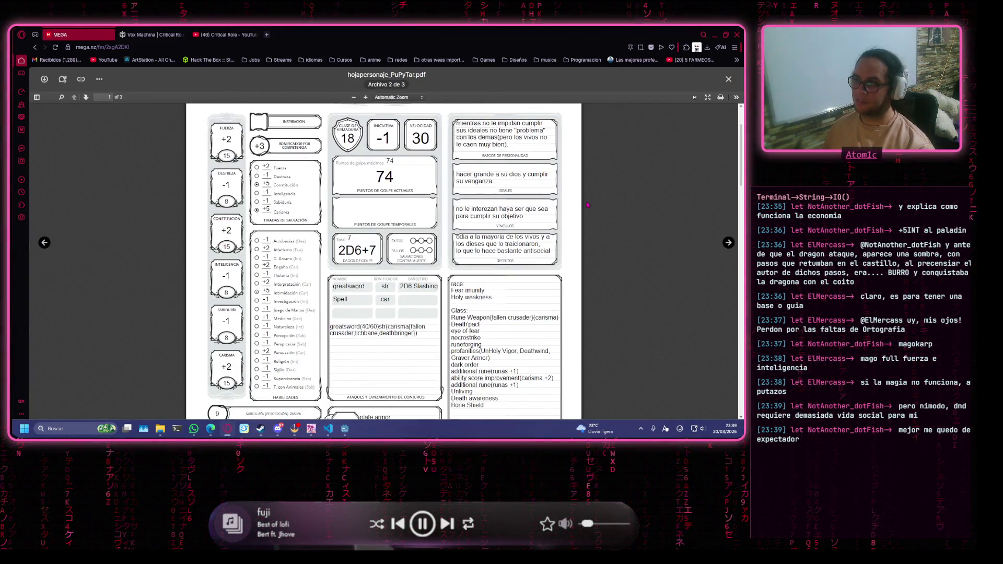
scroll(538, 240, down, 20)
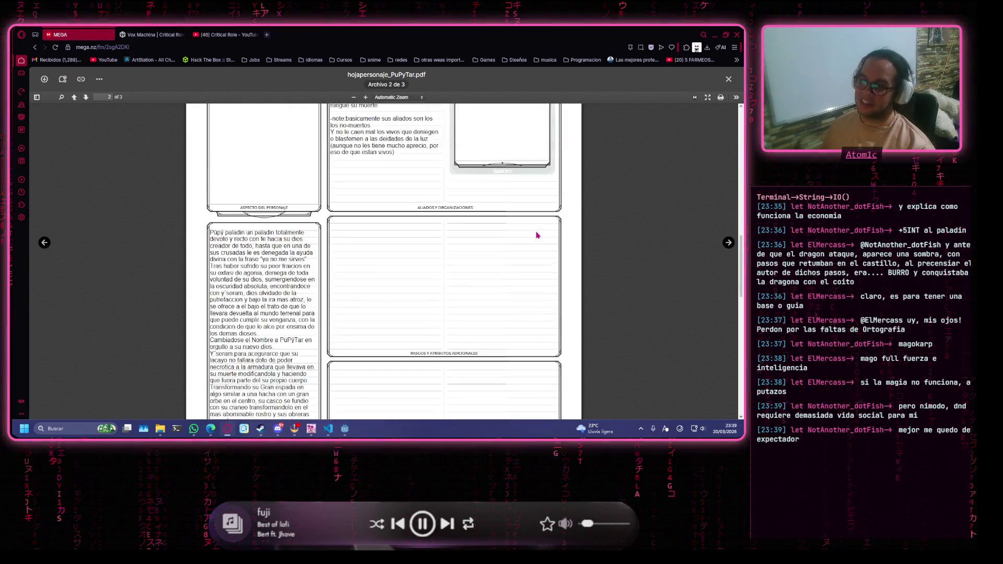
scroll(597, 220, up, 20)
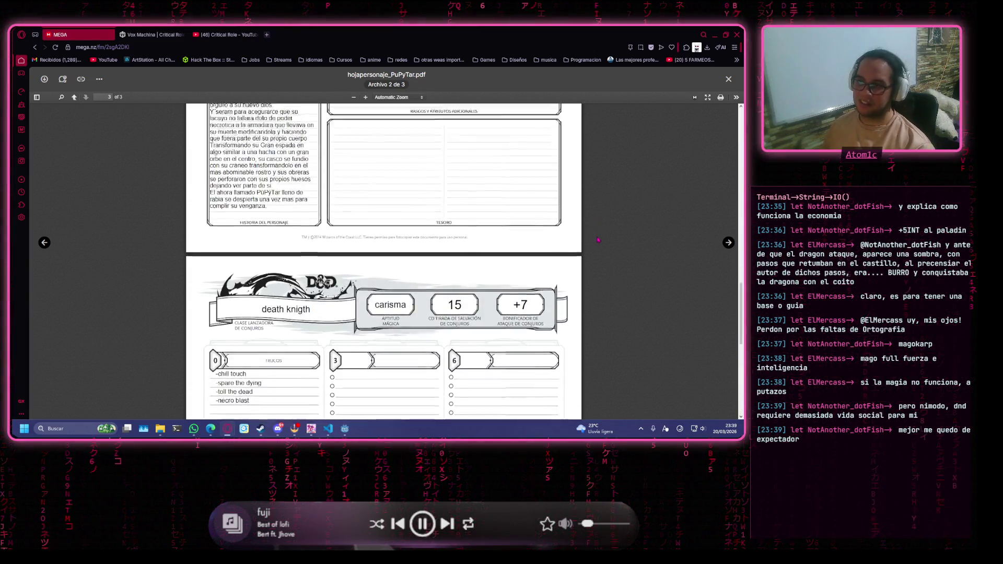
scroll(593, 236, down, 5)
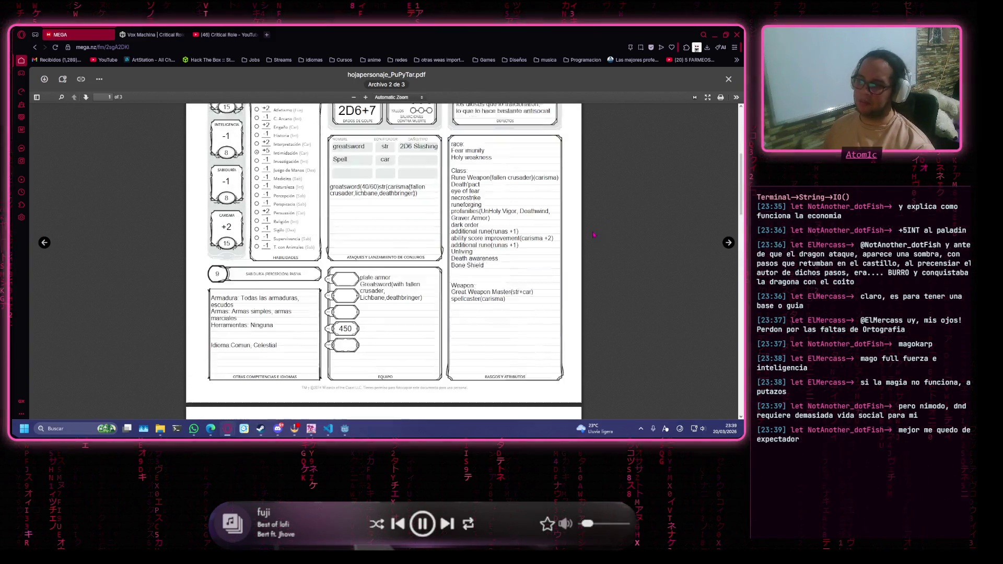
key(Escape)
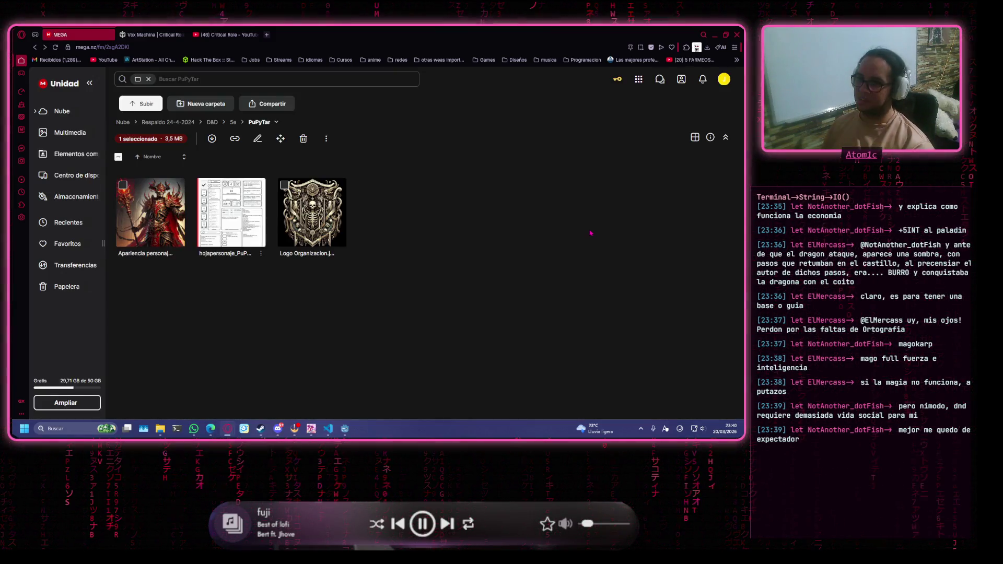
key(alt+Left)
Preview marisagra 2.0.jpg, then look inside the 3.5 folder.
key(Right)
key(Return)
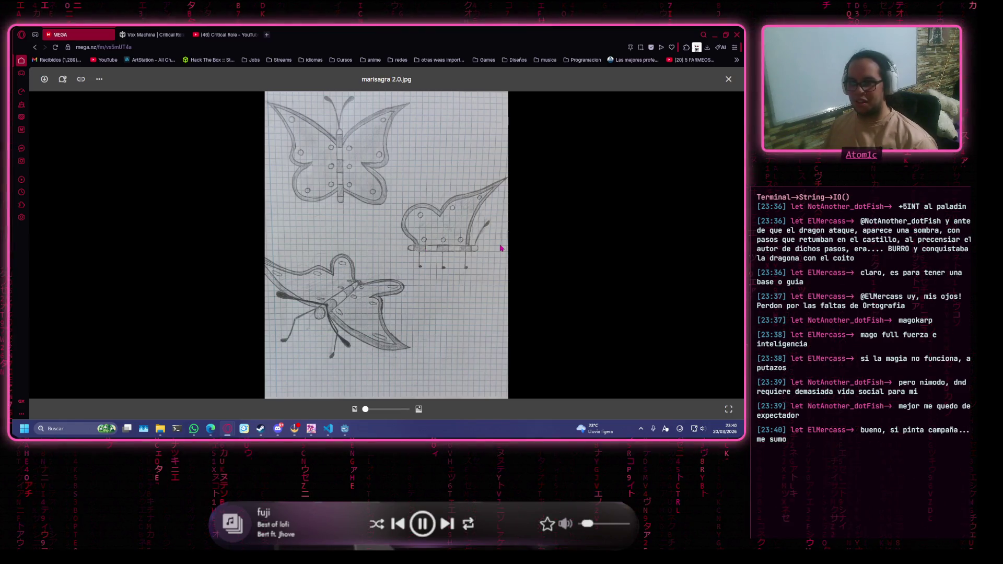
key(Escape)
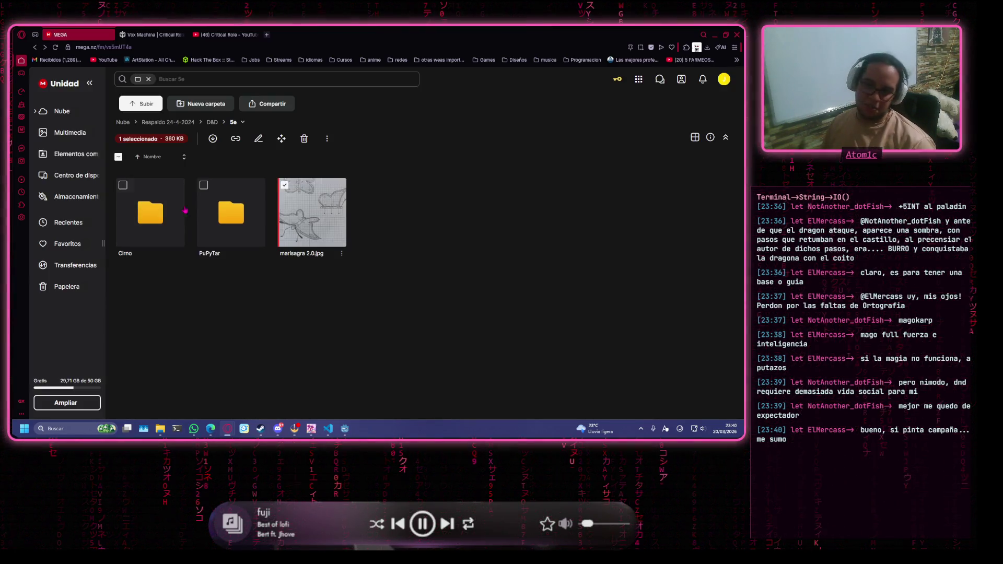
double_click(280, 174)
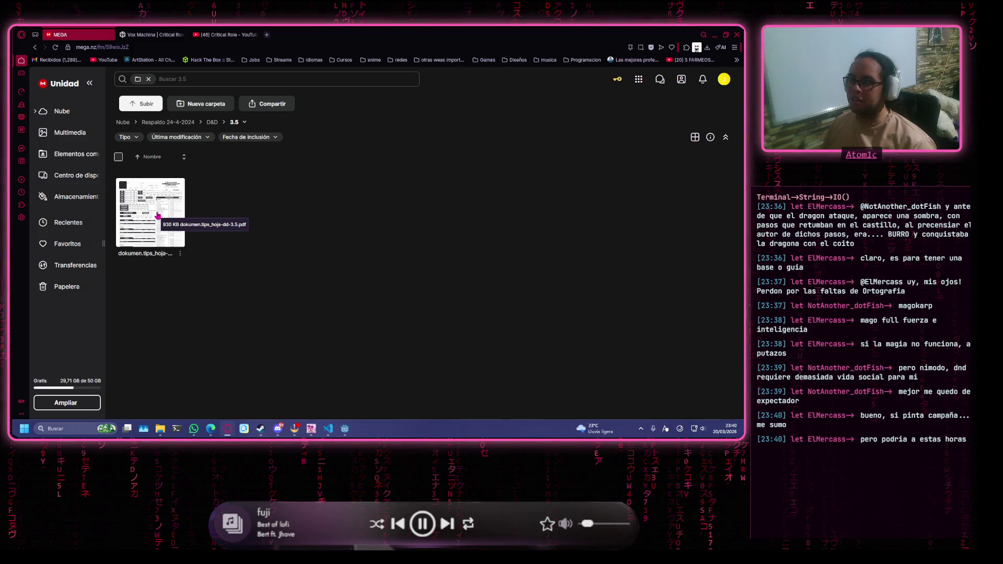
key(alt+Left)
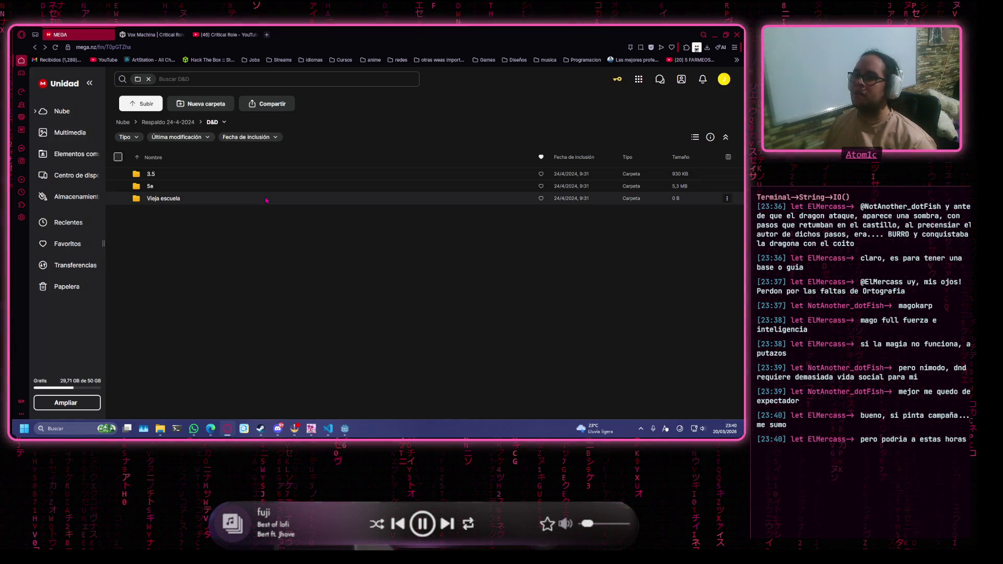
Look inside Vieja escuela and Utec, then return to the 4d6 dice roller window.
double_click(267, 200)
key(alt+Left)
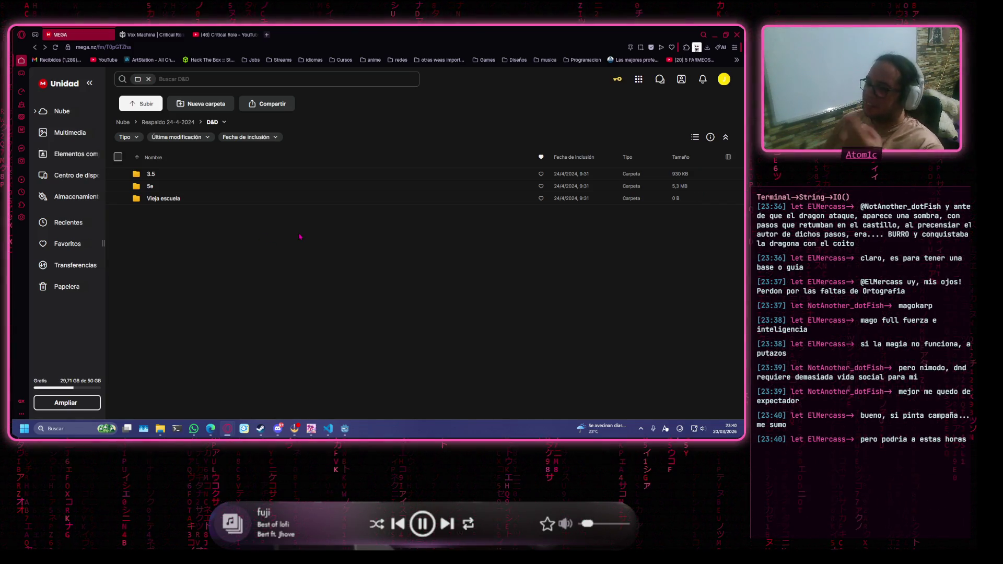
key(alt+Left)
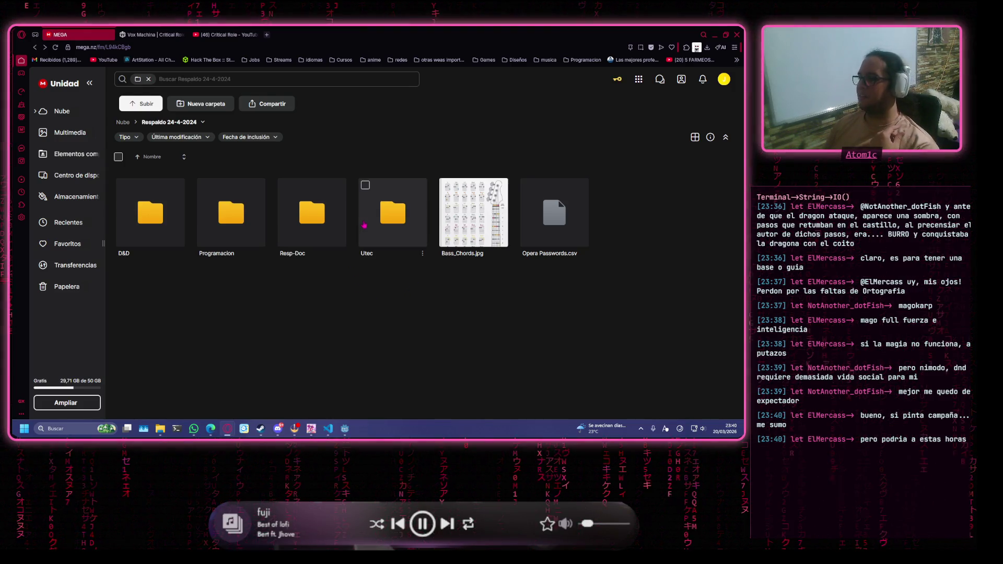
double_click(392, 214)
key(alt+Left)
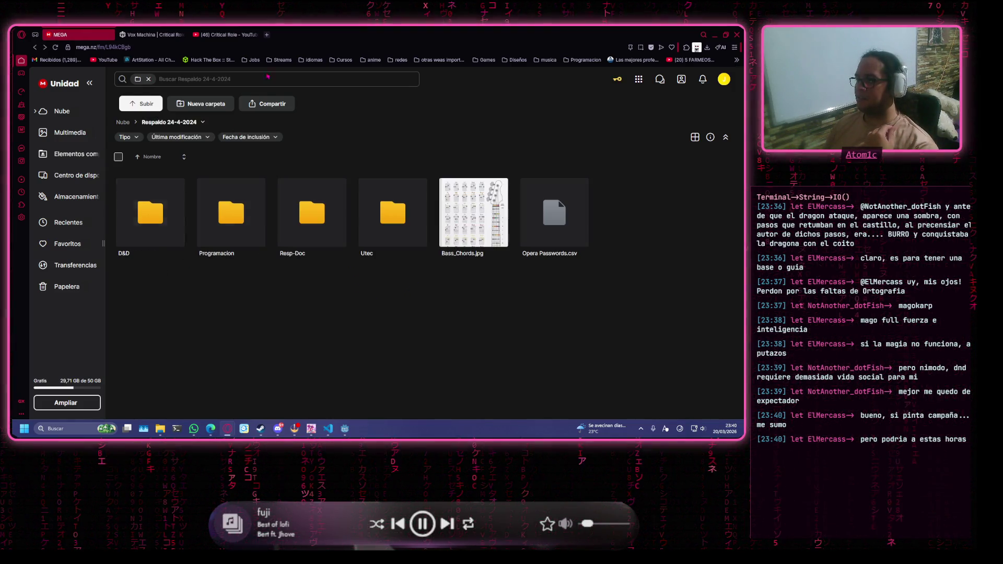
key(alt+Tab)
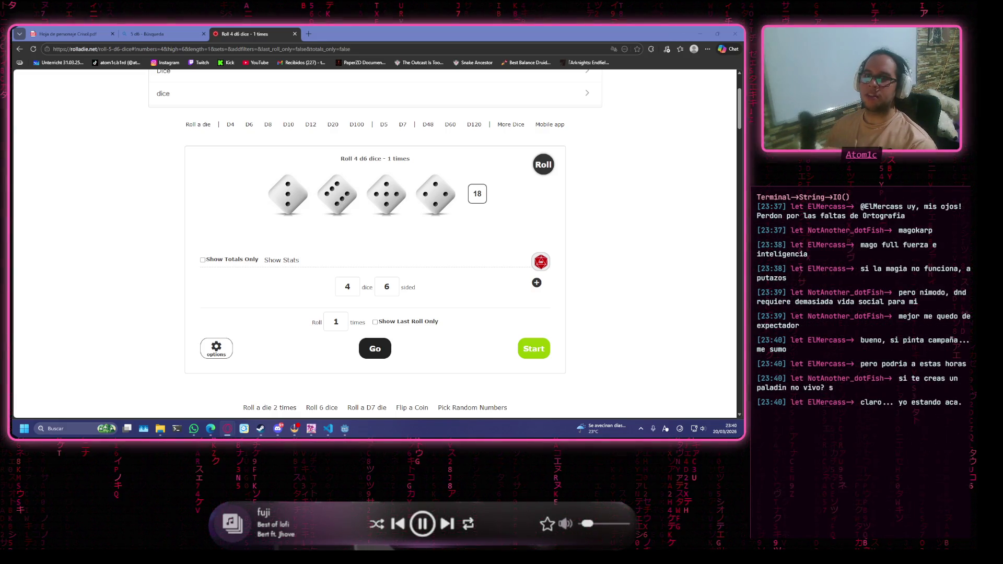
Close the Roll 4 d6 and 5 d6 search tabs, leaving the Crisol character sheet PDF.
key(alt+Tab)
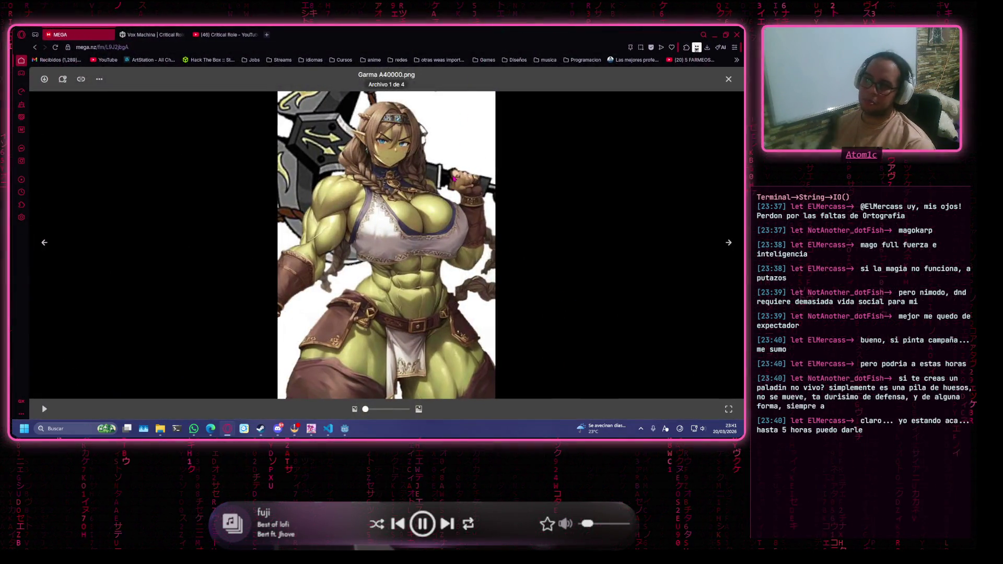
key(alt+Tab)
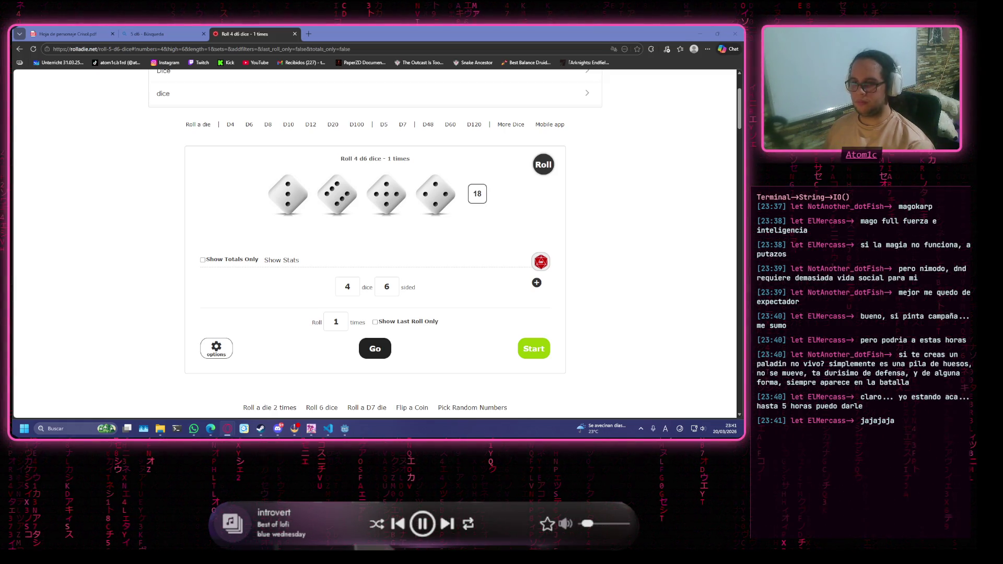
click(294, 33)
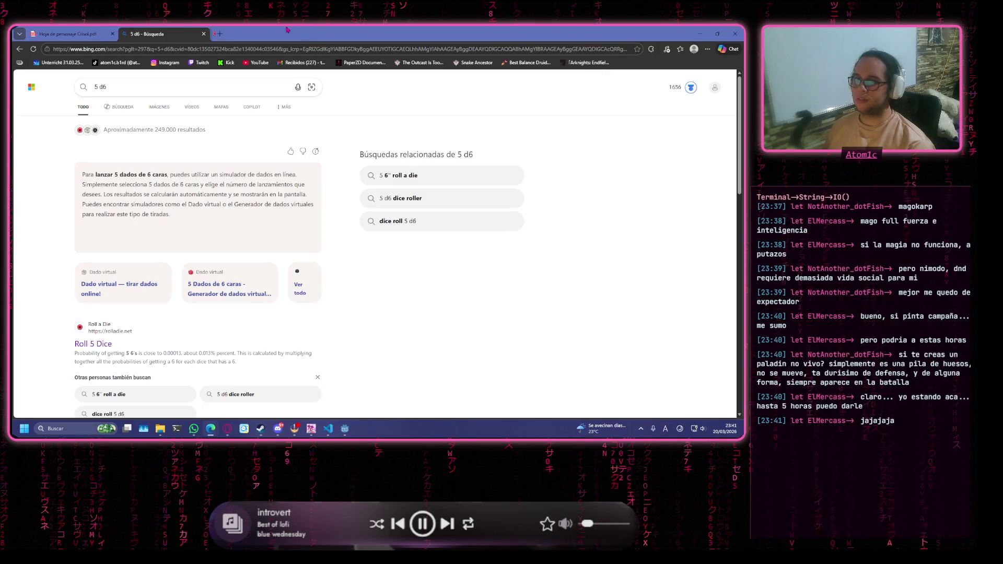
click(204, 33)
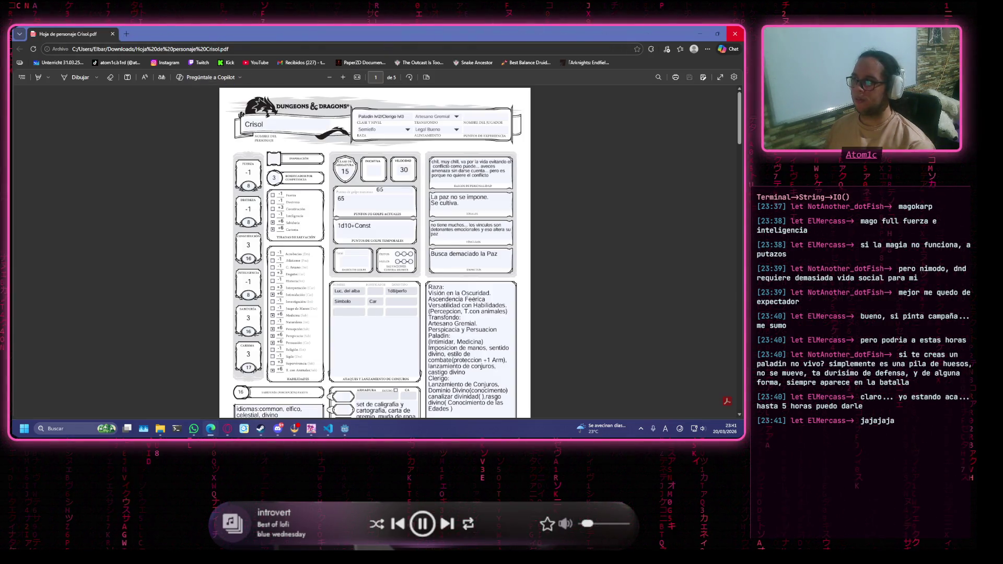
click(193, 428)
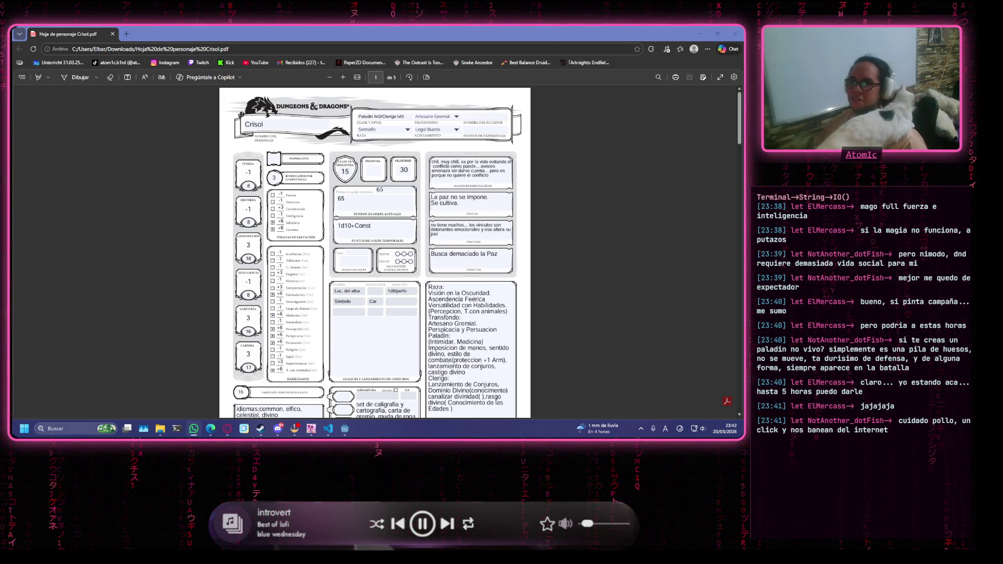
click(126, 36)
Search Bing for regigigas and enlarge the first image result.
text(regigigas)
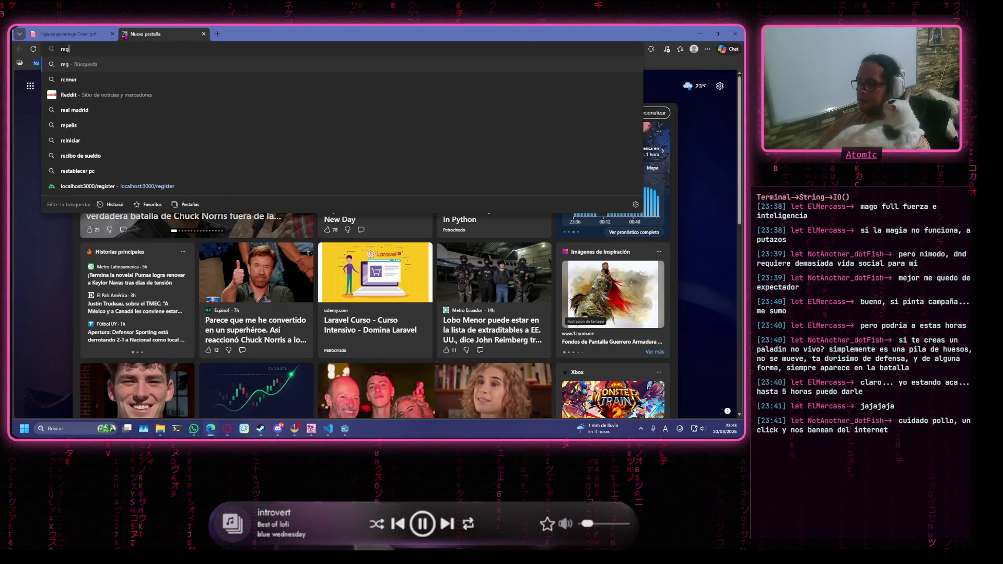
key(Return)
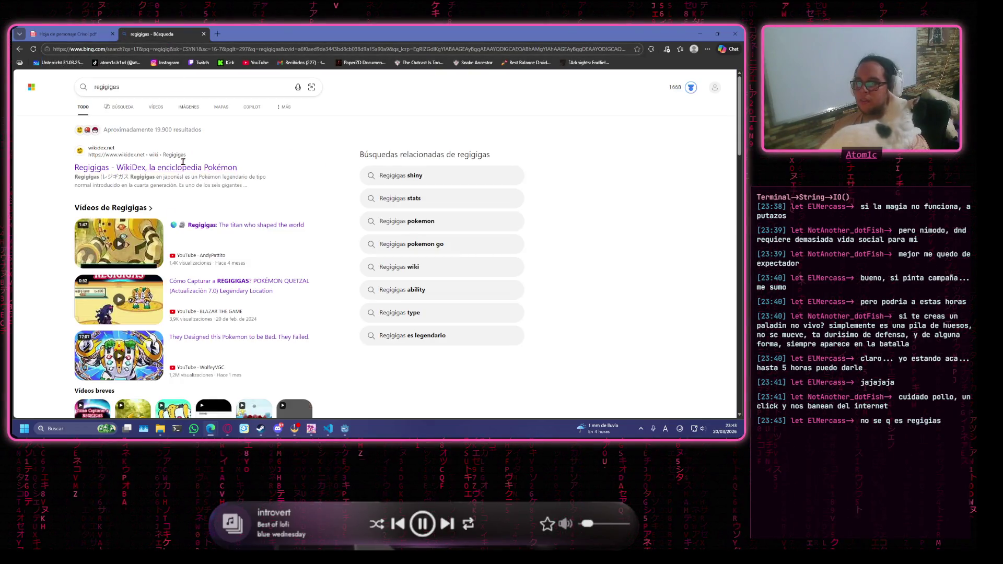
click(189, 107)
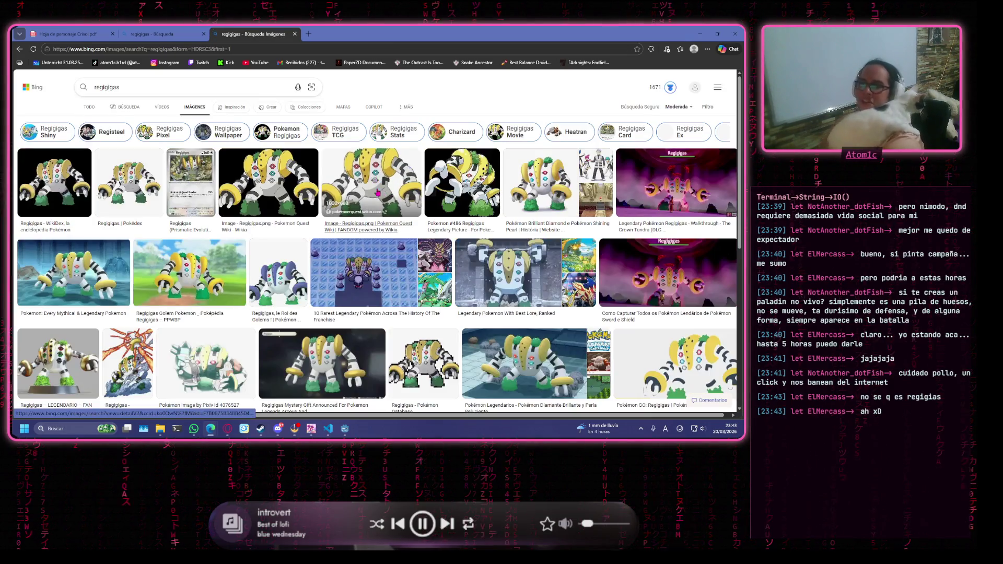
click(78, 175)
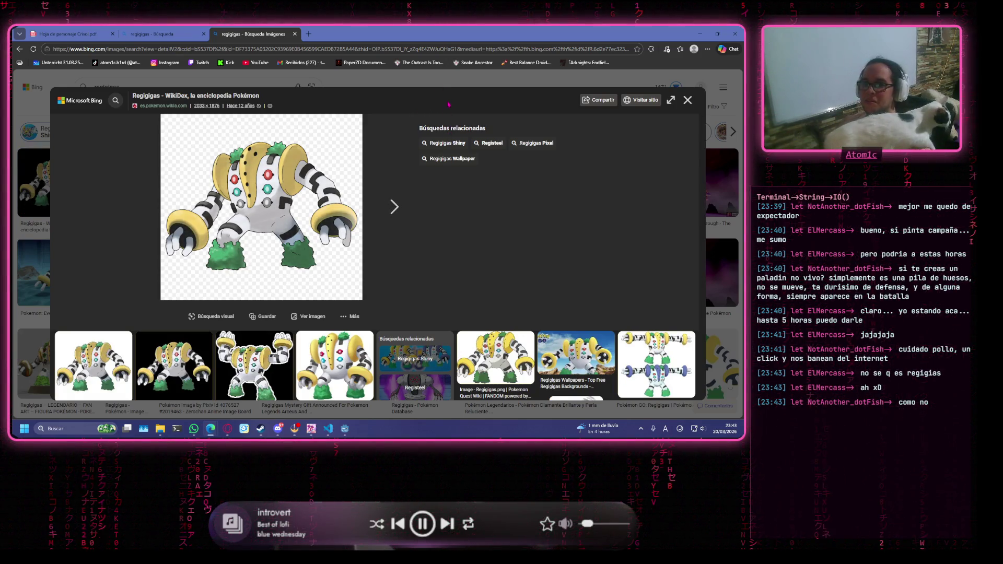
key(Escape)
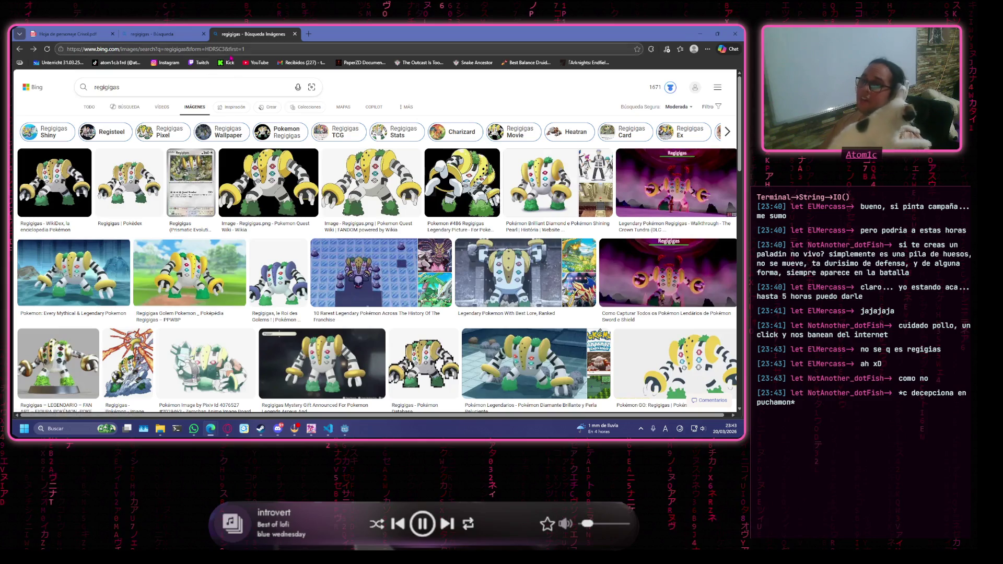
click(242, 49)
Search 'homebrew dnd 5e' and open the 5e Homebrew D&D Wiki page, dismissing the translate prompt.
text(hoem)
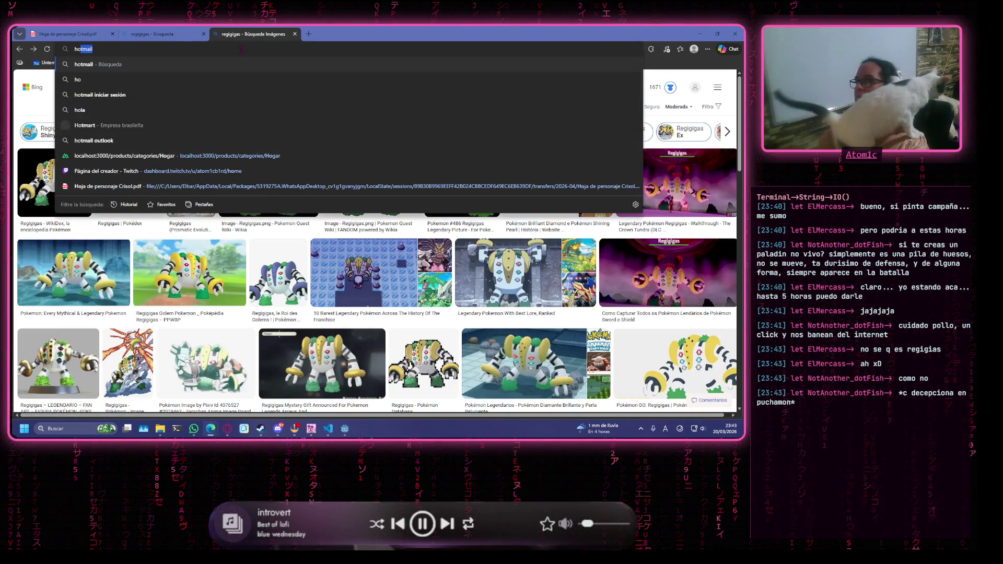
key(BackSpace)
key(BackSpace)
text(m)
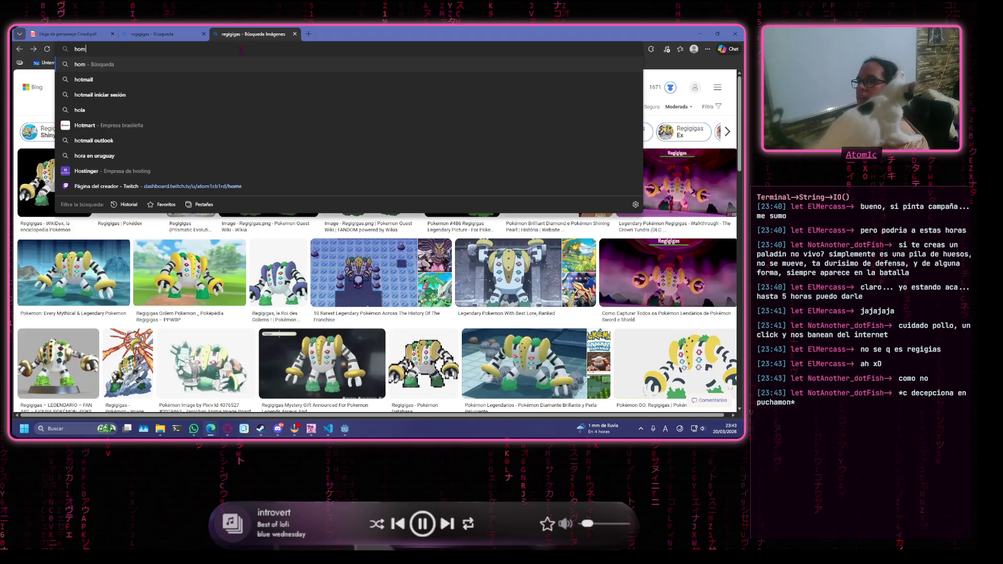
text(ebrew d)
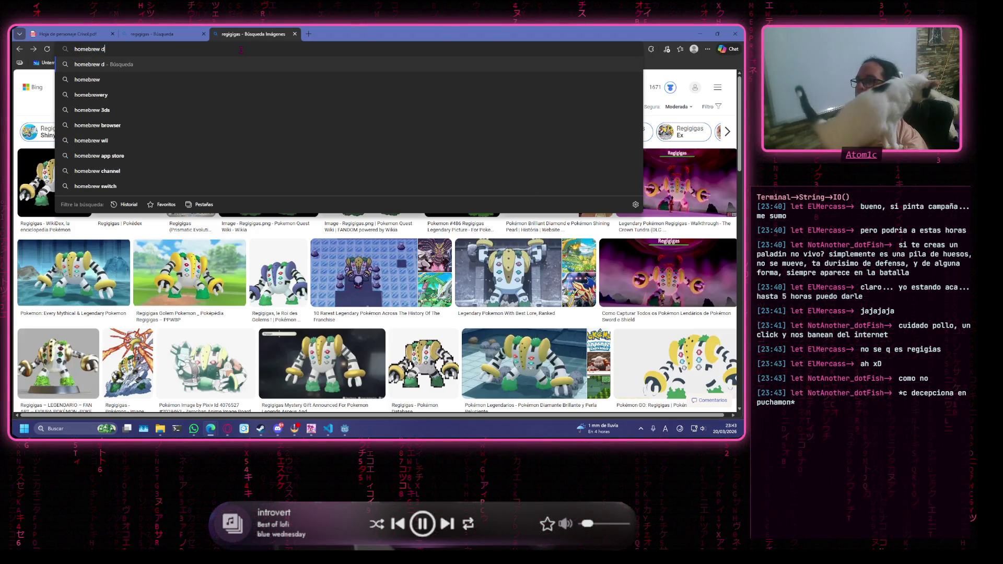
text(nd 5e)
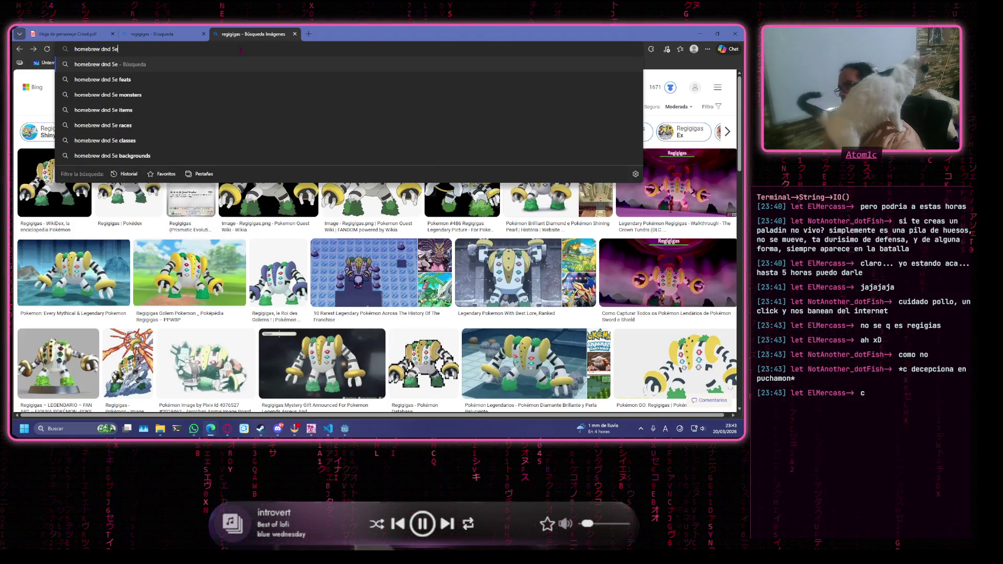
key(Return)
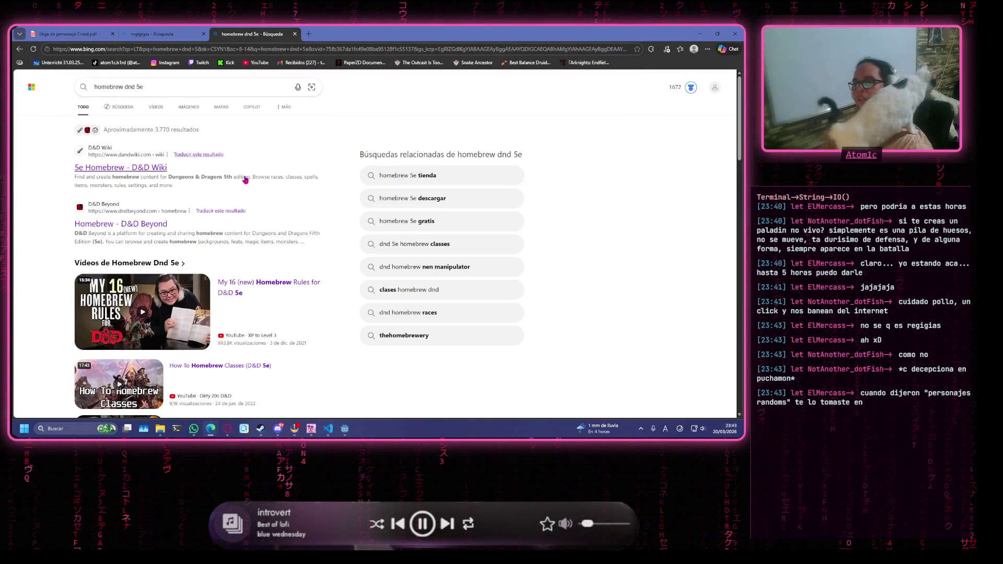
click(154, 171)
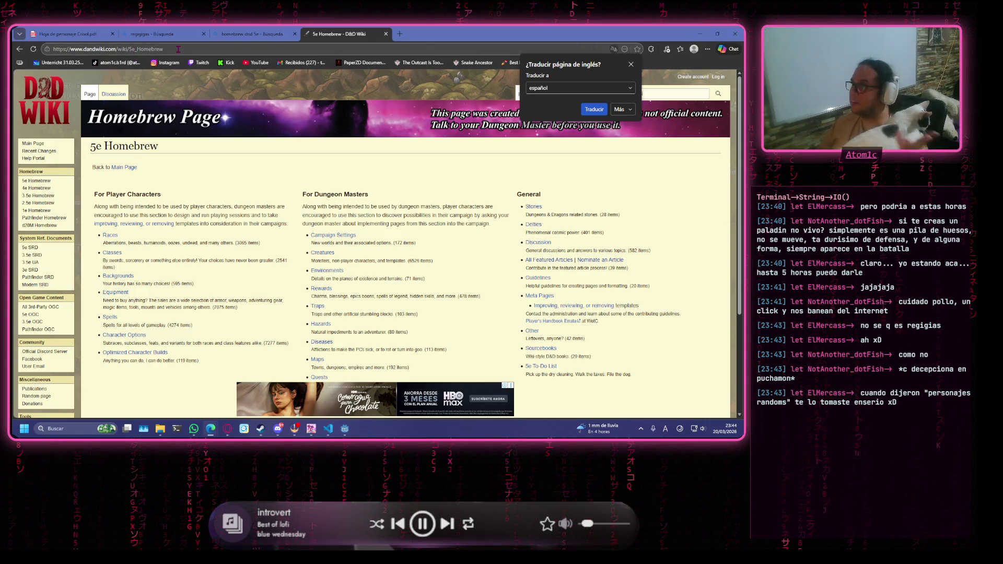
click(631, 64)
Look at the Regigigas (5e Deity) page from the wiki's Regigigas results.
click(638, 94)
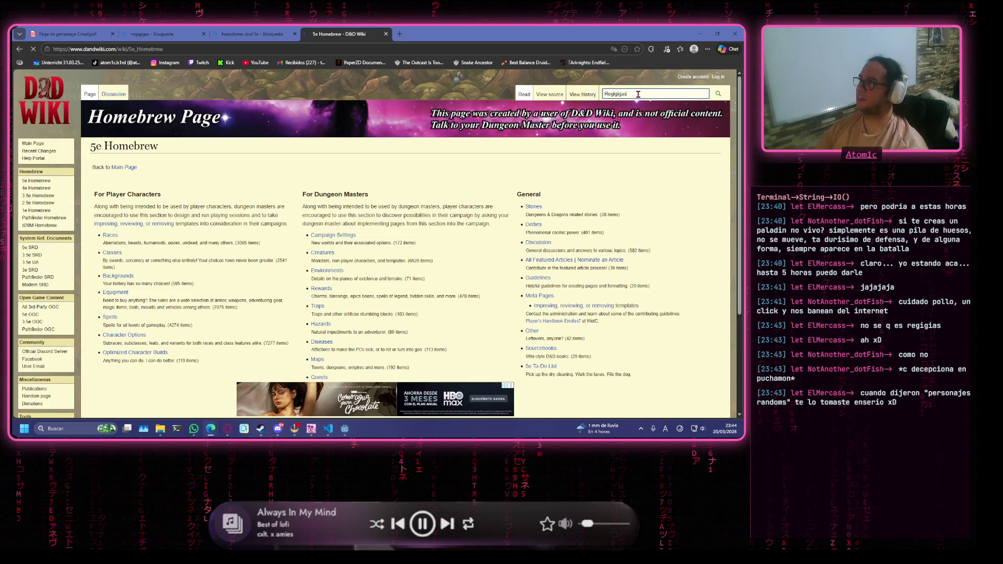
scroll(132, 200, down, 5)
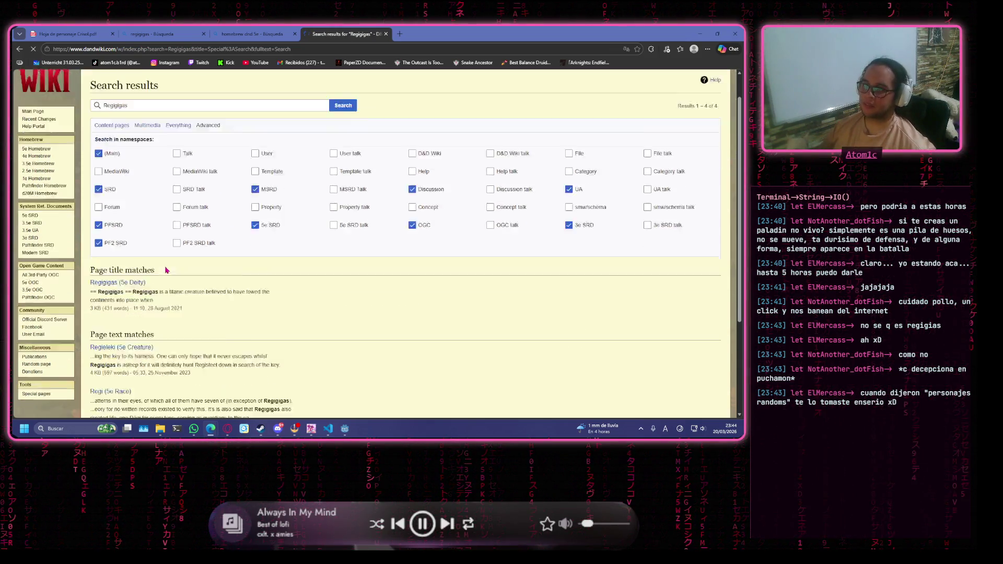
click(134, 202)
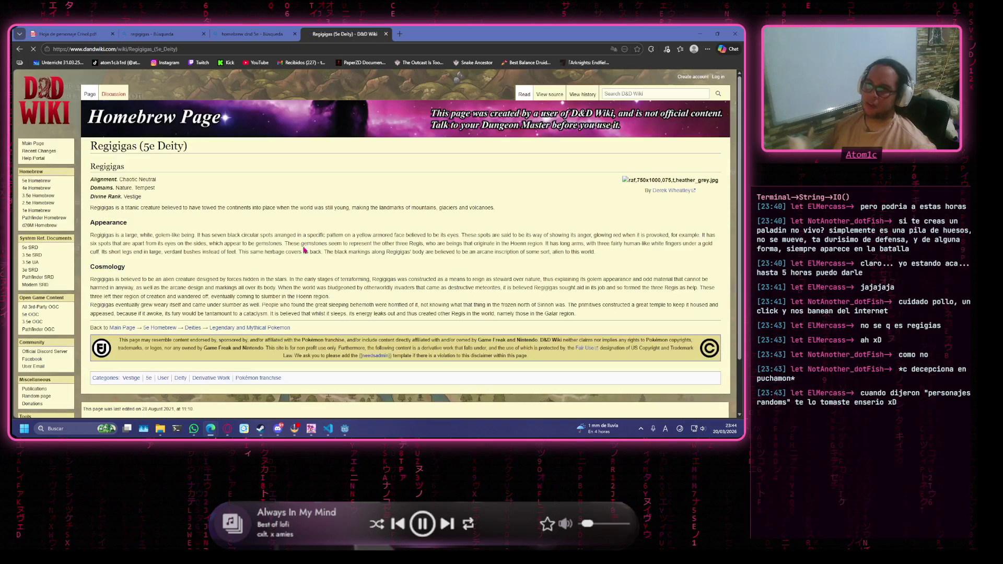
scroll(281, 209, down, 2)
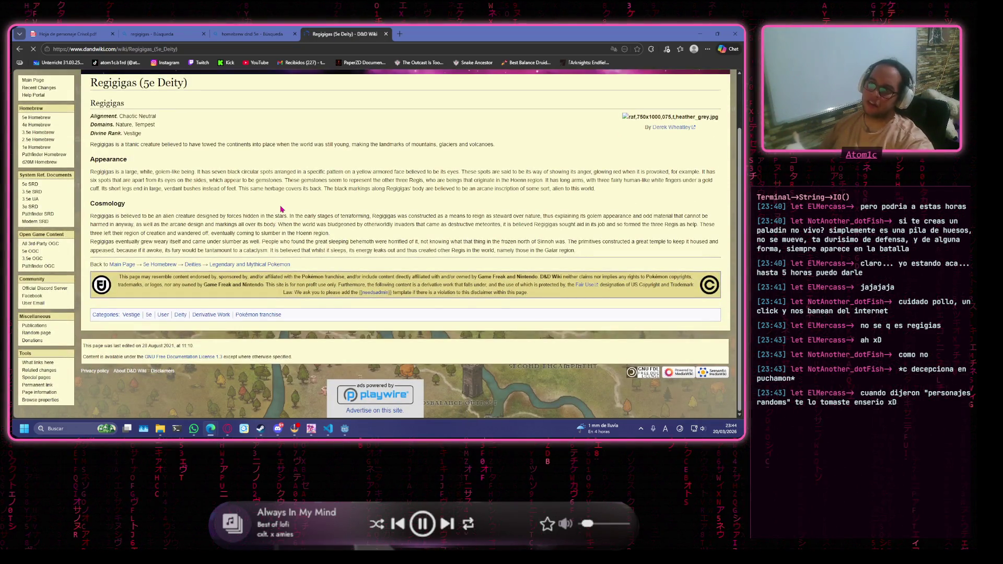
key(alt+Left)
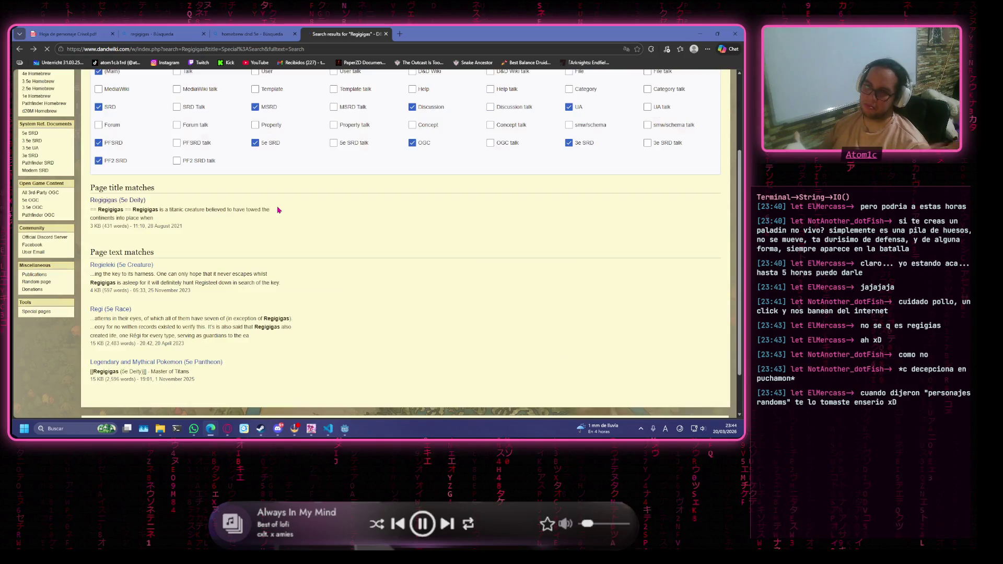
Read through the Regi (5e Race) article.
click(110, 309)
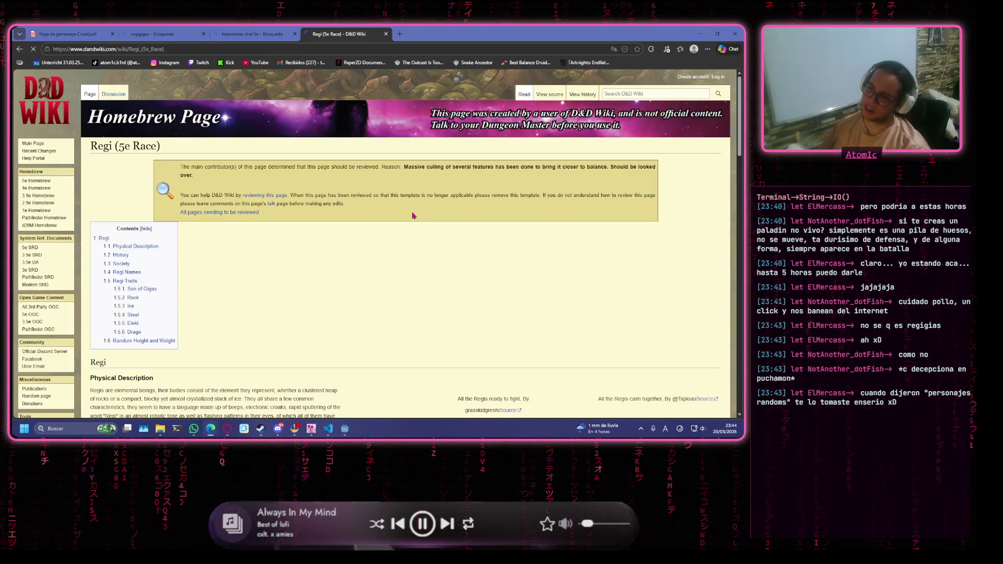
scroll(110, 309, down, 5)
scroll(111, 308, down, 3)
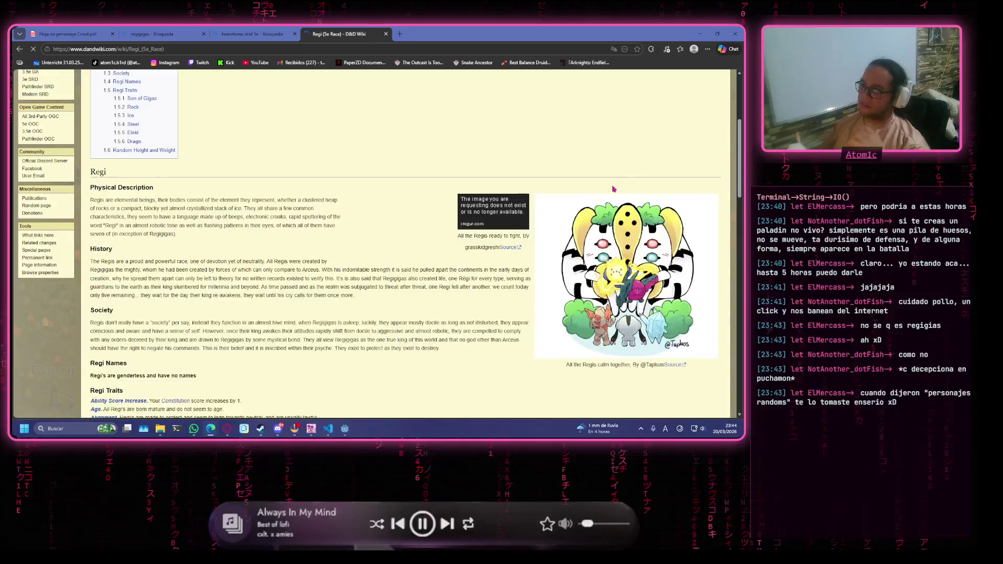
scroll(599, 204, down, 2)
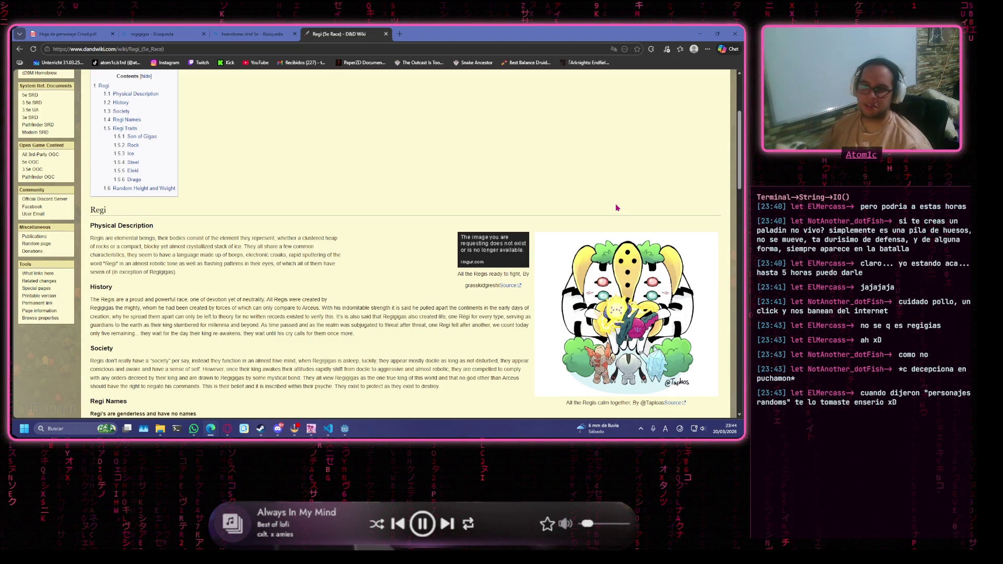
scroll(617, 206, down, 10)
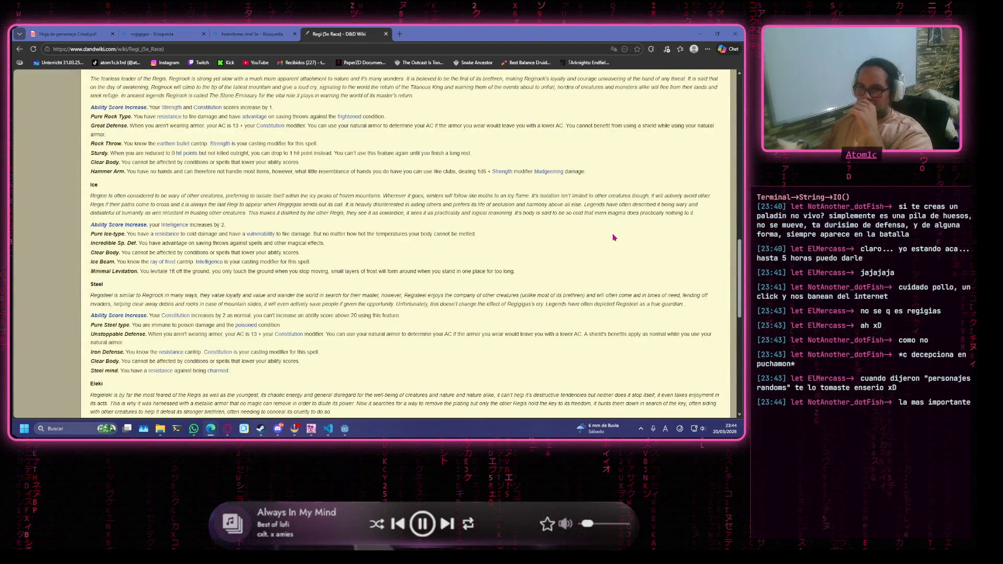
scroll(555, 279, down, 5)
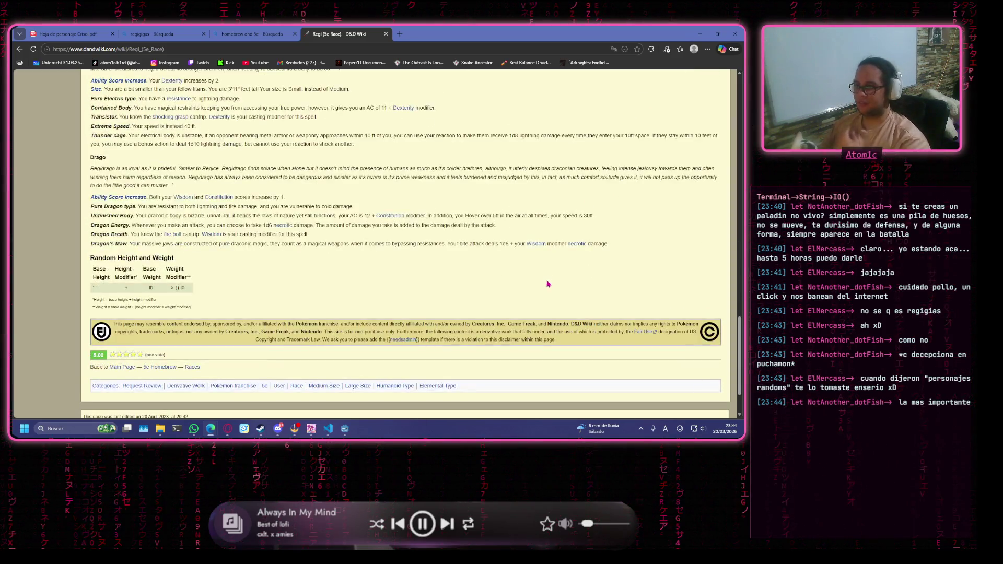
scroll(546, 272, up, 15)
scroll(544, 269, up, 5)
Search D&D Wiki for 'anime girl'.
click(677, 93)
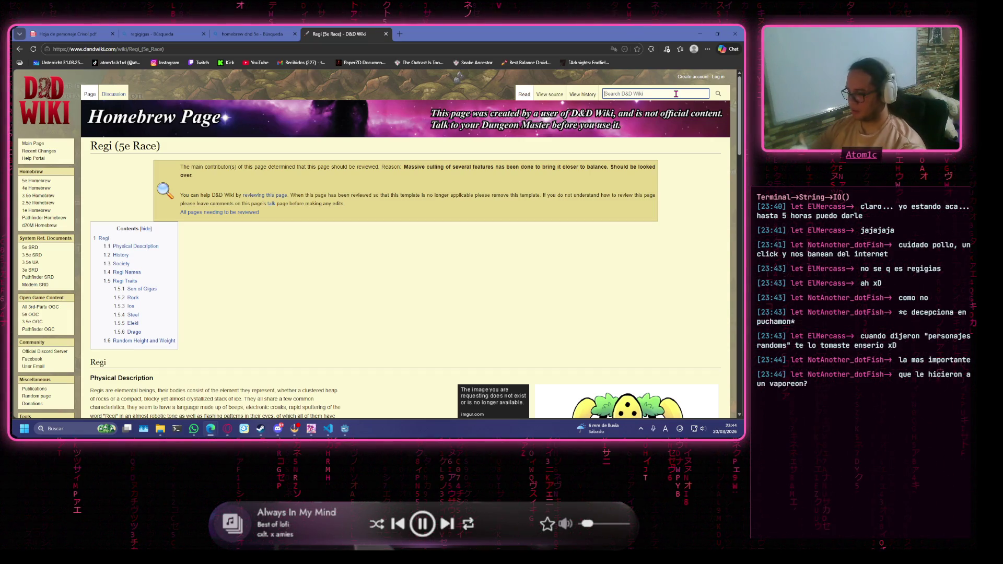
text(anime girl)
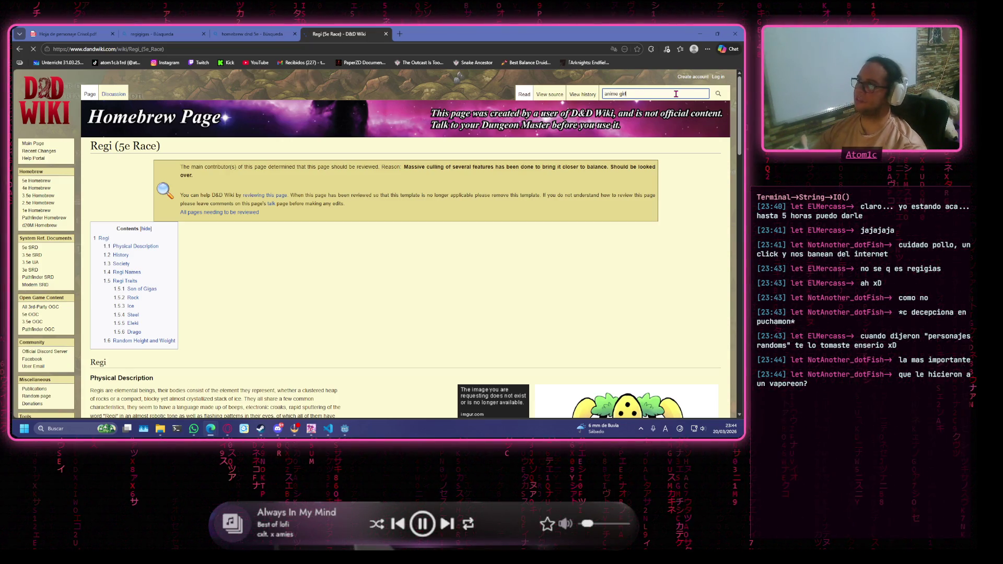
key(Return)
Open the Anime Girl (5e Class) article and read its Wisdom and Charisma saving throws.
scroll(148, 252, down, 3)
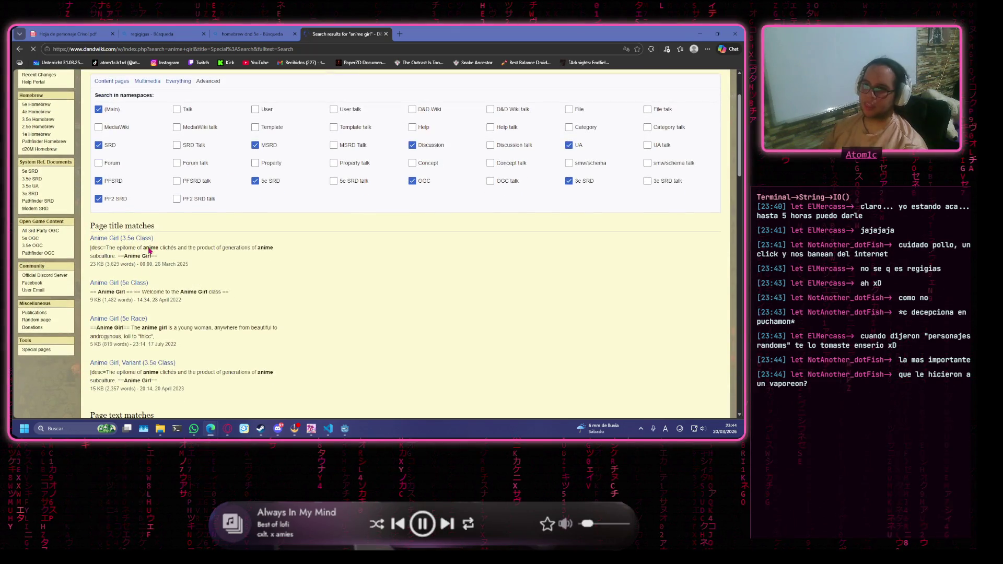
click(137, 284)
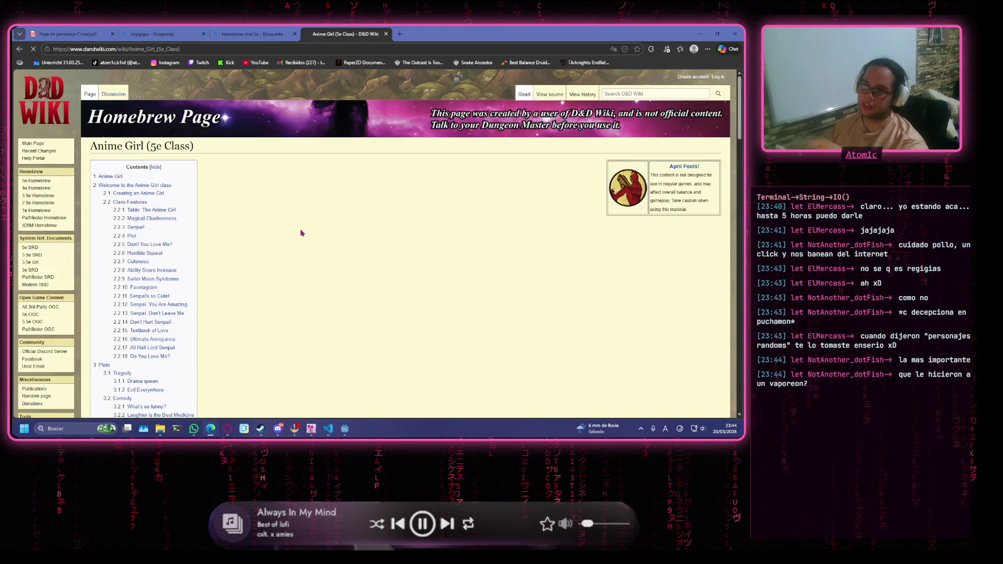
scroll(539, 184, down, 10)
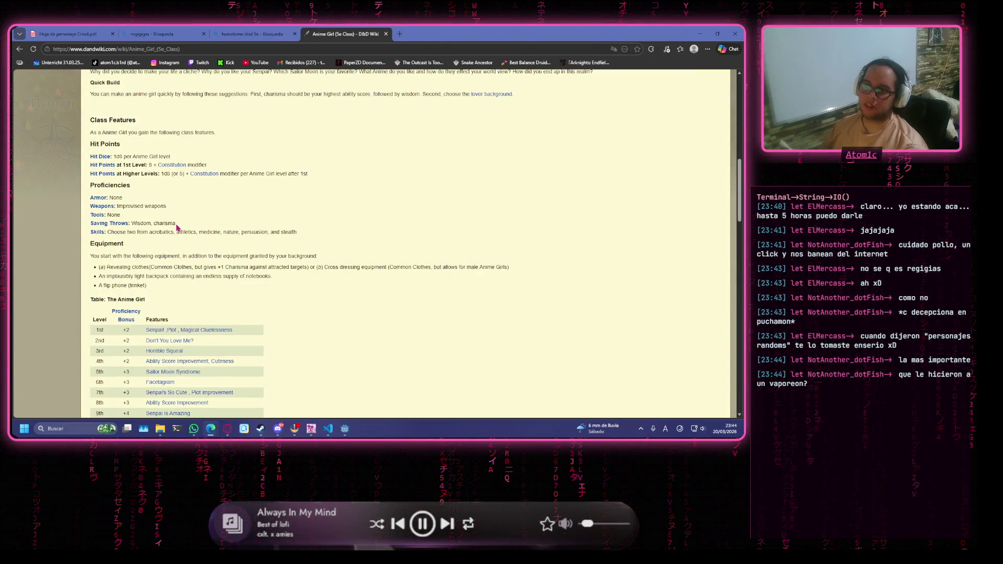
drag(176, 224, 130, 223)
click(357, 267)
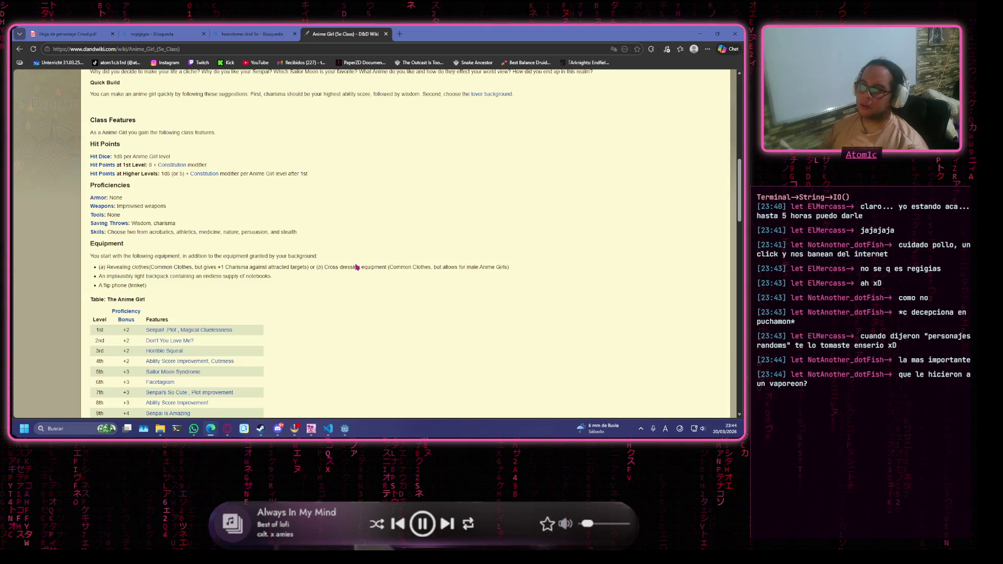
scroll(200, 282, down, 2)
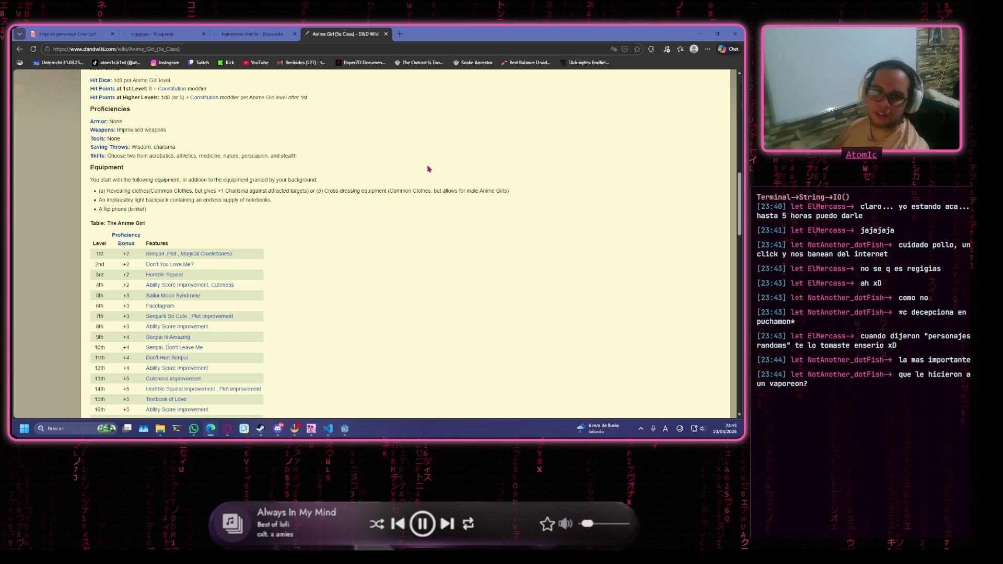
scroll(454, 126, up, 10)
Begin typing a new search term in the wiki's search box.
click(645, 94)
text(reon)
click(475, 282)
scroll(179, 172, down, 3)
scroll(135, 197, up, 3)
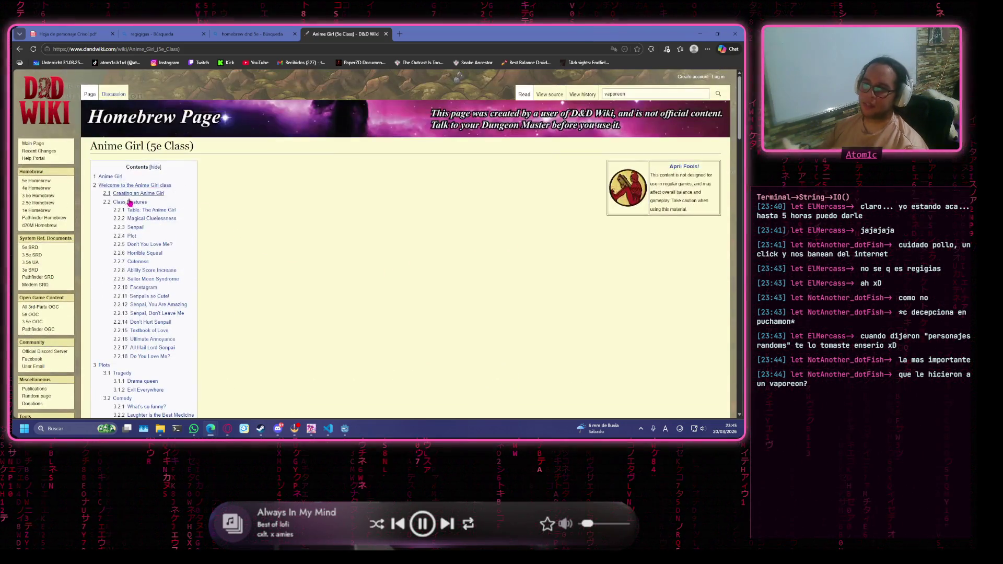
Jump to the article's Senpai! section and read its description.
click(134, 228)
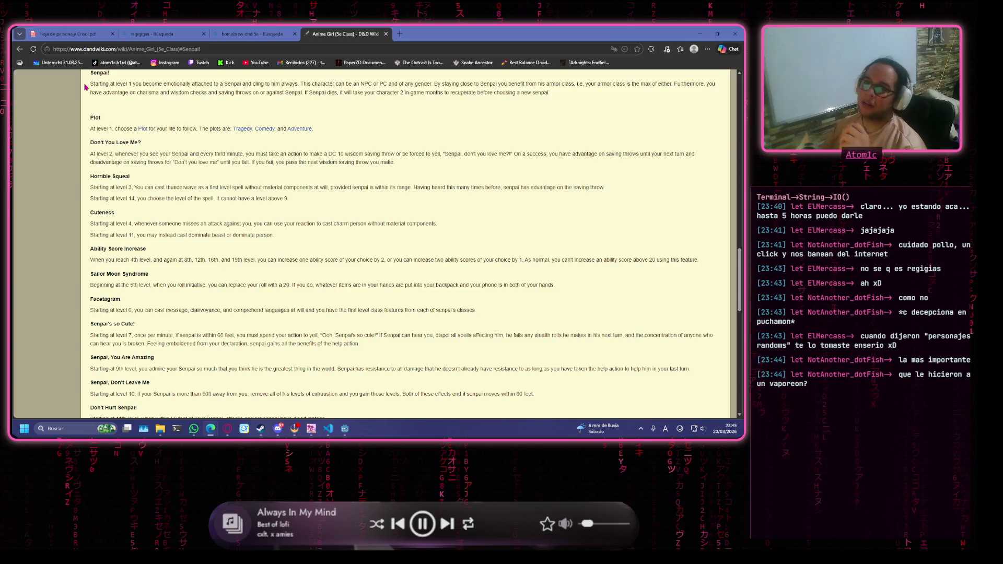
mouse_move(88, 86)
mouse_down()
mouse_move(528, 96)
mouse_move(553, 129)
mouse_up()
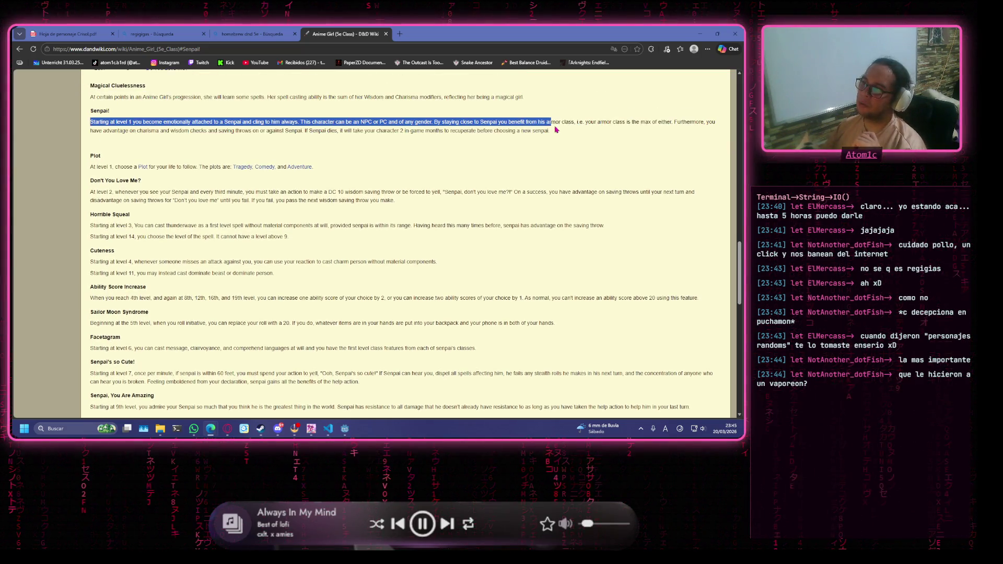
click(390, 138)
drag(183, 122, 254, 122)
click(441, 133)
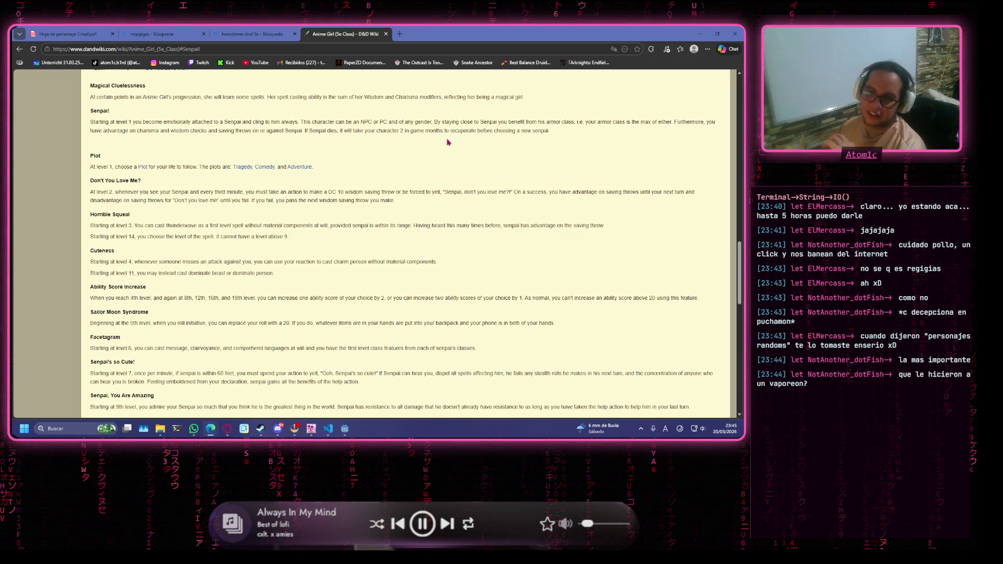
scroll(634, 188, up, 15)
scroll(648, 257, up, 4)
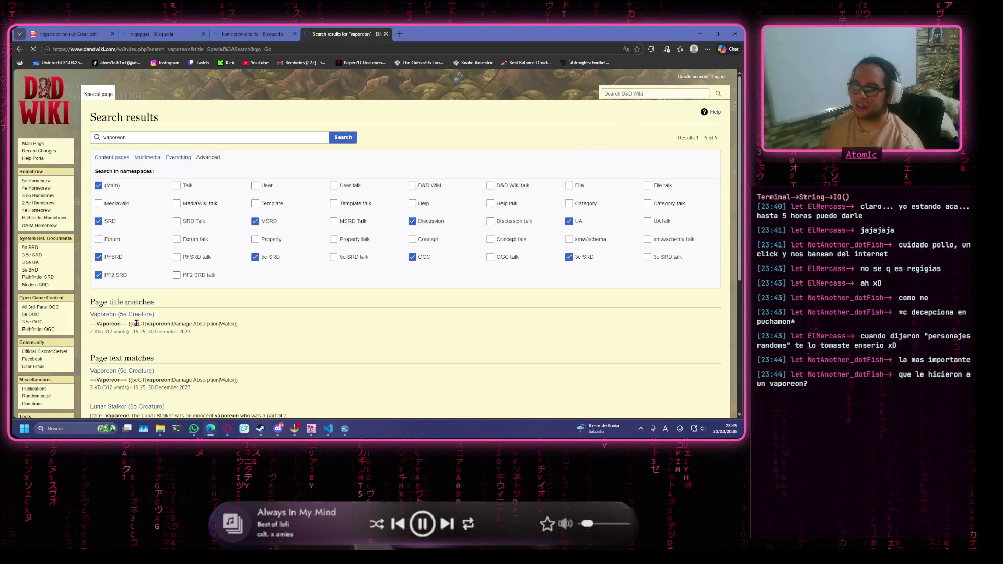
Look at the Vaporeon (5e Creature) article and return to the vaporeon results.
click(134, 314)
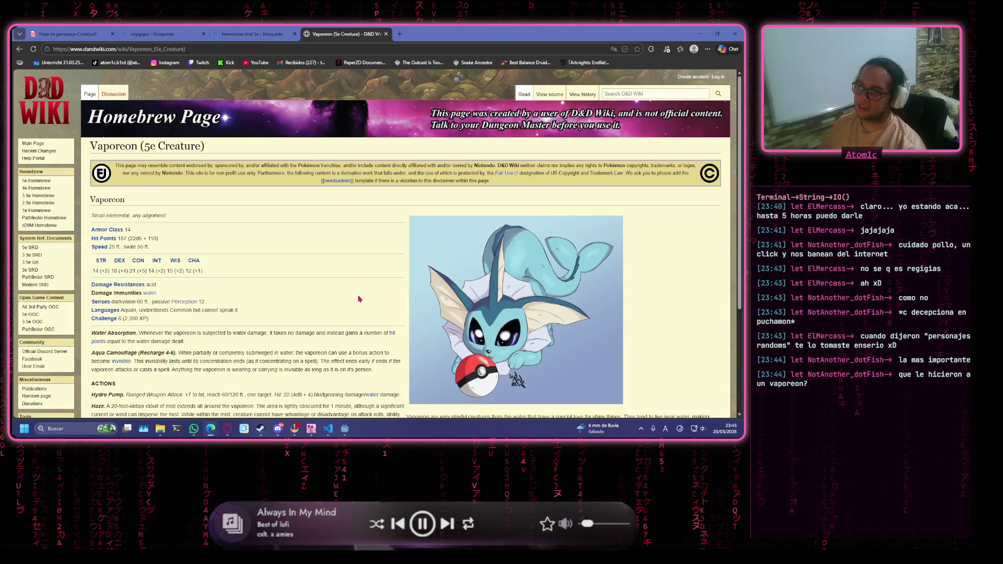
scroll(293, 285, down, 3)
key(alt+Left)
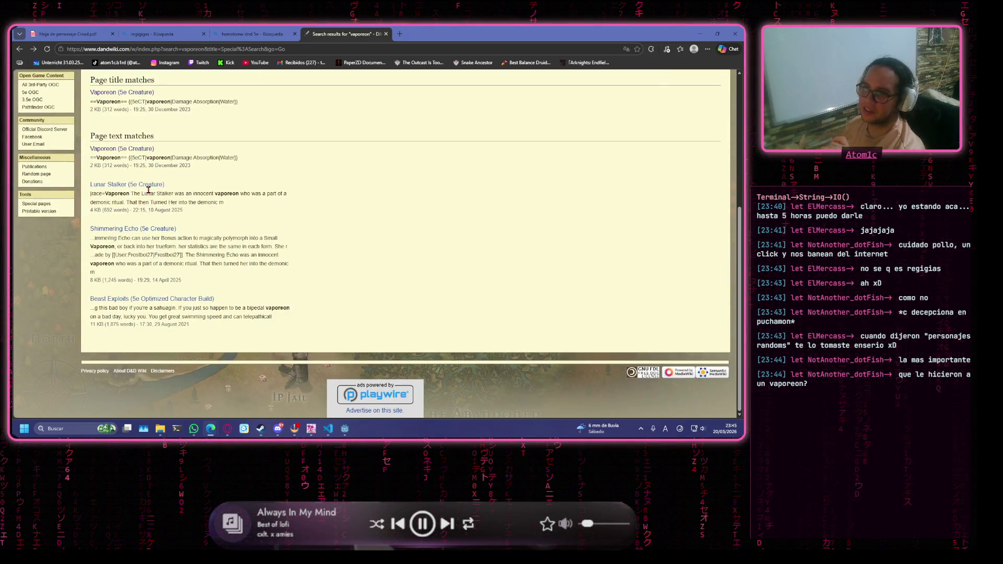
Look over Lunar Stalker (5e Creature) in a separate tab, then close that tab.
middle_click(152, 185)
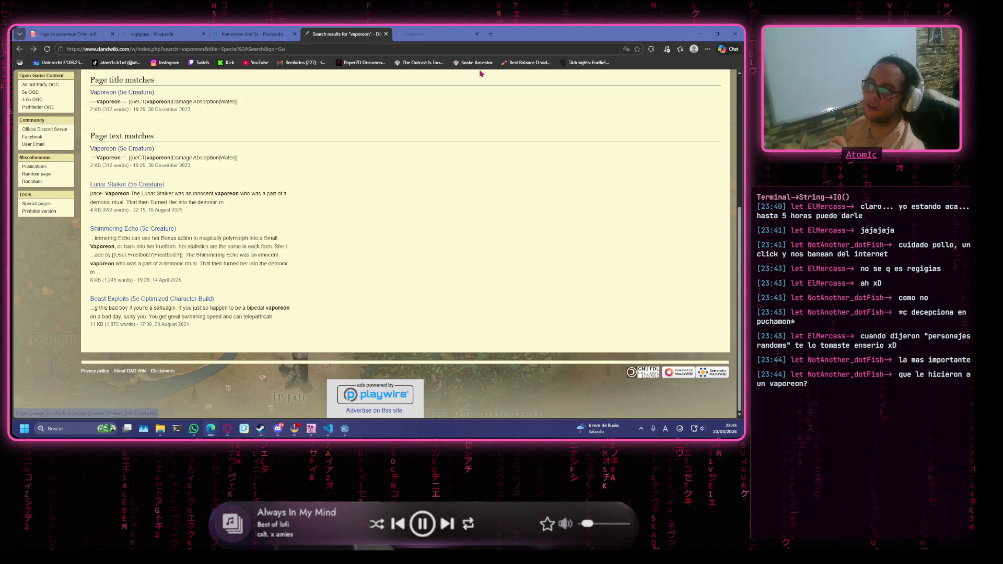
click(436, 34)
scroll(307, 217, down, 3)
scroll(307, 218, down, 3)
scroll(314, 218, up, 3)
scroll(334, 220, down, 5)
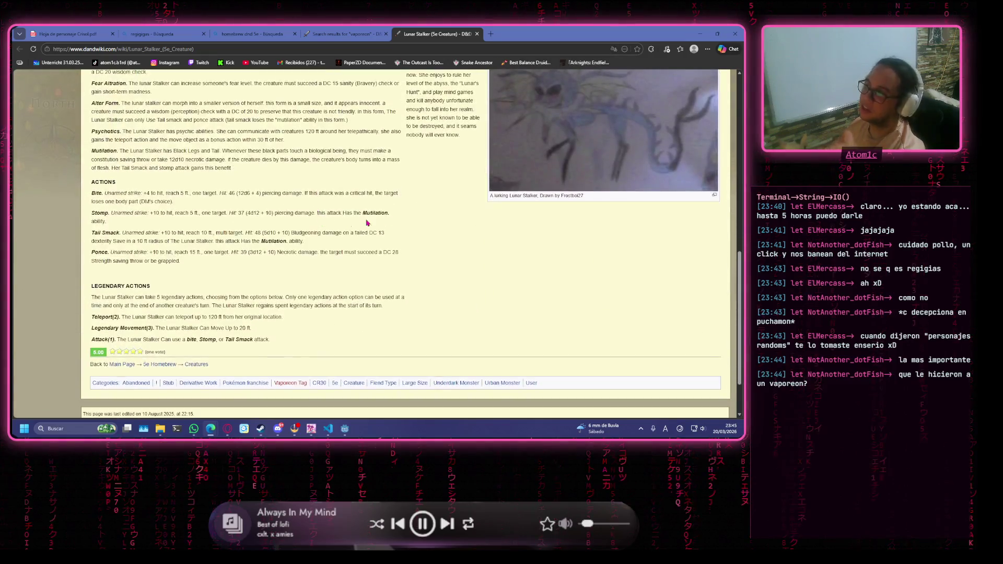
key(ctrl+w)
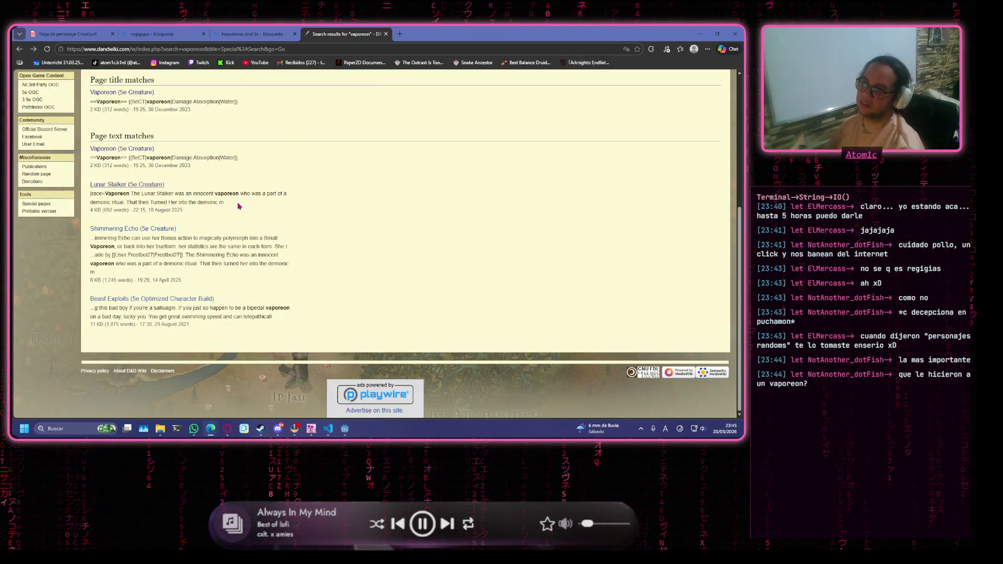
scroll(384, 211, up, 4)
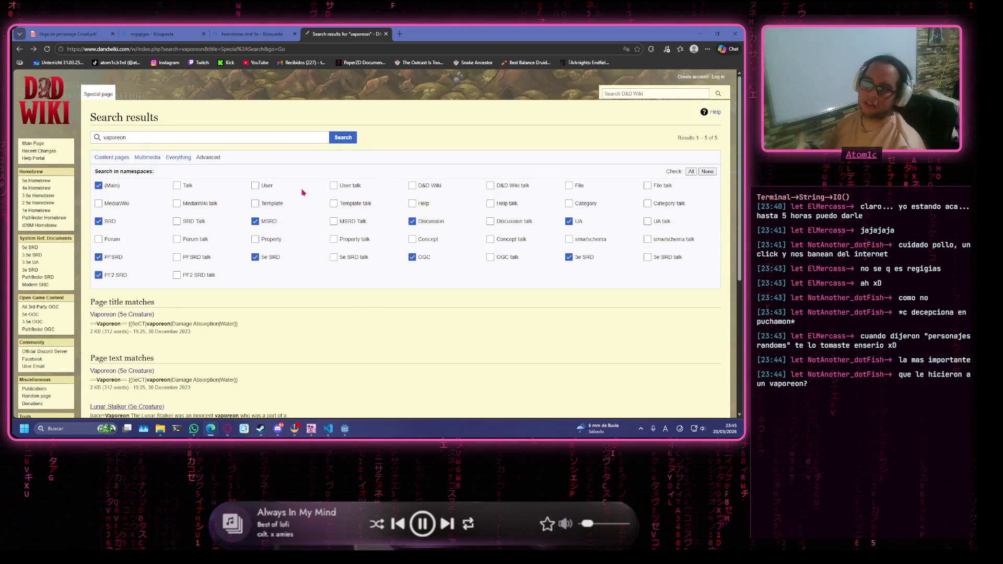
Select the vaporeon search term, then switch to the AnimeFLV browser window.
click(198, 135)
double_click(198, 136)
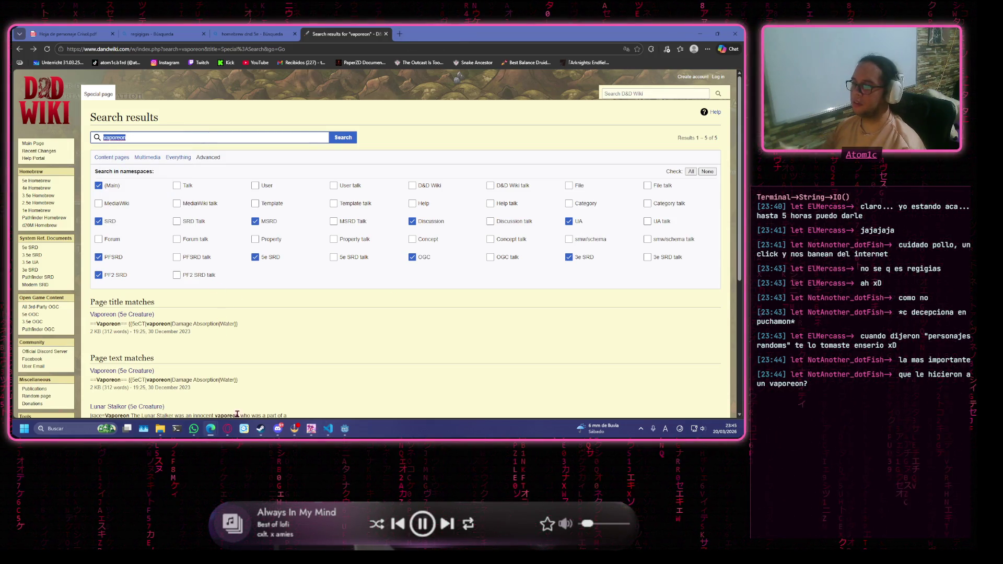
mouse_move(228, 428)
click(256, 386)
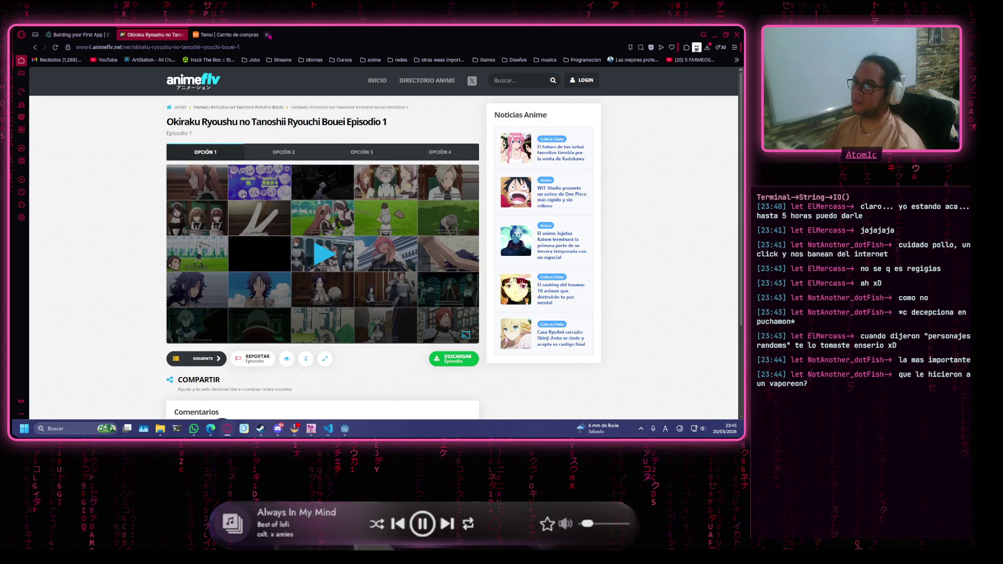
Open and close a blank browser tab, then minimize the anime episode window.
click(269, 35)
click(329, 34)
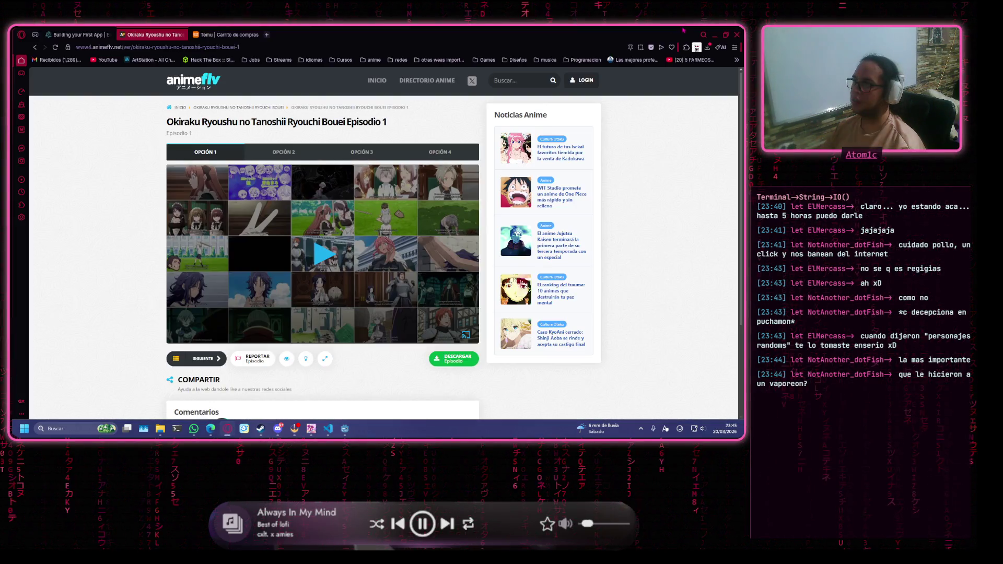
key(super+Down)
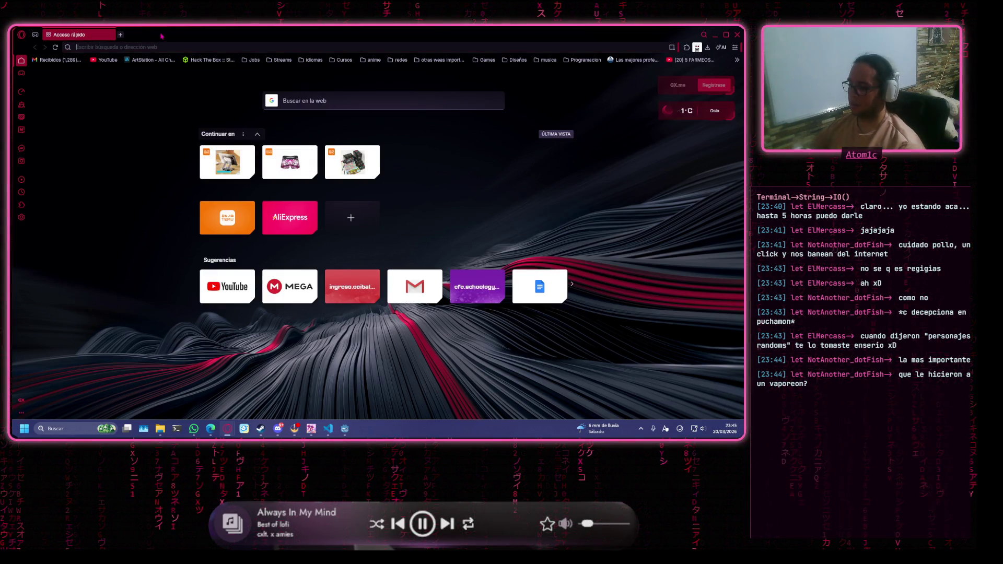
Go to mega.io, reload past the error, and preview Pokemon.pdf in the Cosas de DnD folder.
text(mega.io)
key(Return)
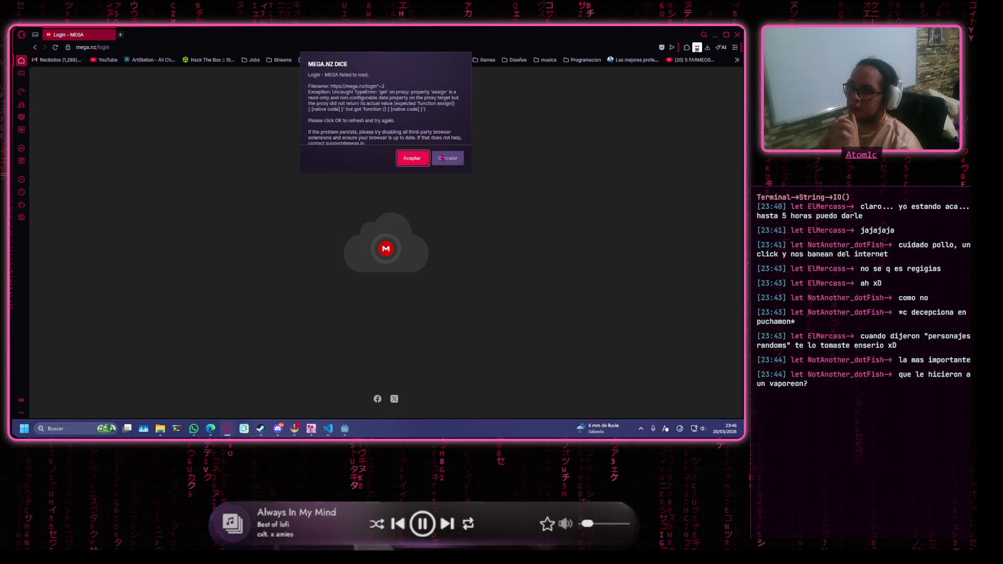
click(445, 158)
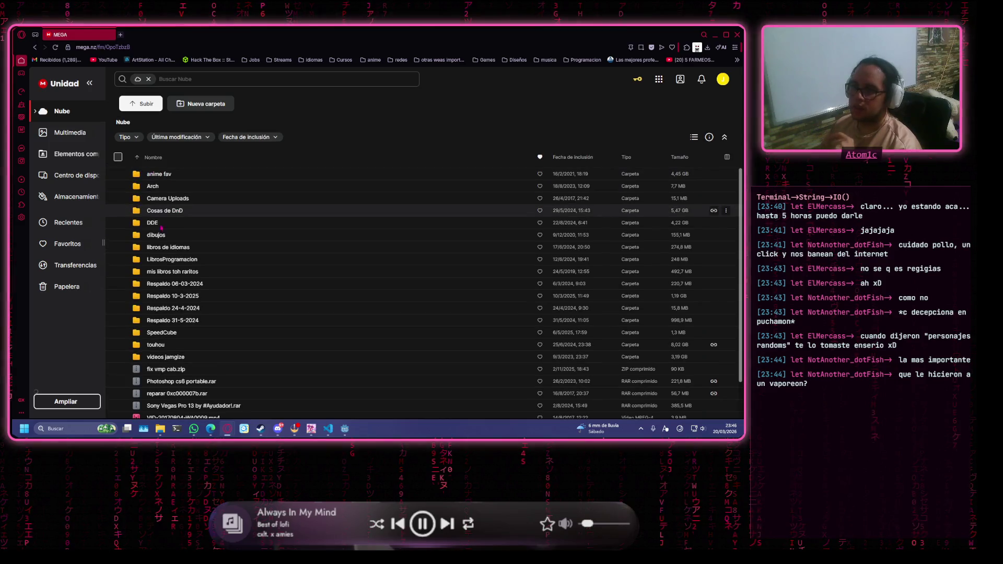
double_click(166, 204)
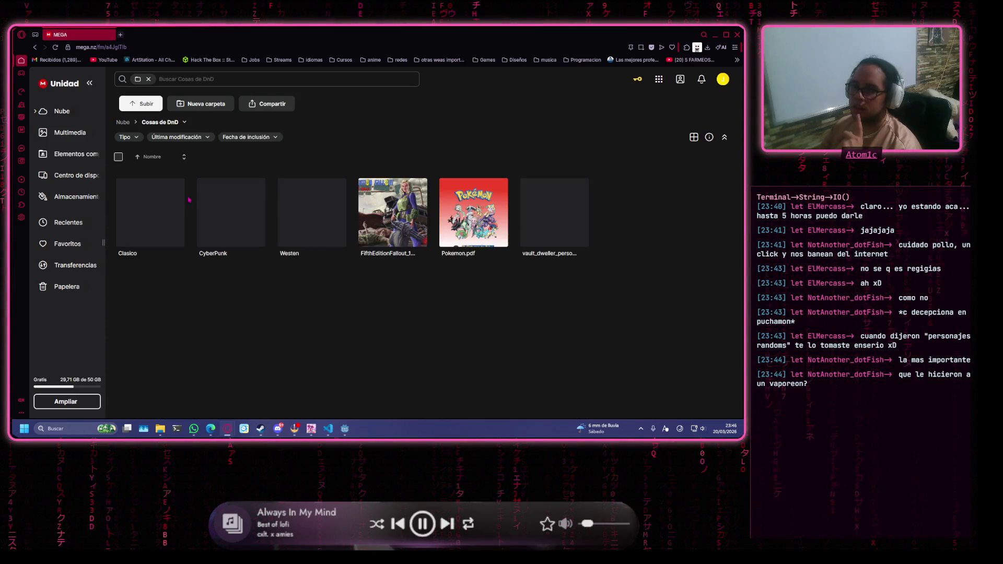
double_click(444, 230)
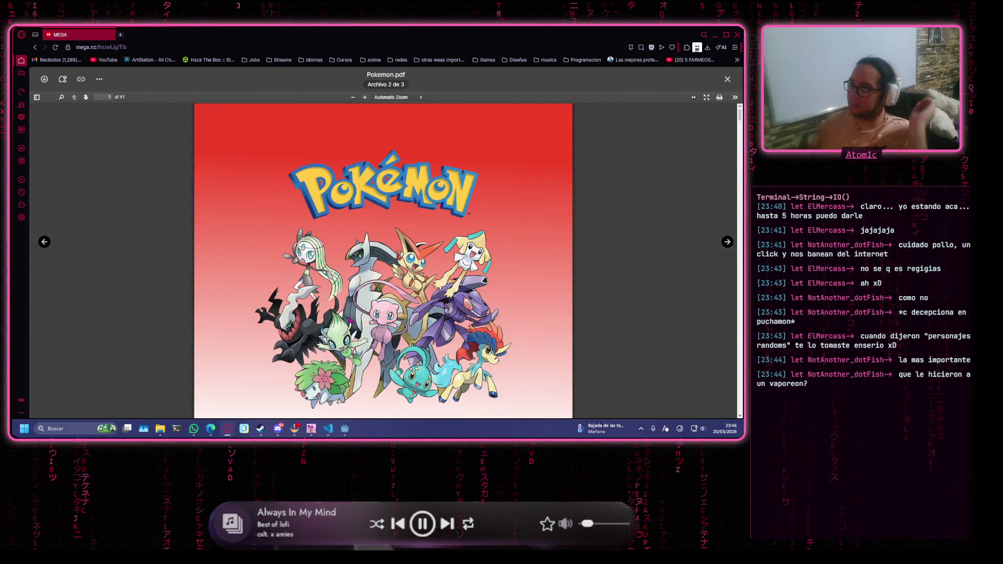
Page through Pokemon.pdf, then minimize the MEGA viewer window.
scroll(398, 179, down, 5)
scroll(398, 178, down, 20)
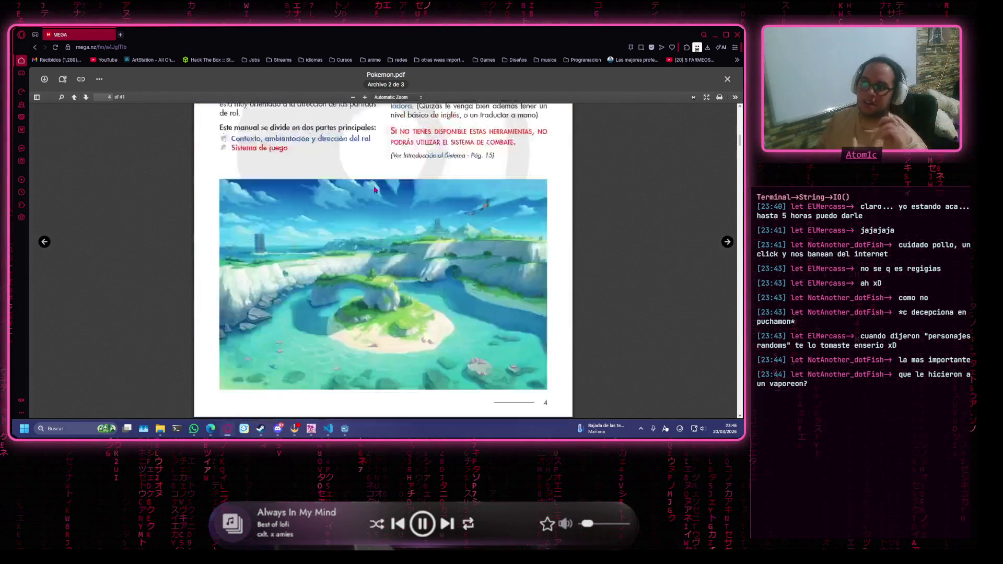
scroll(460, 197, down, 15)
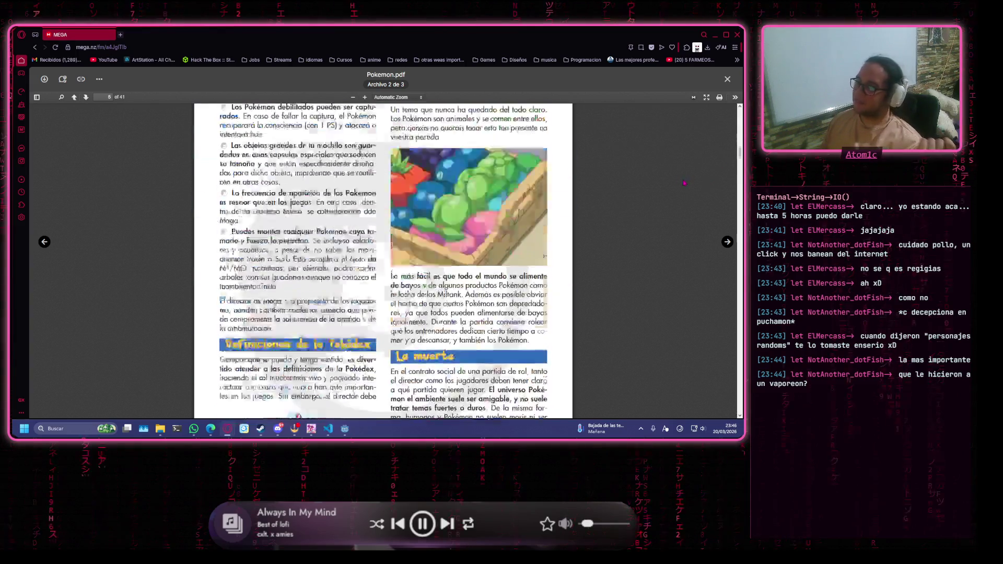
scroll(688, 183, down, 15)
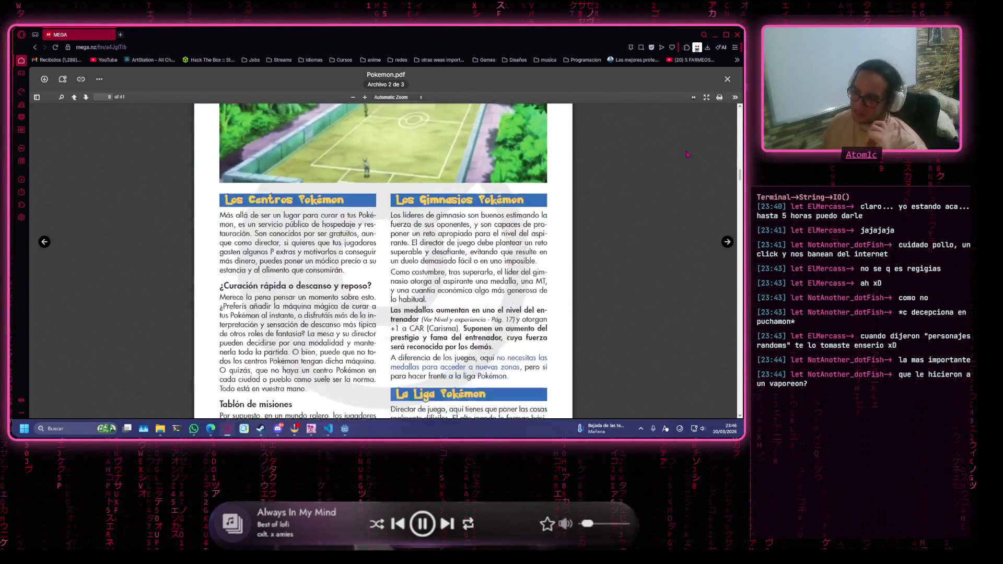
scroll(449, 200, up, 12)
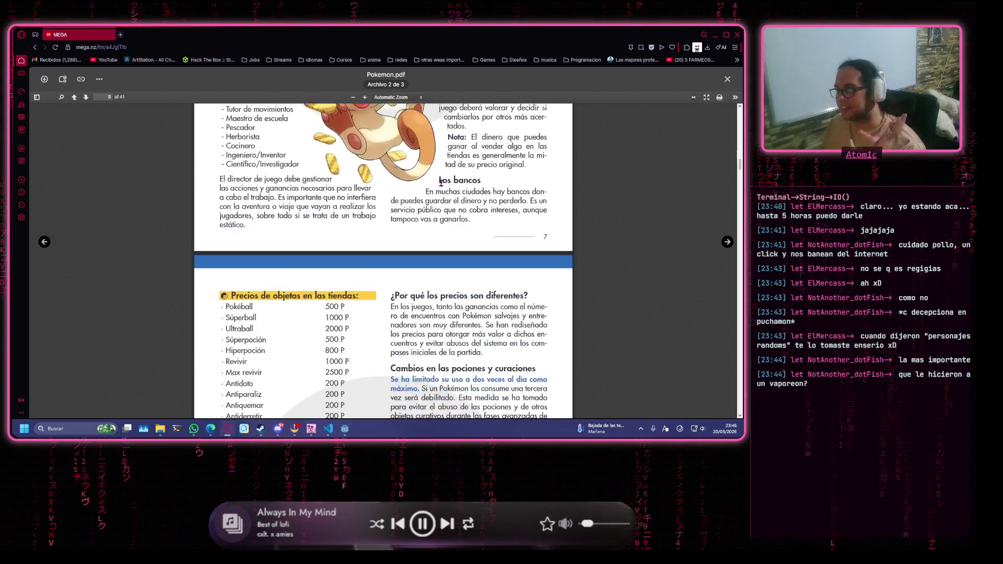
scroll(448, 200, up, 12)
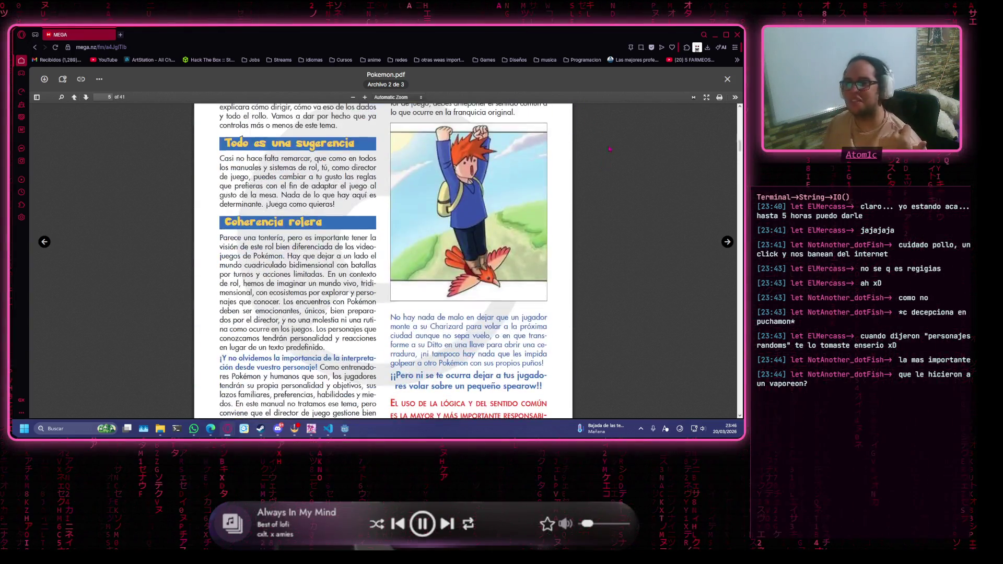
click(716, 34)
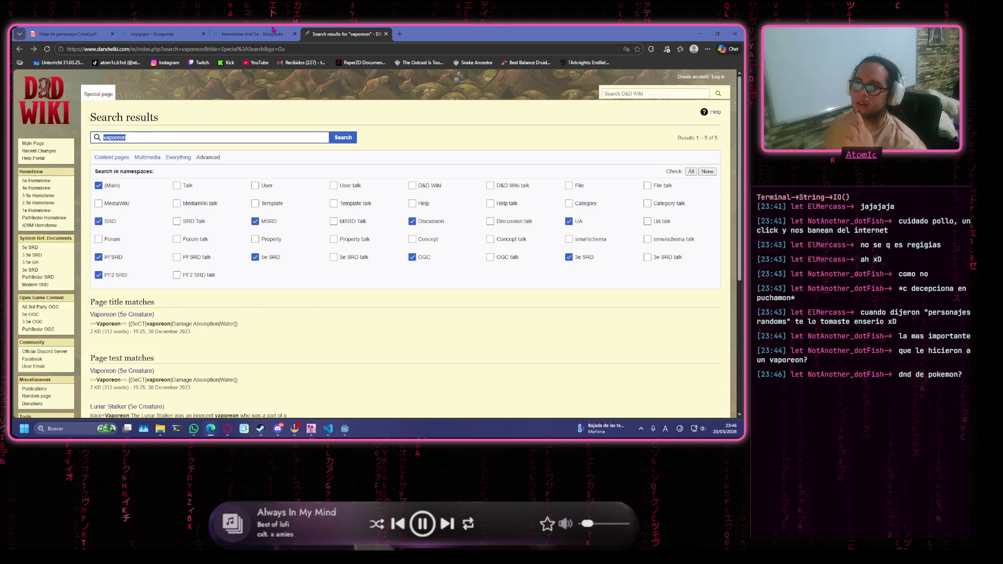
Close the vaporeon, homebrew dnd 5e and regigias search tabs with Ctrl+W.
key(ctrl+w)
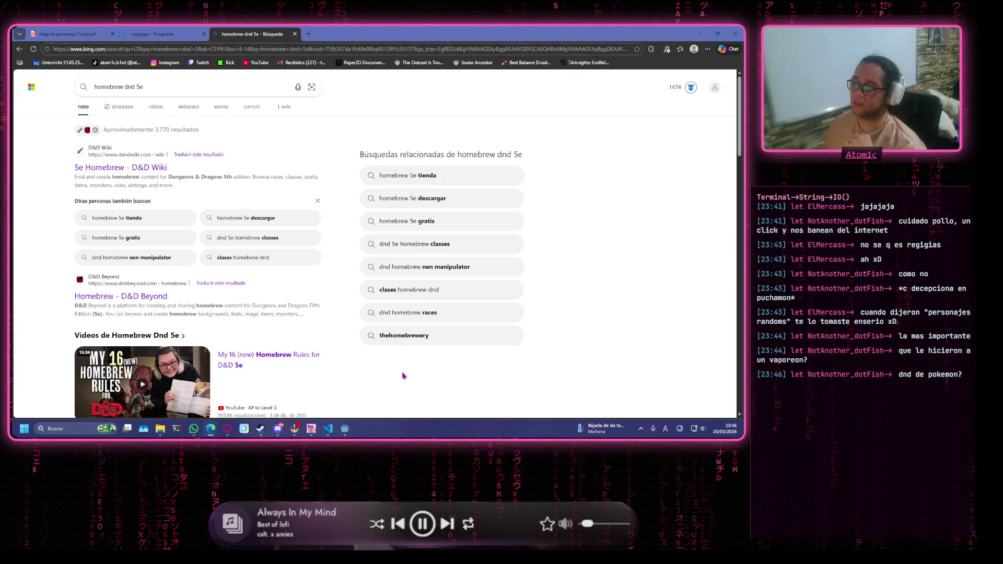
key(ctrl+w)
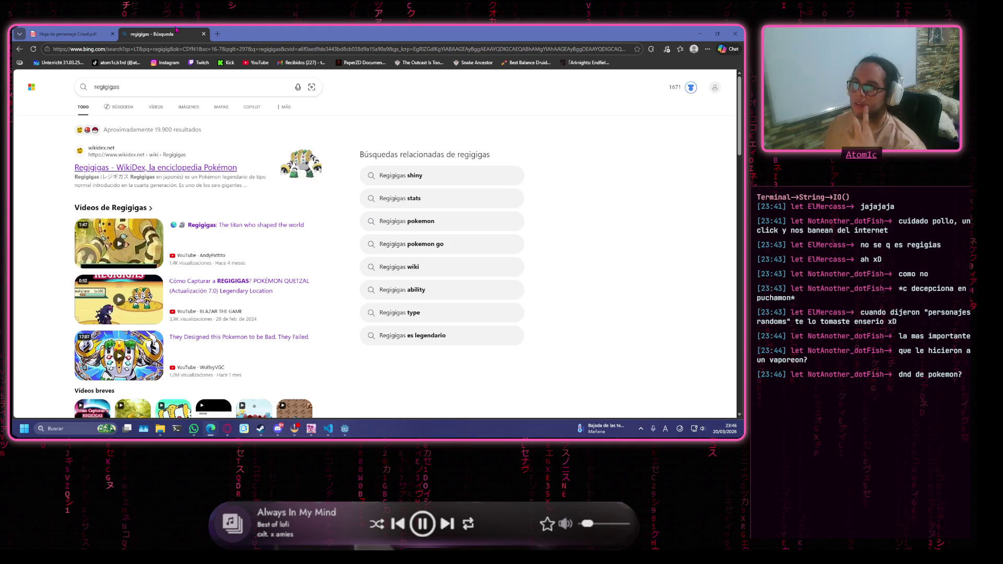
key(ctrl+w)
key(ctrl+w)
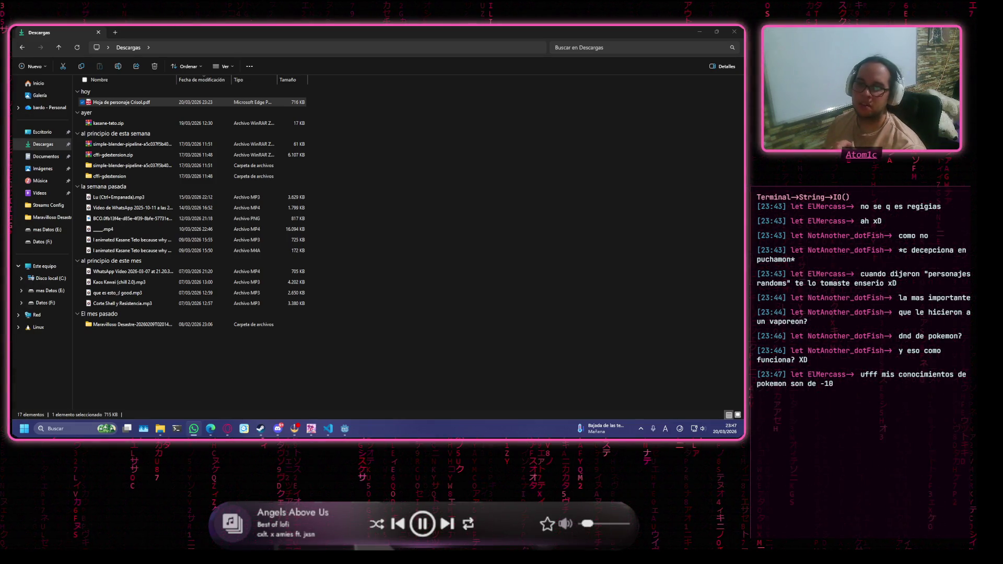
key(alt+Tab)
drag(415, 94, 465, 26)
click(643, 228)
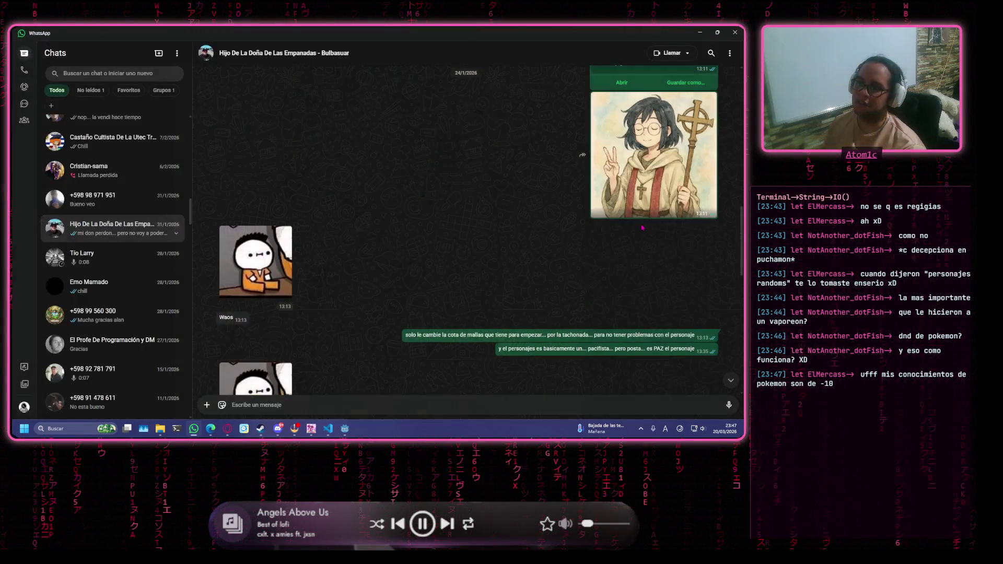
click(653, 172)
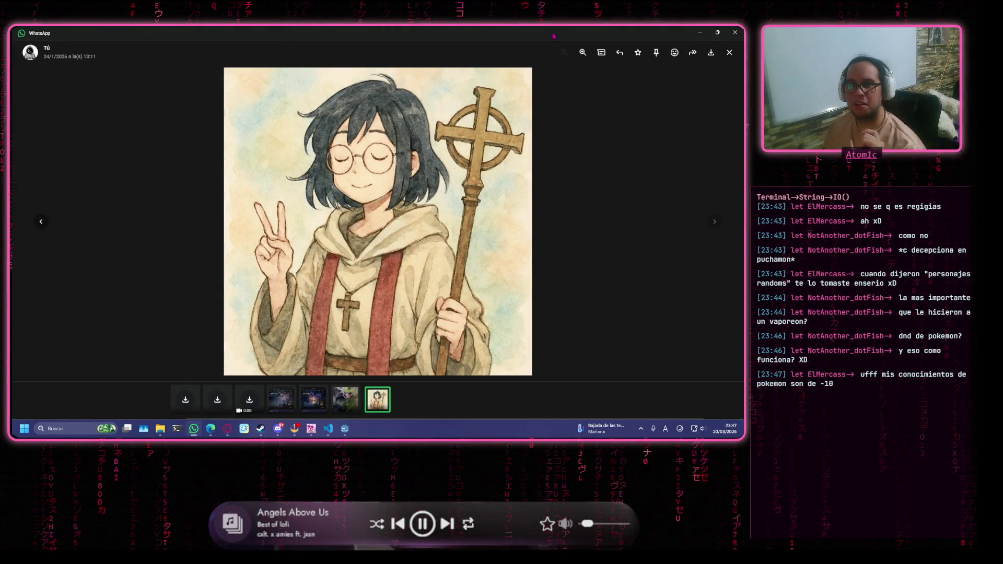
click(700, 32)
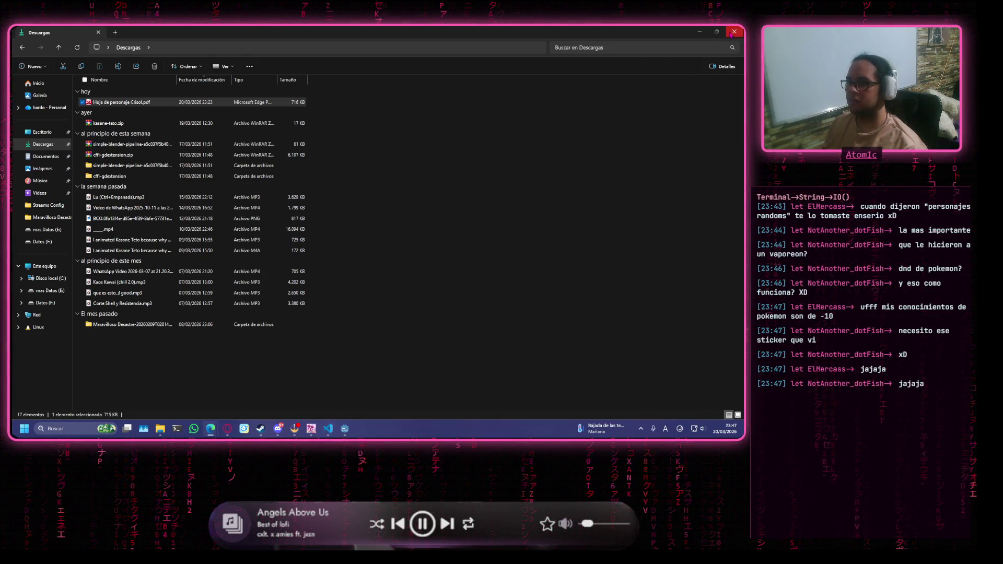
click(702, 32)
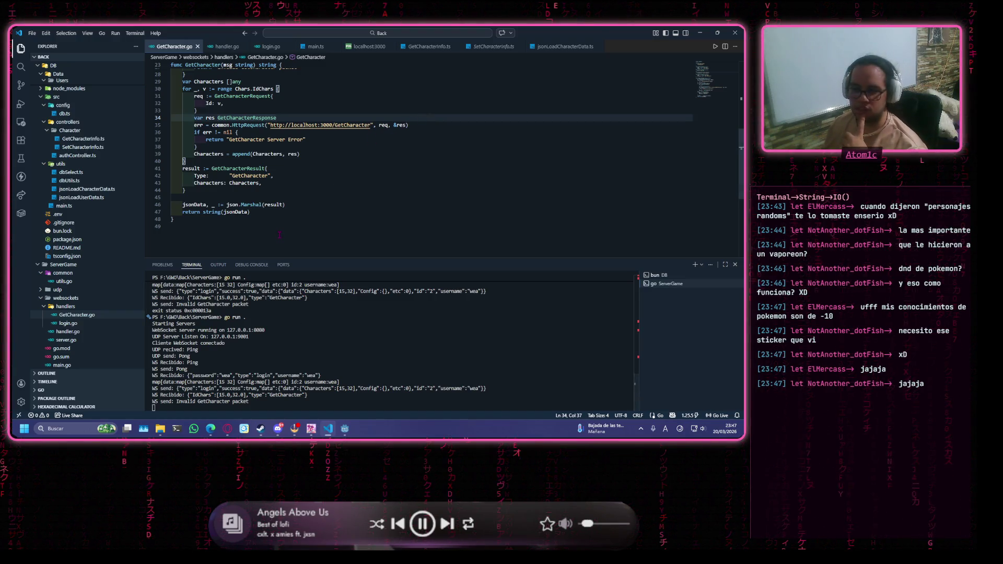
Review GetCharacter.go around lines 40–47 and the invalid packet return.
click(328, 160)
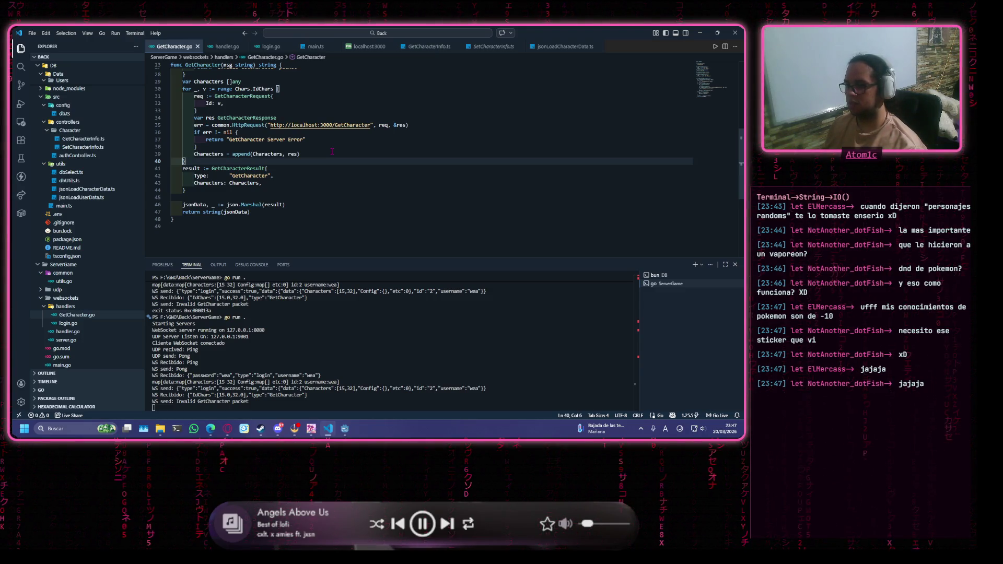
click(266, 212)
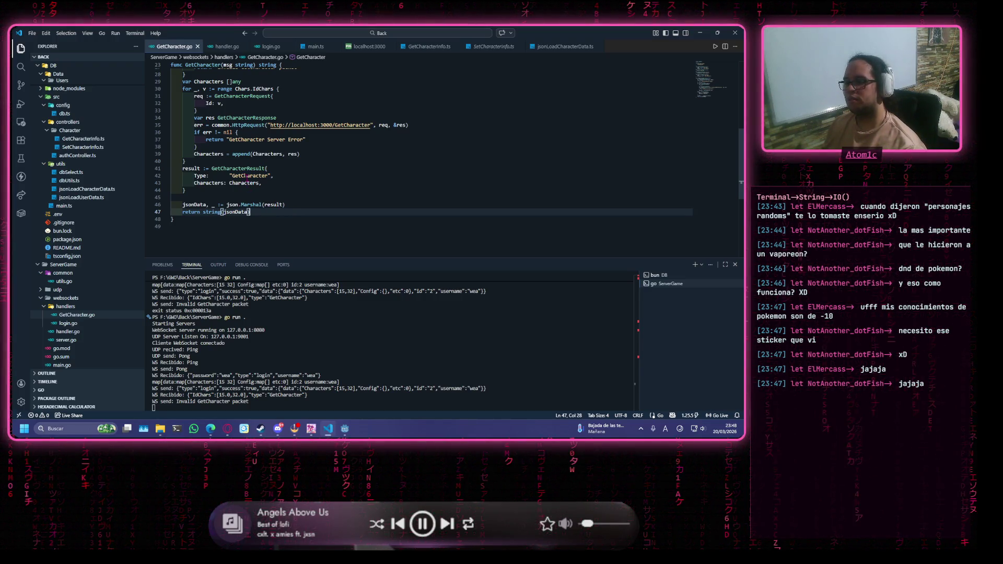
scroll(417, 176, up, 3)
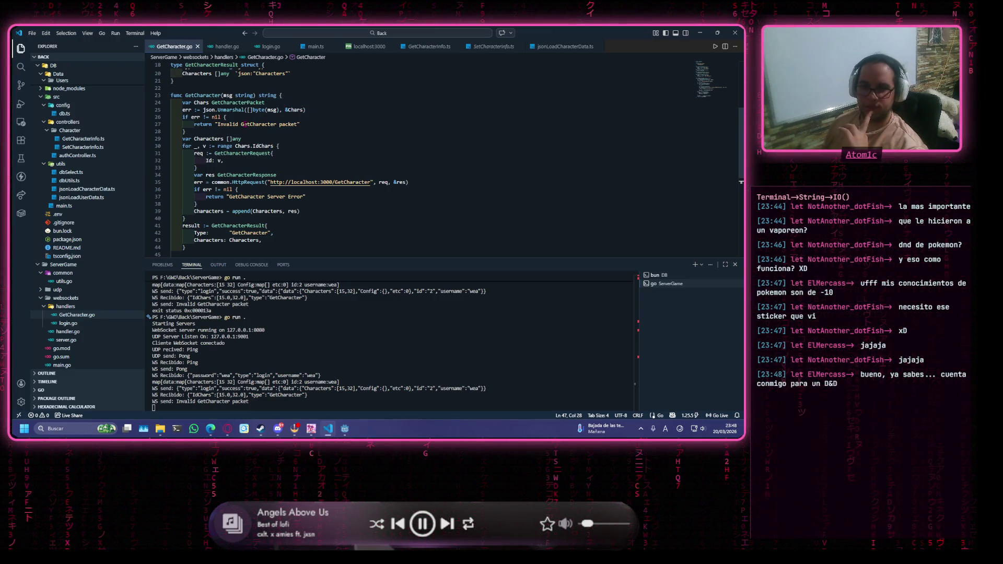
click(335, 124)
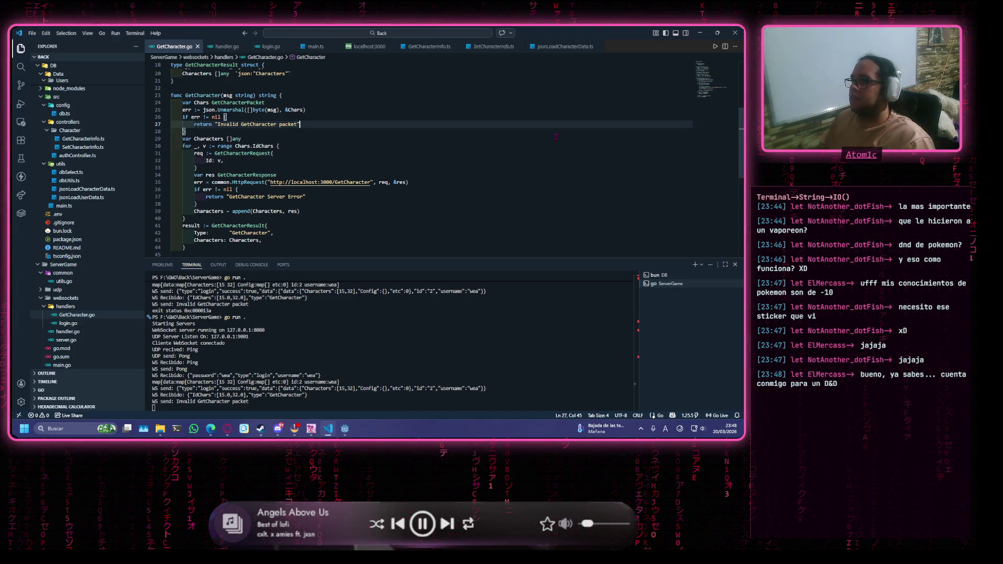
scroll(555, 137, up, 1)
scroll(536, 153, up, 3)
scroll(535, 153, up, 2)
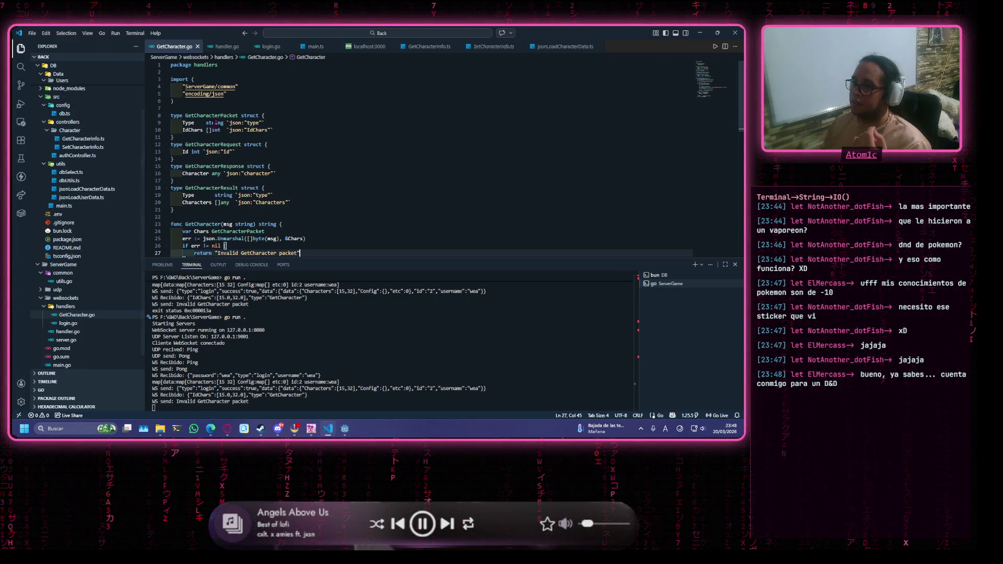
scroll(337, 160, down, 4)
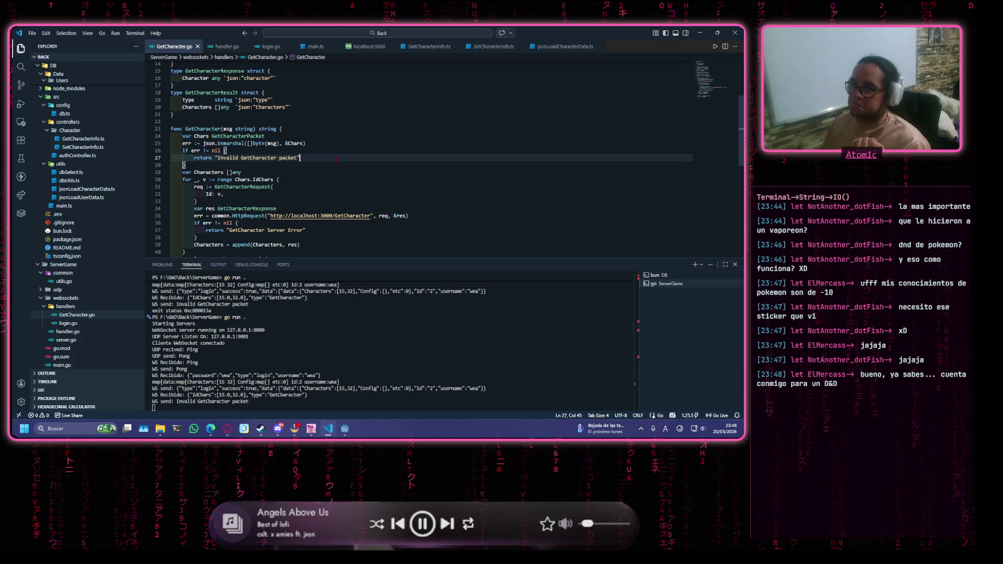
Add fmt.Println(msg) at the top of GetCharacter, importing fmt, and save the file.
click(355, 134)
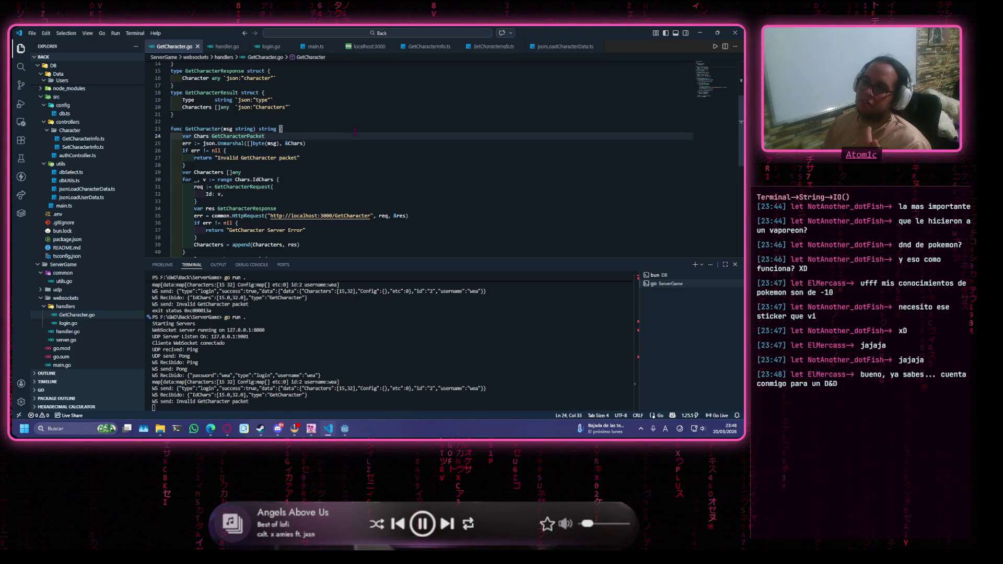
key(Return)
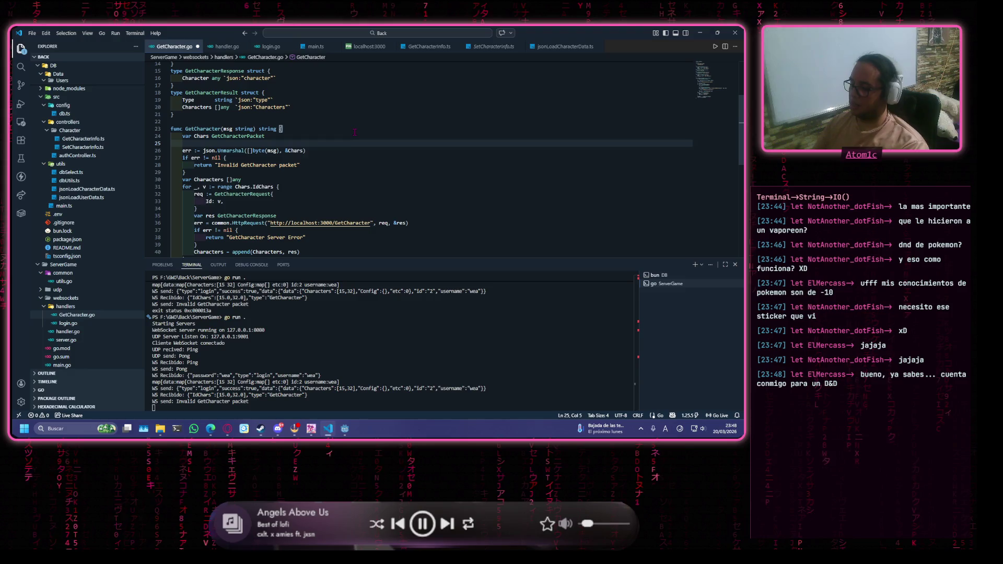
text(fmt)
key(Tab)
text(.)
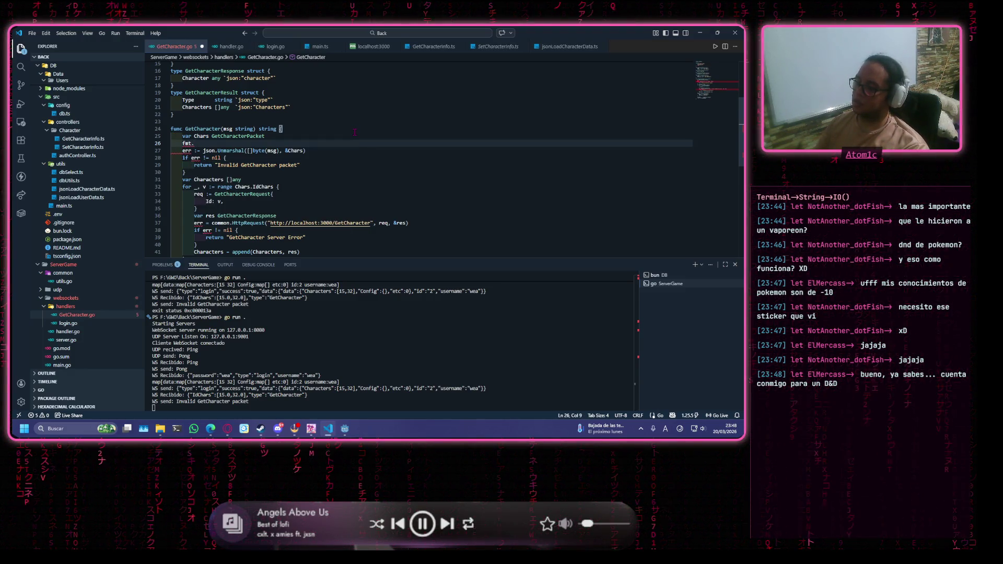
text(p)
key(Down)
key(Down)
key(Down)
key(Tab)
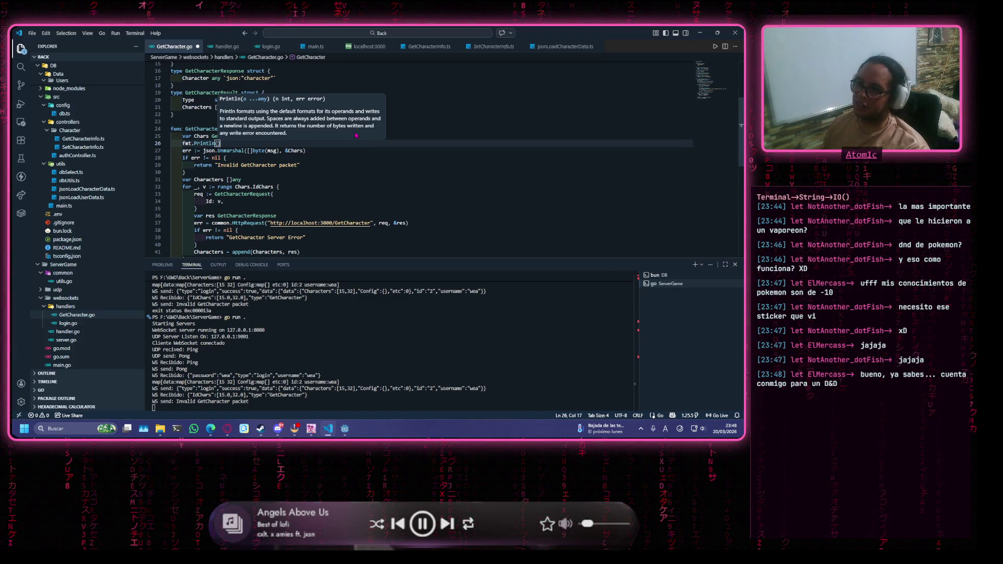
text(msg)
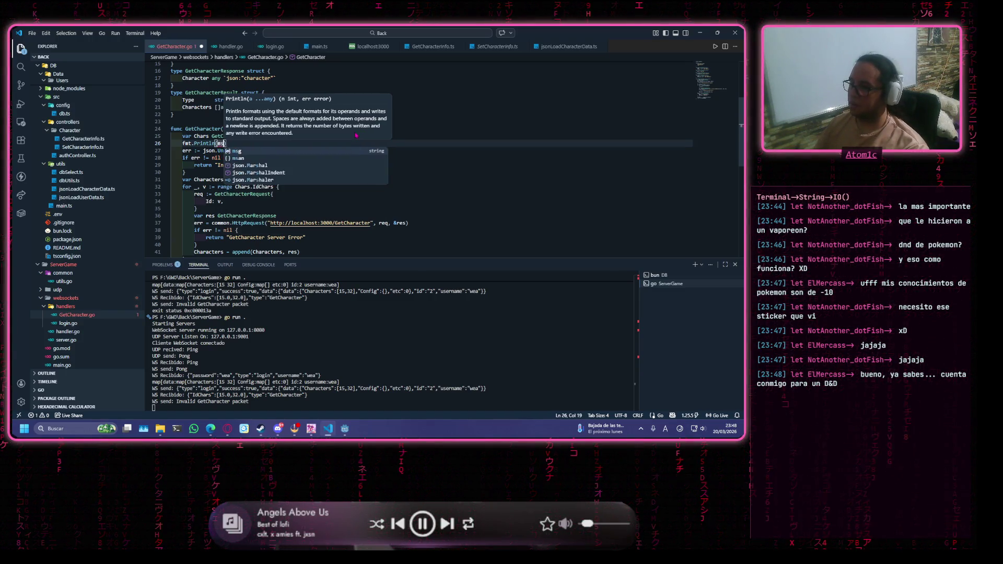
text())
key(ctrl+s)
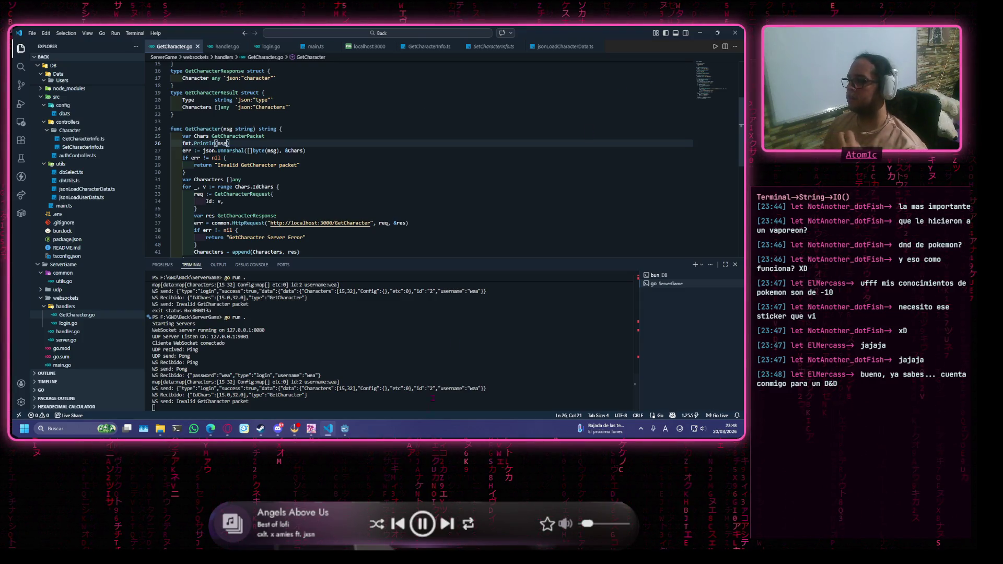
Stop the Go server in the terminal and restart it with go run.
click(455, 375)
key(ctrl+c)
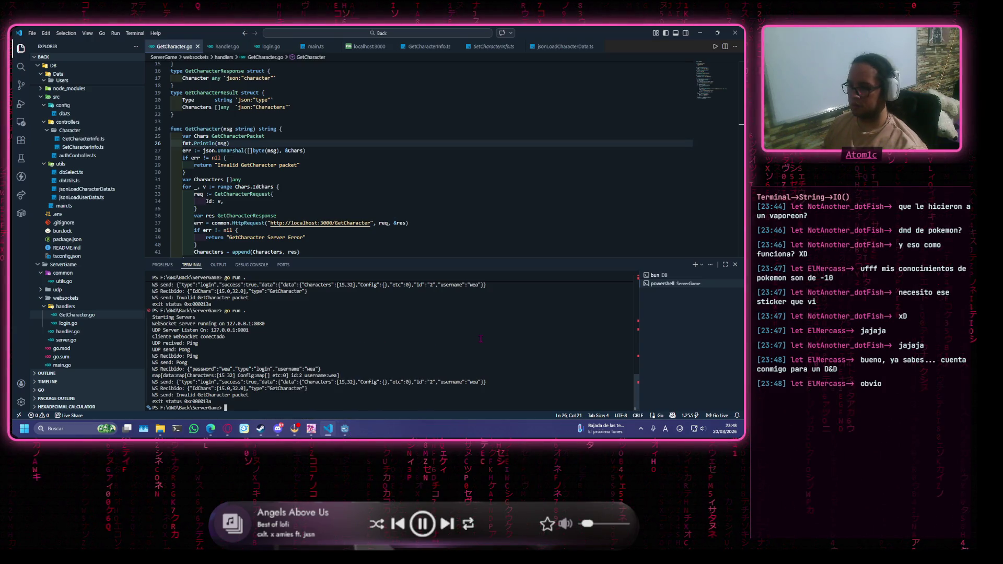
text(go run .)
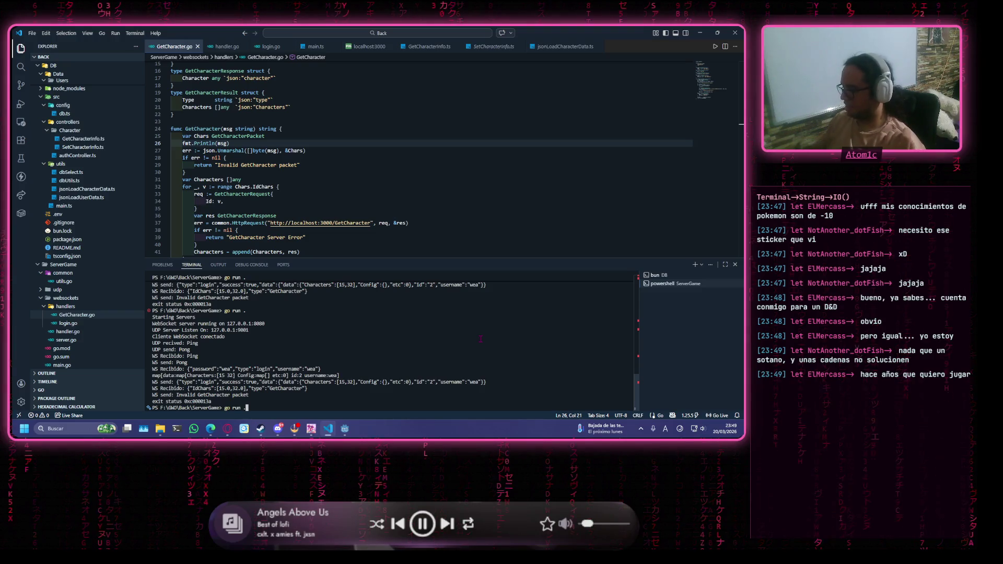
key(Return)
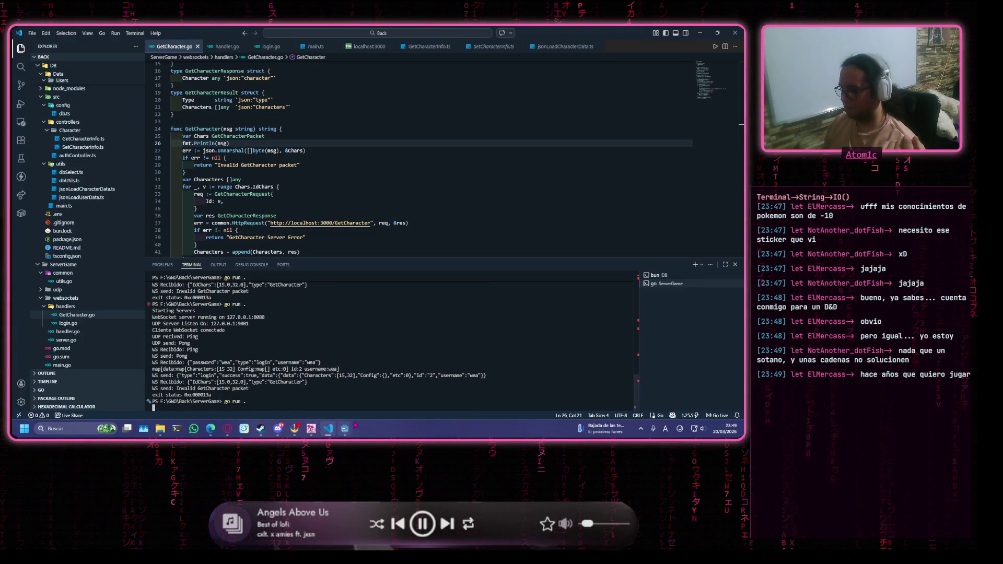
Switch to Godot and launch the game project, closing and rerunning its window.
click(345, 428)
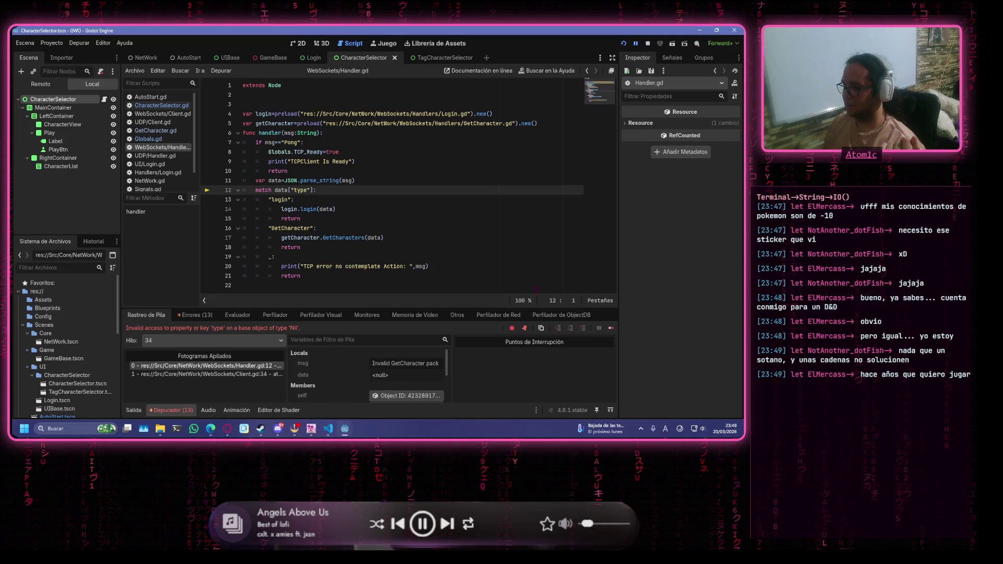
key(F5)
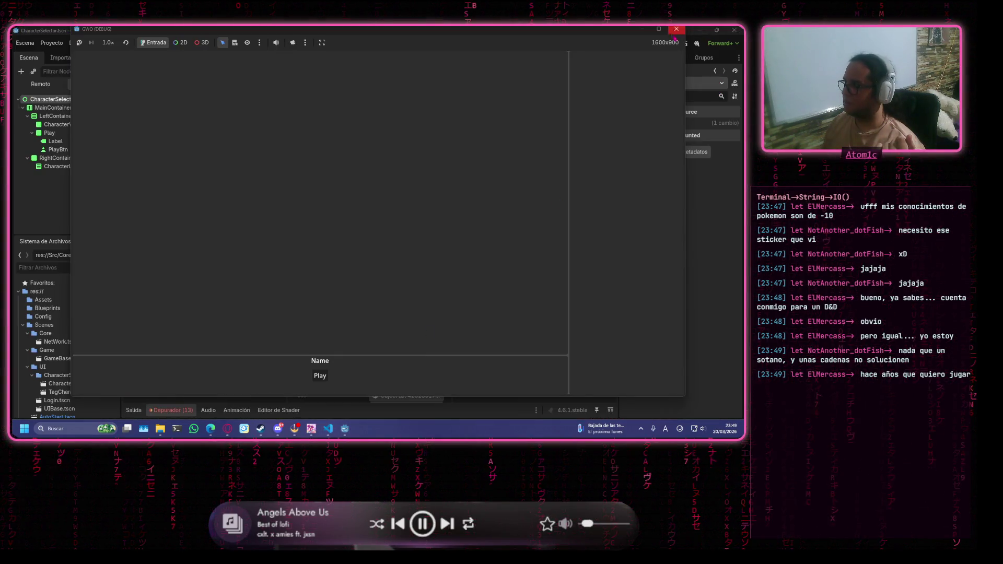
click(674, 30)
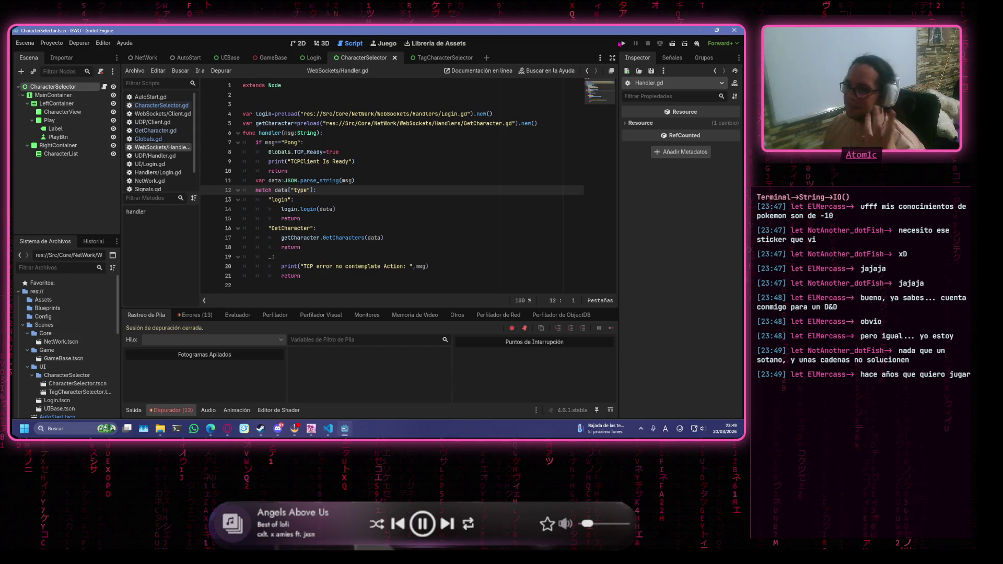
click(627, 46)
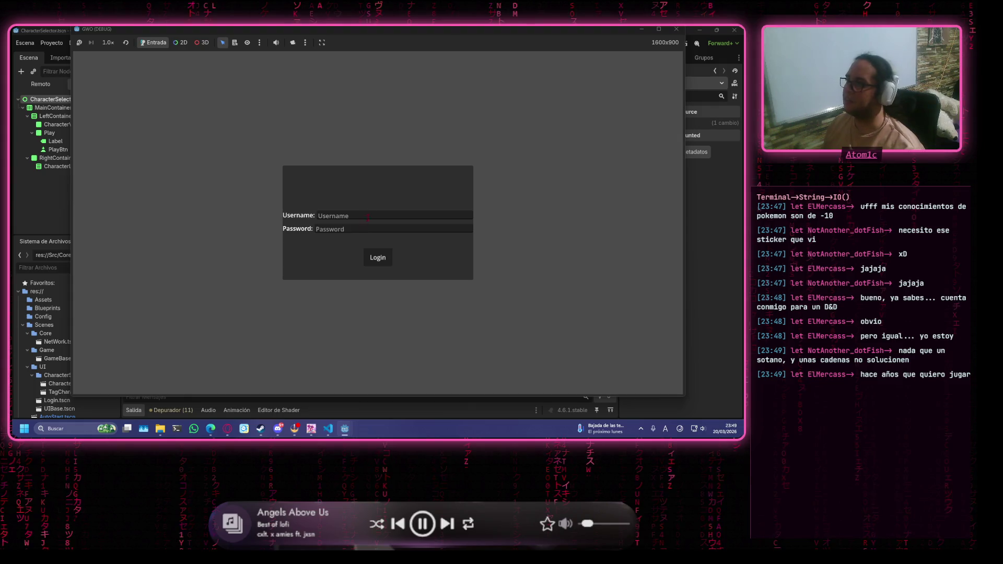
Log in to the game with the test username and password, then return to VS Code.
click(366, 218)
text(wea)
key(Tab)
text(wea)
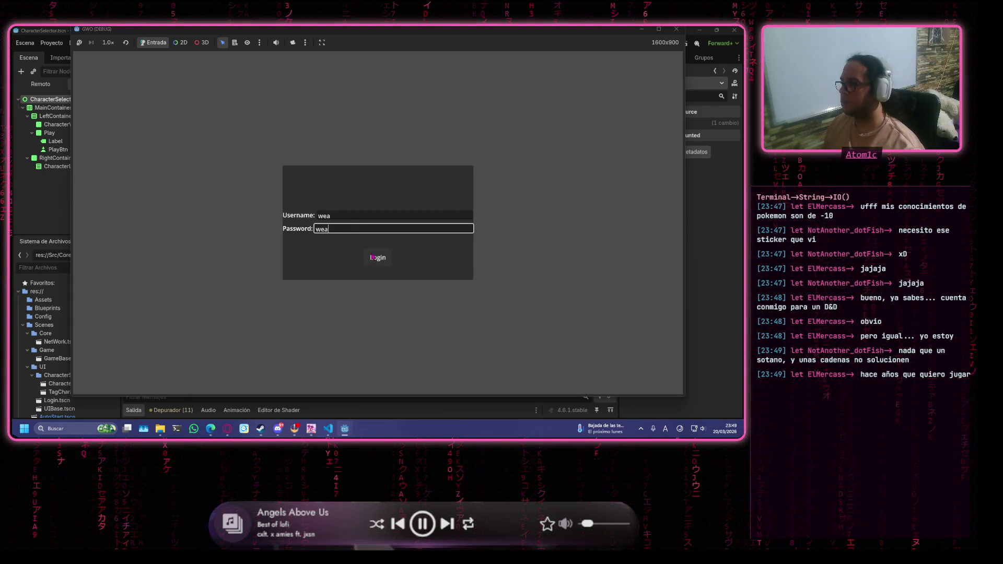
click(373, 257)
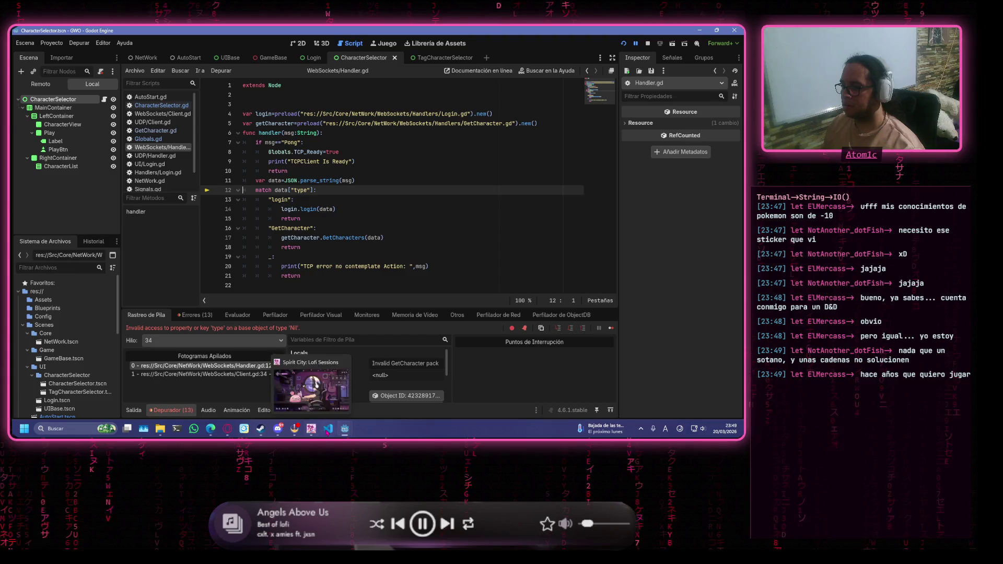
click(328, 428)
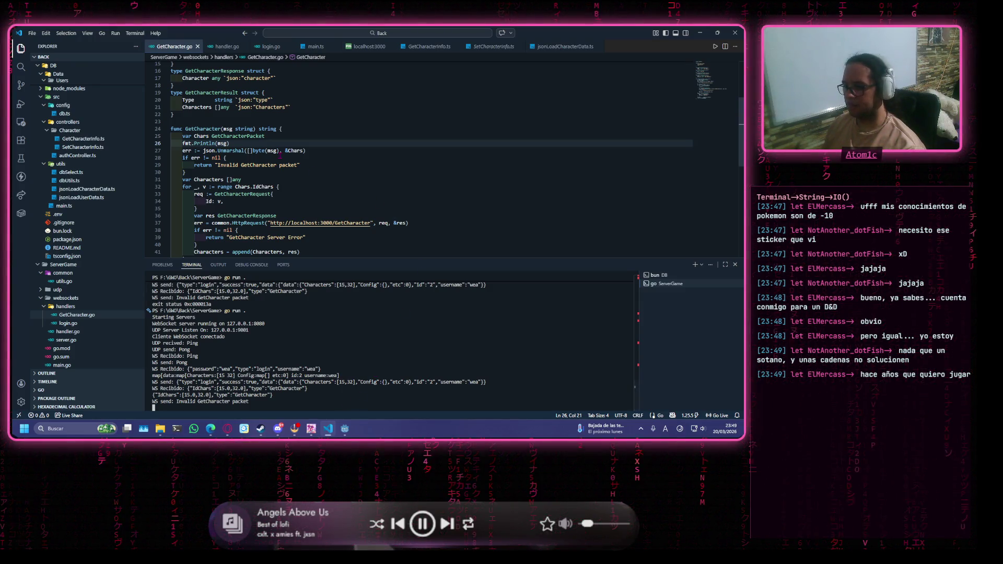
Change the IdChars field's element type from int to float32.
click(301, 133)
scroll(302, 133, up, 4)
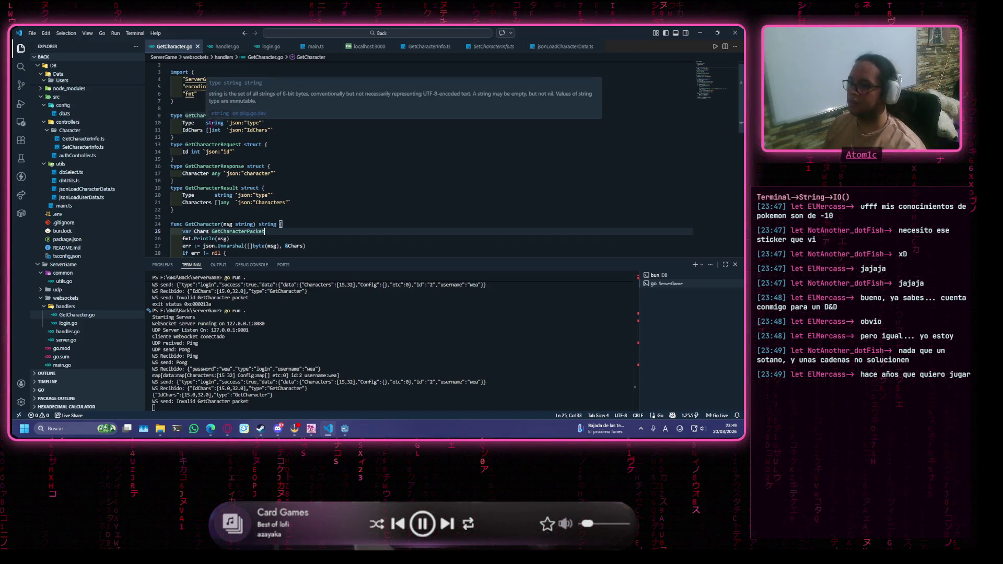
click(308, 129)
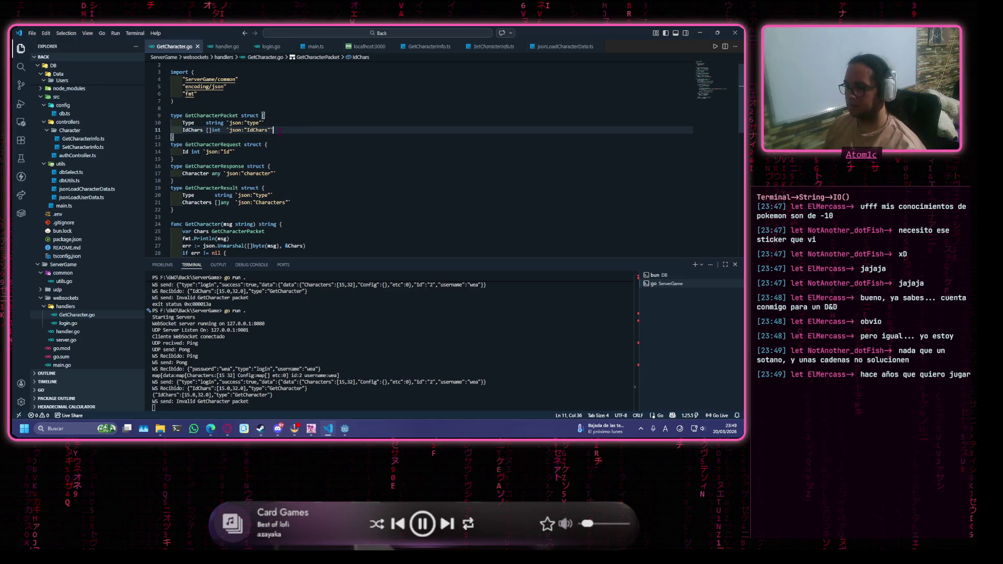
click(220, 129)
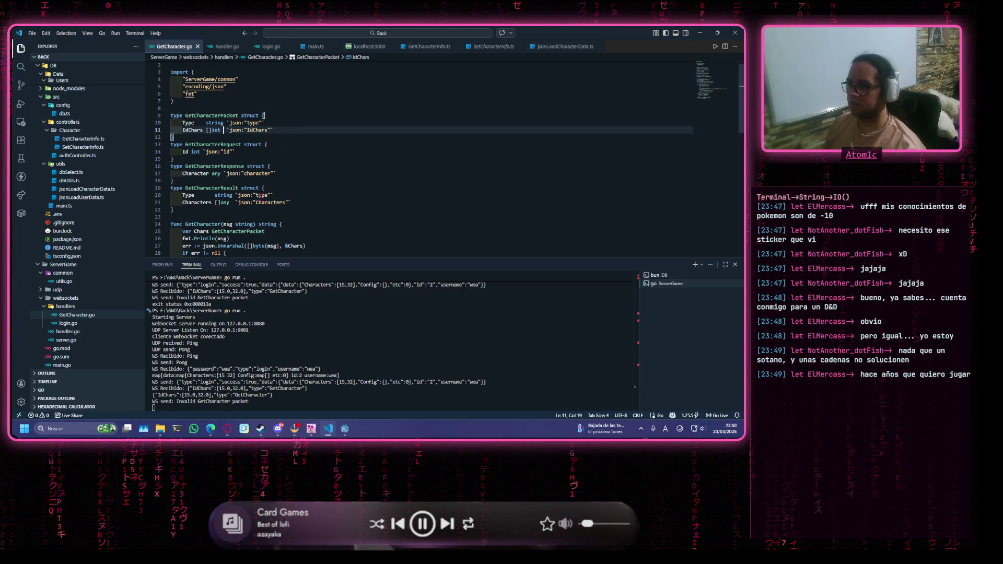
key(BackSpace)
key(BackSpace)
key(BackSpace)
text(flo)
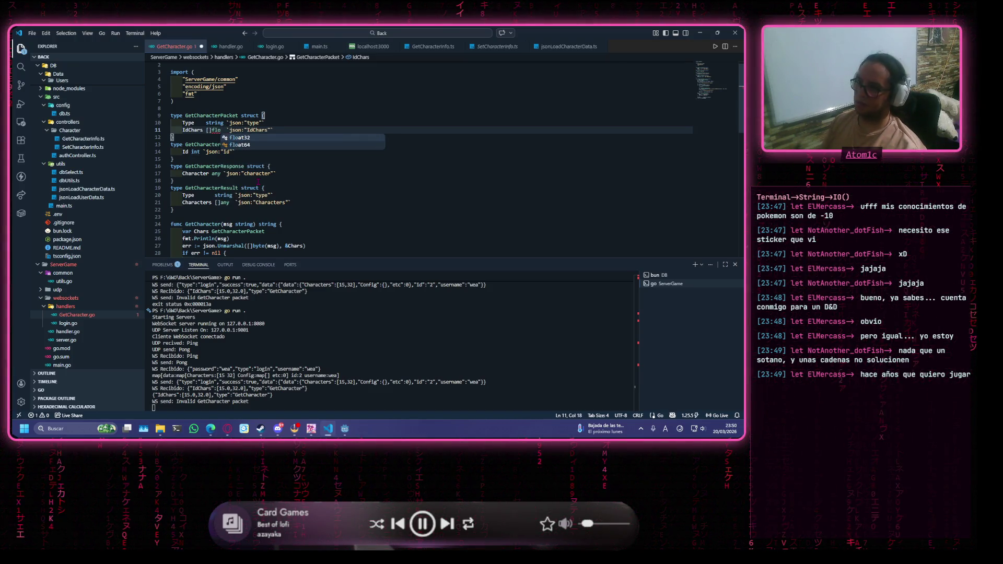
key(Return)
click(295, 135)
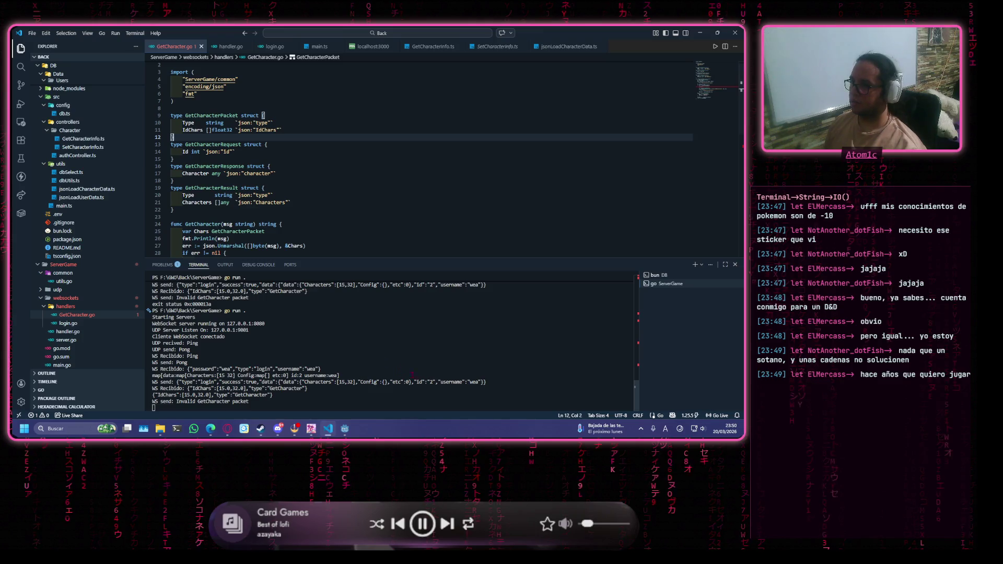
Stop the Go server and rerun the previous go run . command.
click(477, 393)
key(ctrl+c)
key(Up)
key(Return)
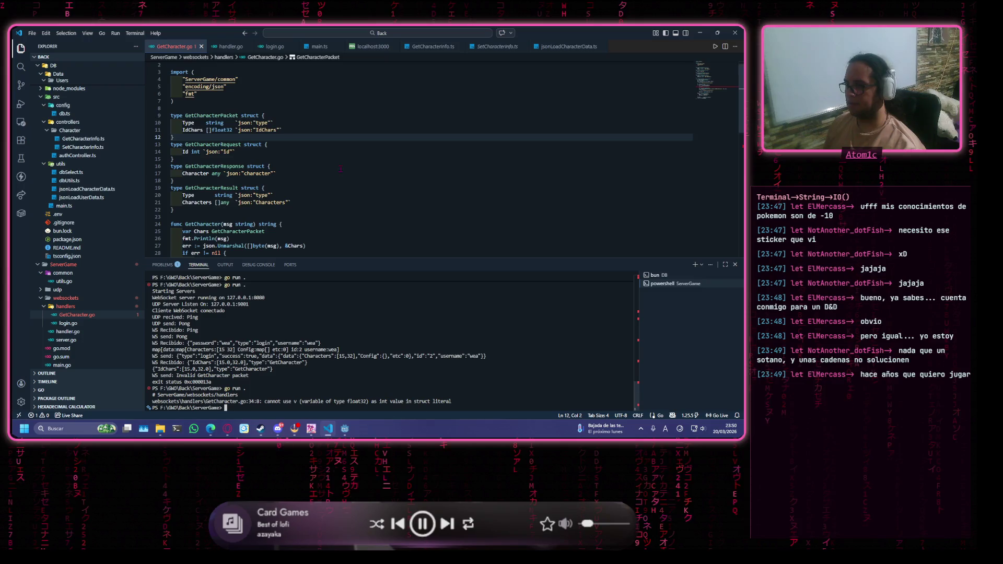
Change the request Id type from int to float32 and save GetCharacter.go.
scroll(238, 168, down, 6)
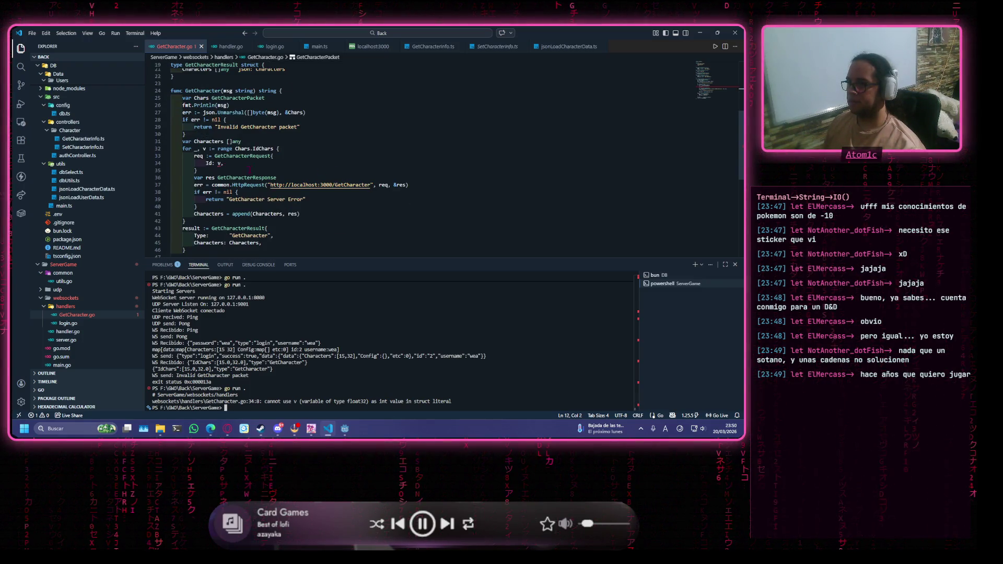
scroll(248, 170, up, 2)
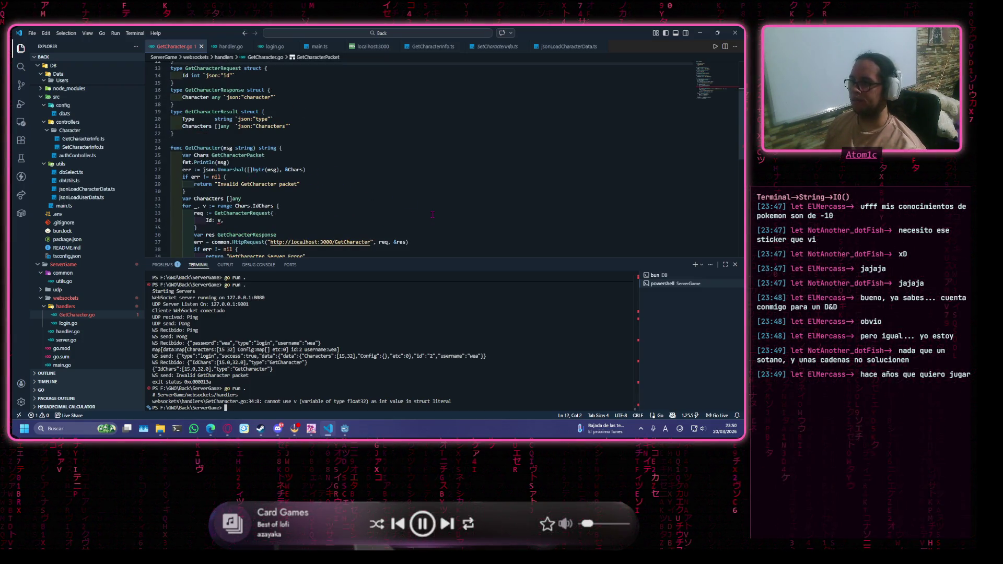
scroll(287, 207, up, 2)
click(200, 114)
key(BackSpace)
key(BackSpace)
key(BackSpace)
text(float32)
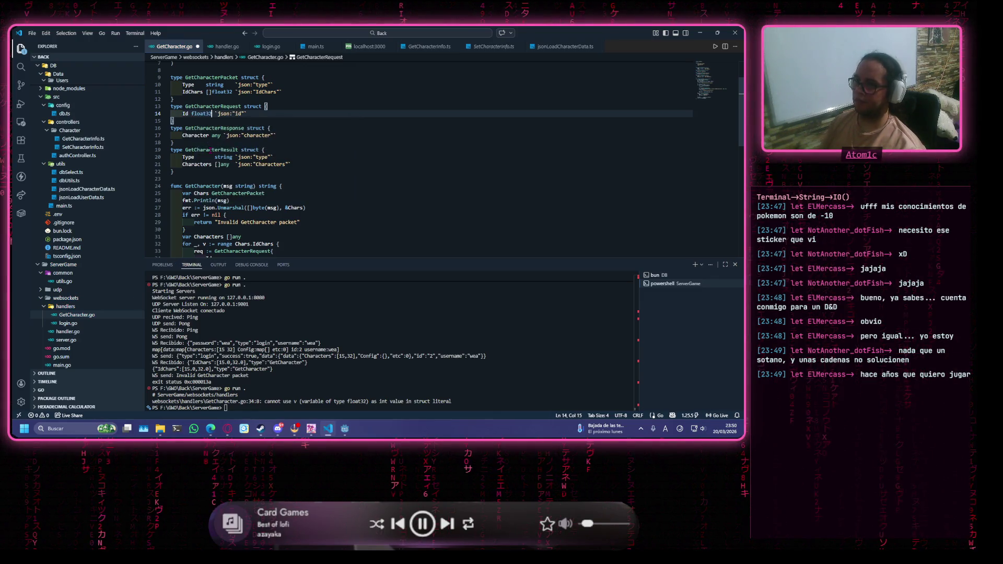
key(ctrl+s)
Start the Go server again by typing go run . in the terminal.
scroll(221, 127, down, 5)
click(313, 137)
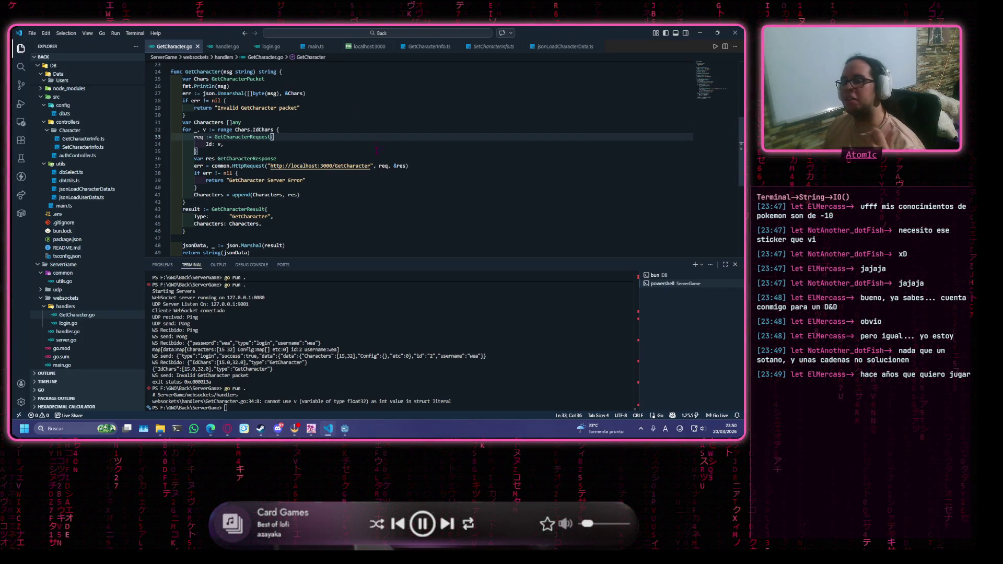
click(451, 313)
text(go run .)
key(Return)
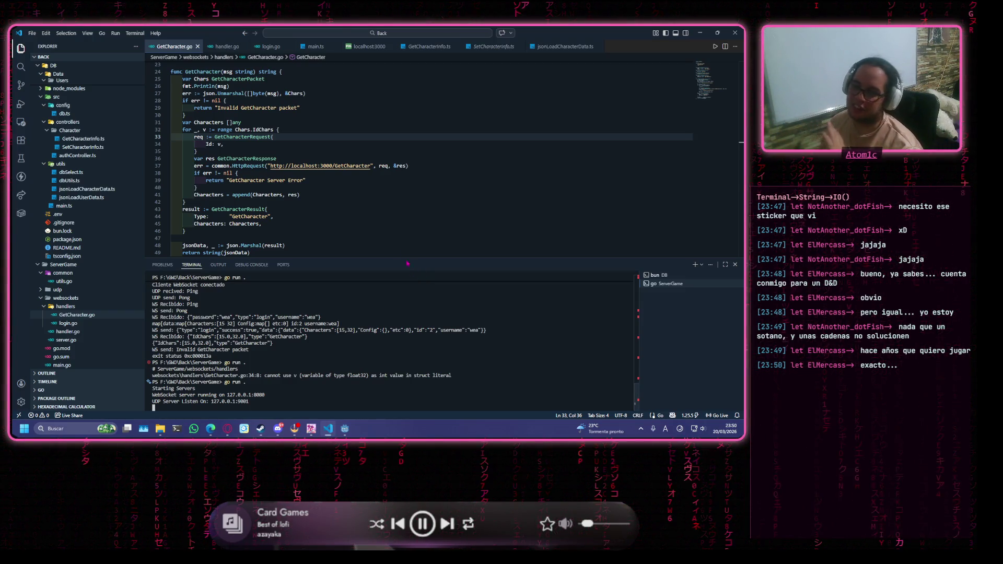
Inspect the character-appending loop and result struct, then dismiss the stalled GWO (DEBUG) game window.
click(370, 193)
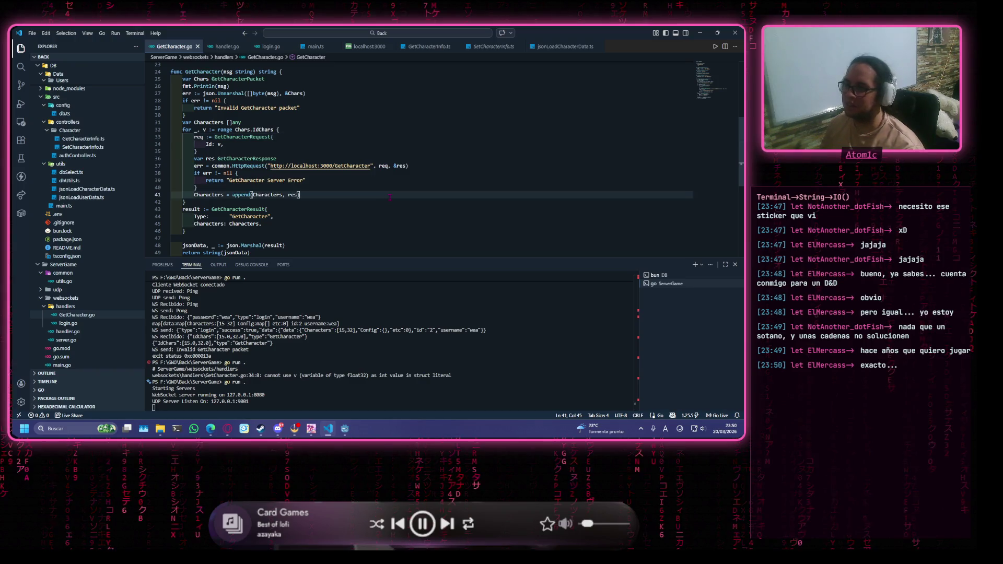
click(345, 388)
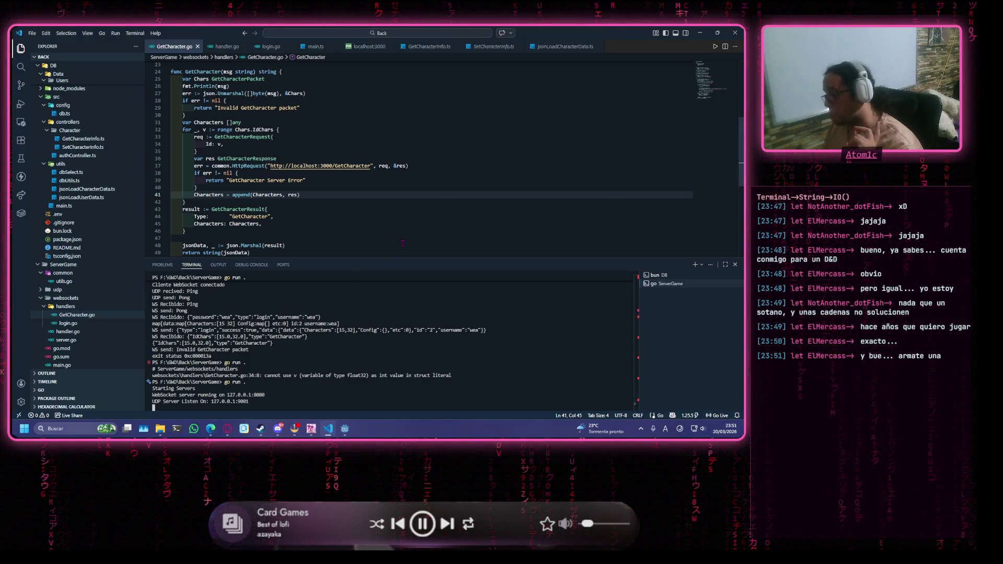
key(Down)
click(414, 232)
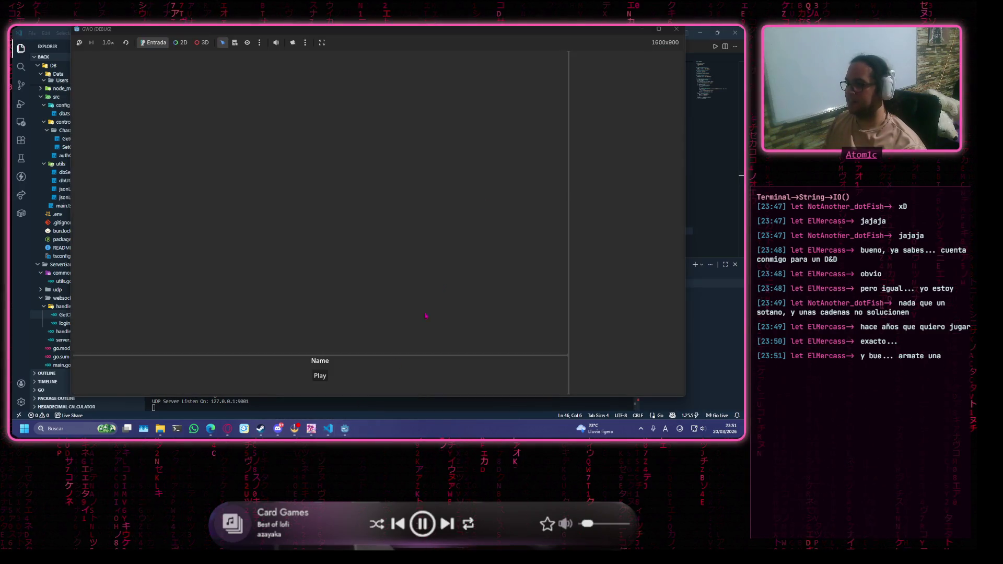
key(alt+Tab)
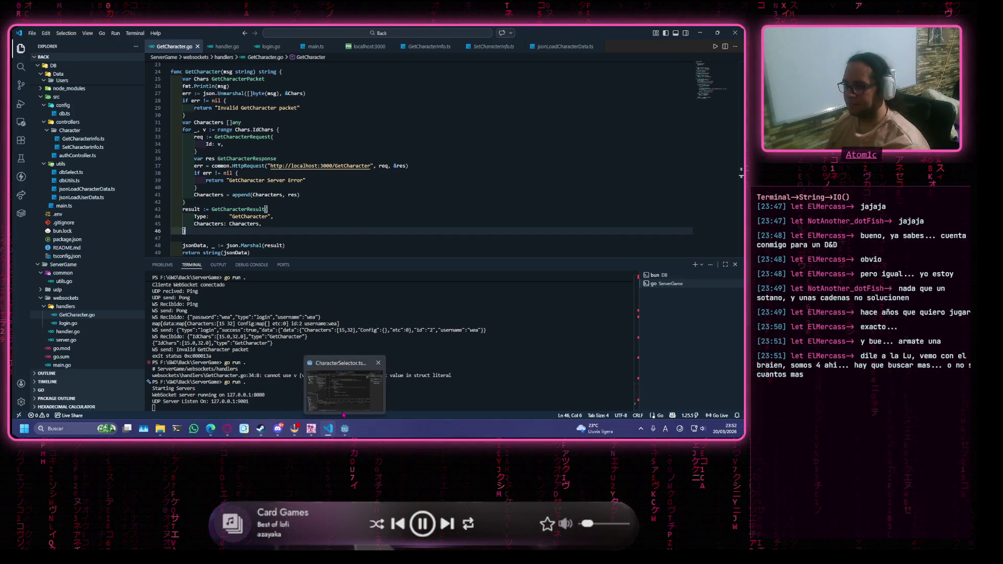
Bring back the Godot editor on Handler.gd and run the game project again.
click(344, 415)
click(344, 180)
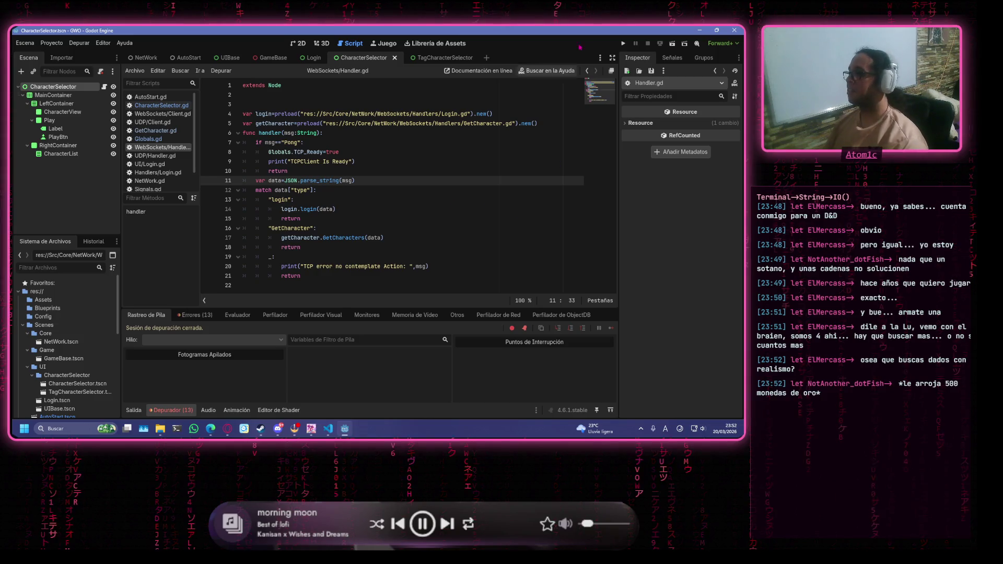
click(622, 43)
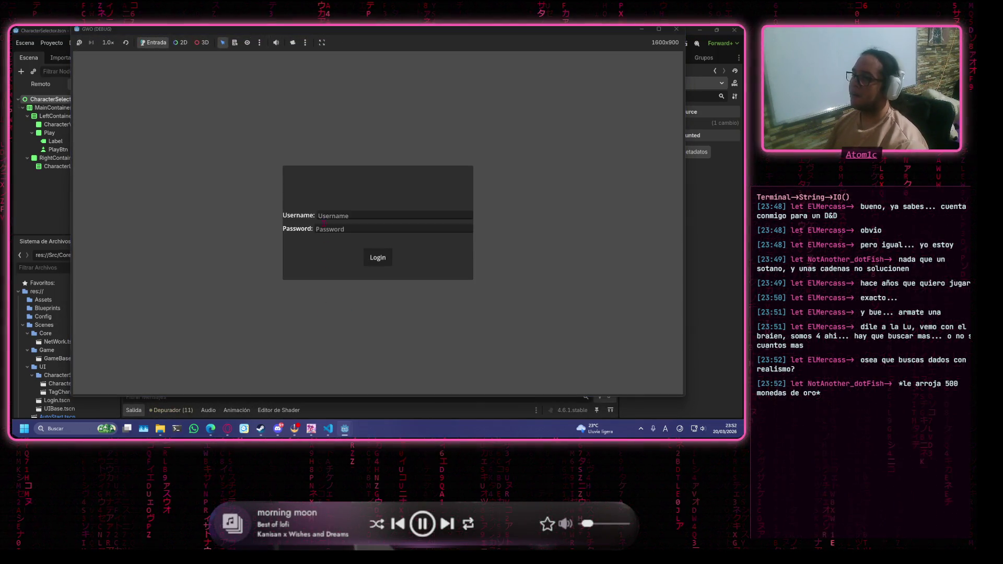
Log in with the test username and password, then return to the editor's Output log.
click(324, 219)
text(wea)
key(Tab)
text(wea)
click(376, 256)
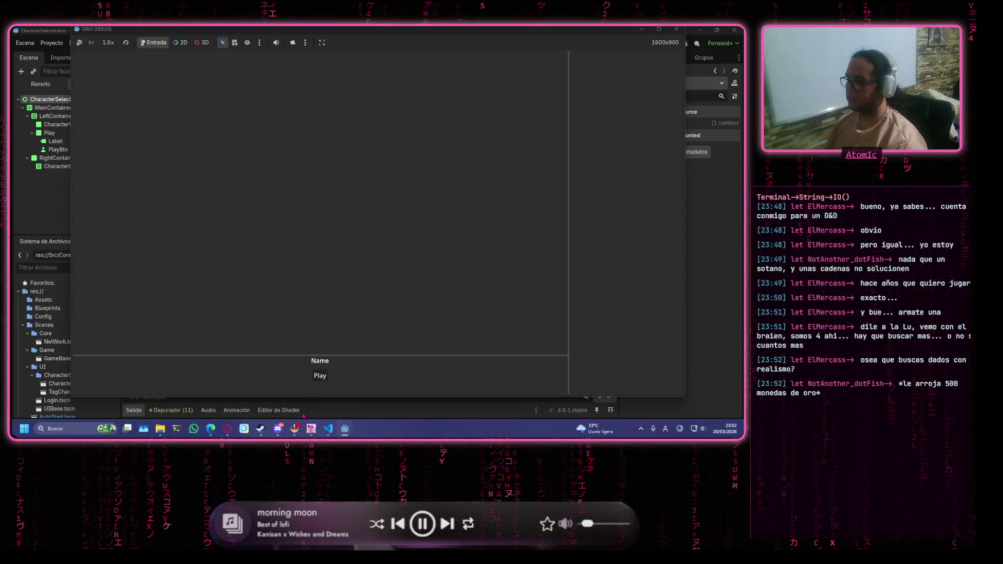
click(303, 414)
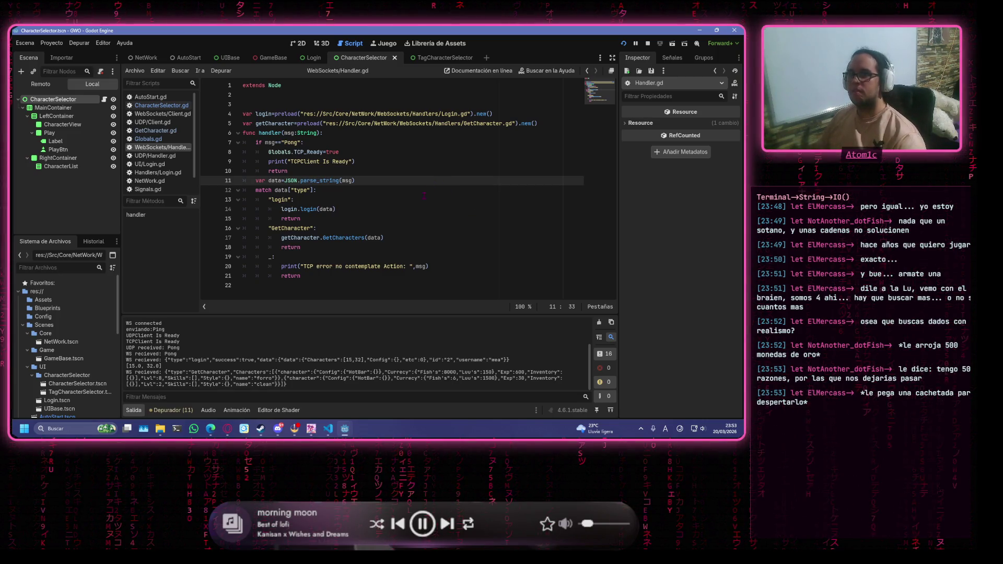
click(542, 245)
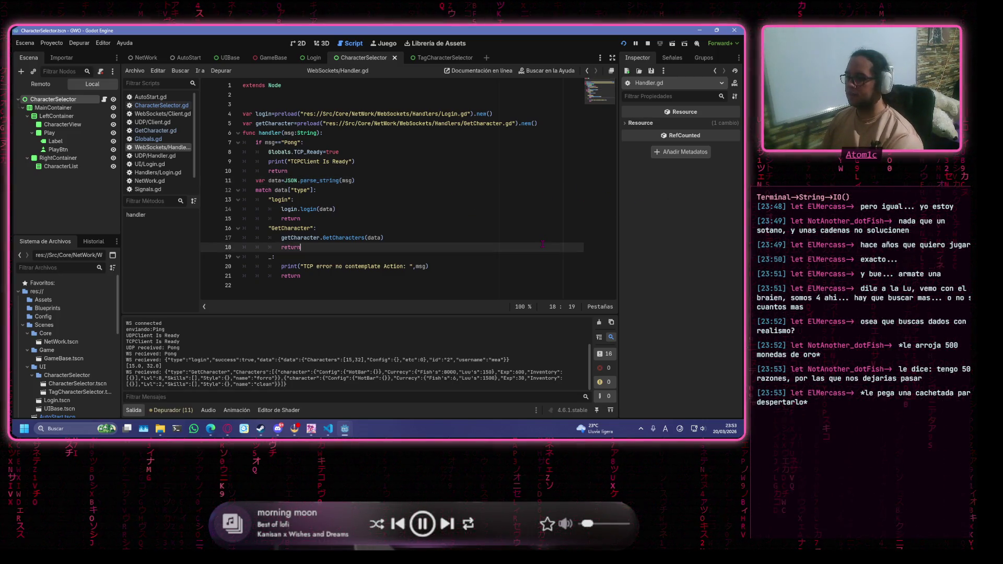
click(524, 200)
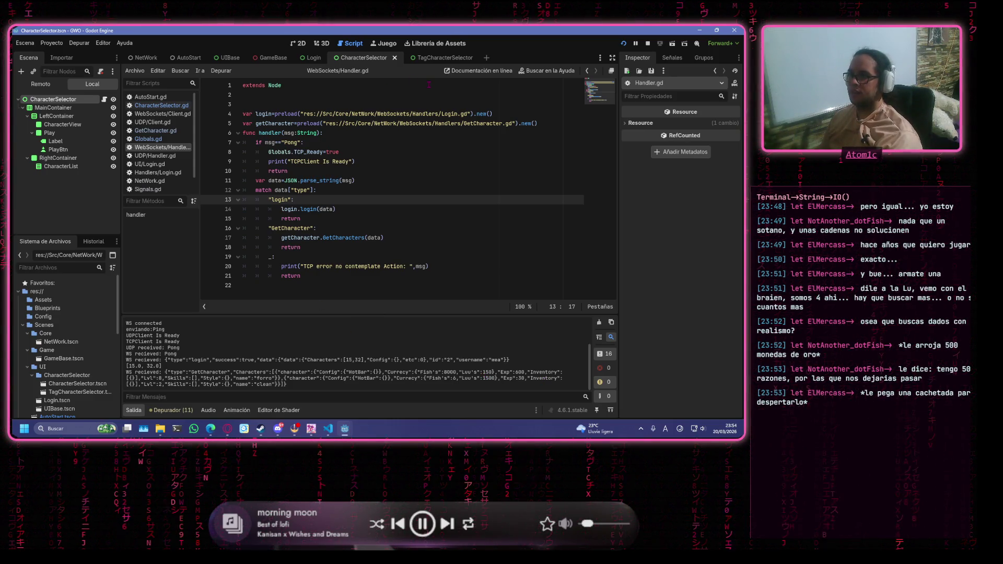
click(448, 59)
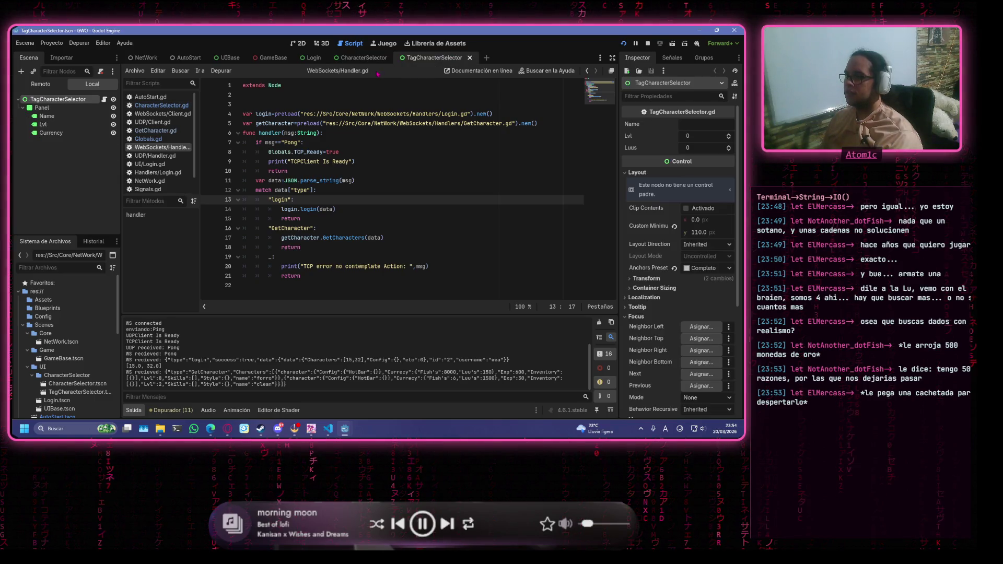
click(363, 58)
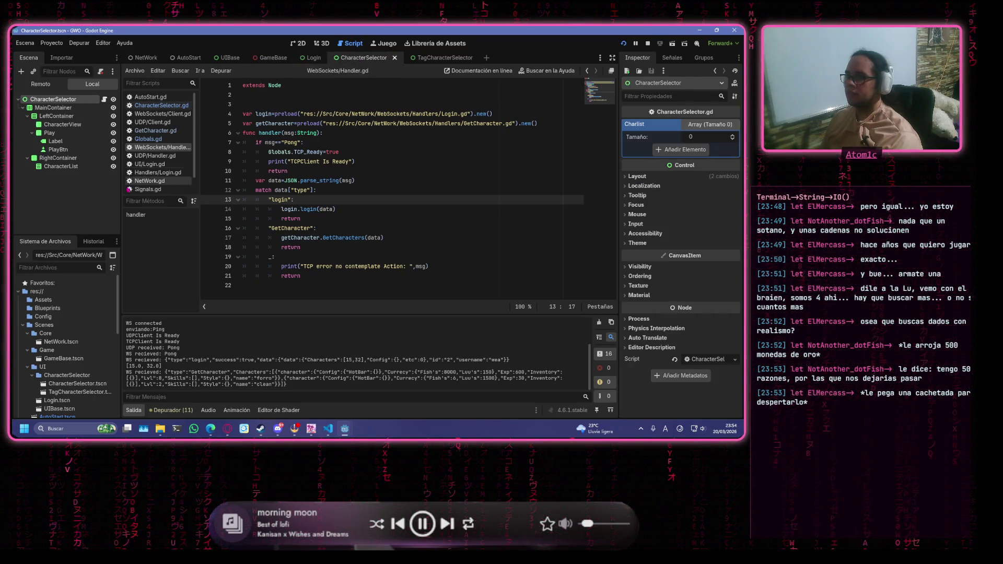
click(330, 162)
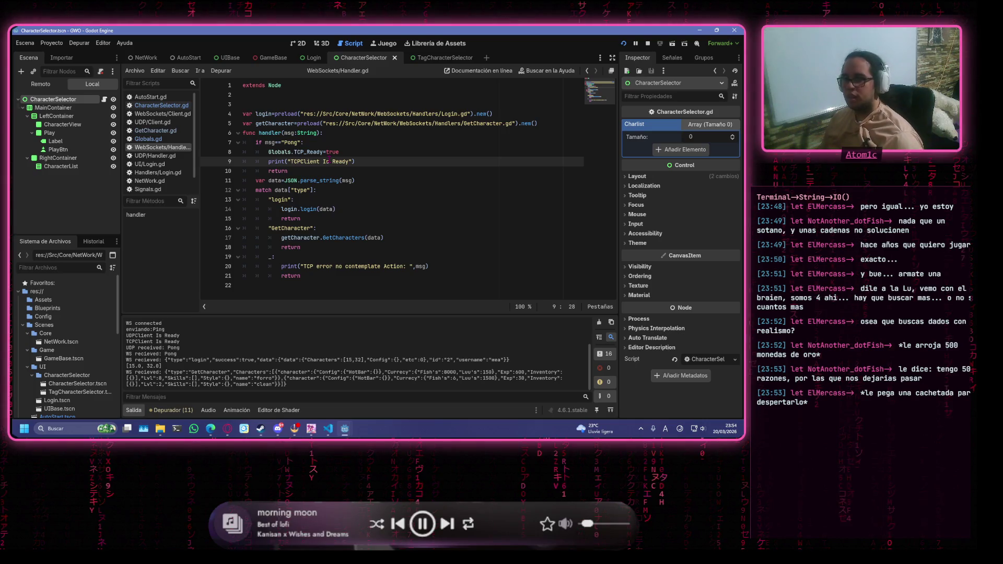
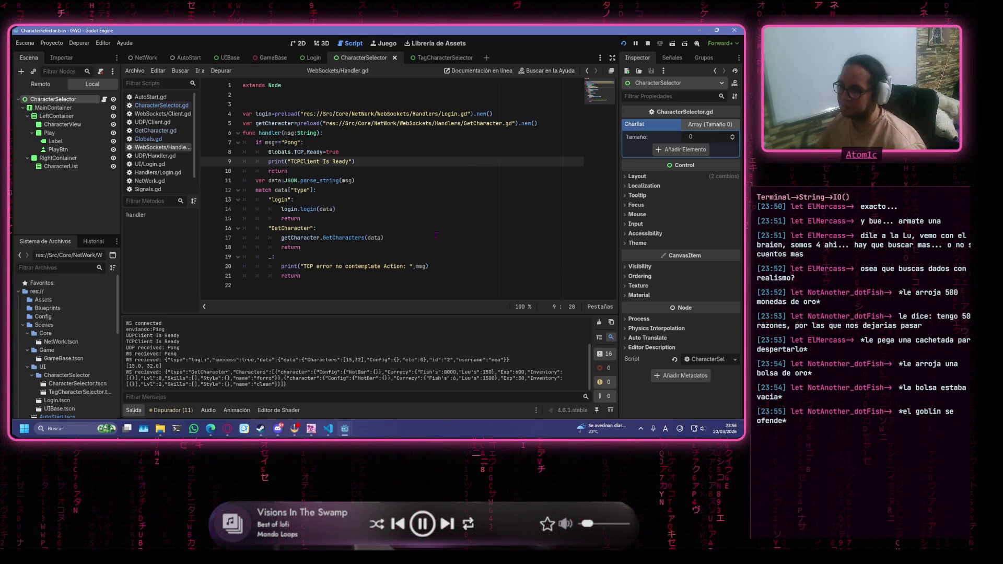
Glance at Handlers/Login.gd, then open GetCharacter.gd with its GetCharacters(data: Dictionary) stub.
click(168, 172)
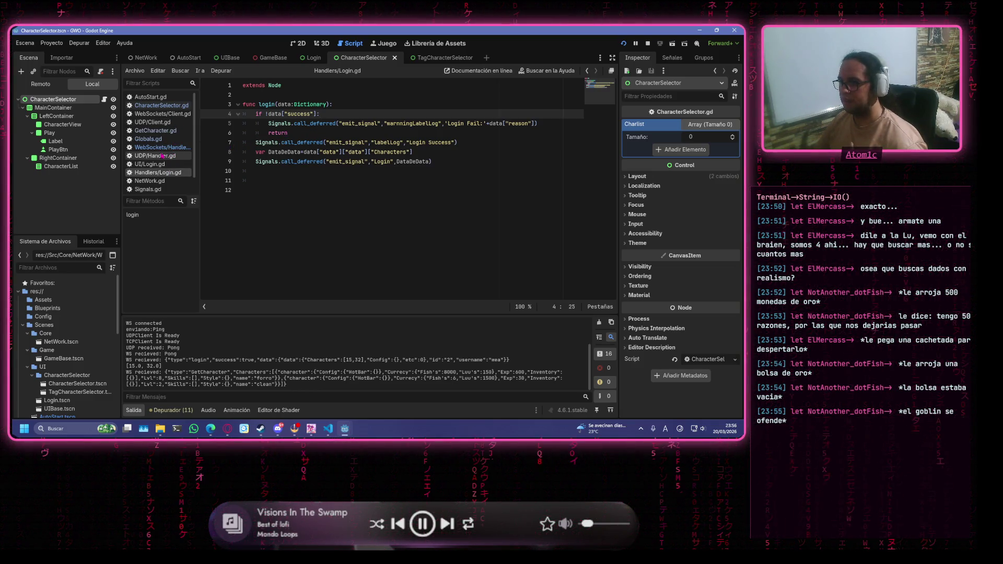
click(174, 131)
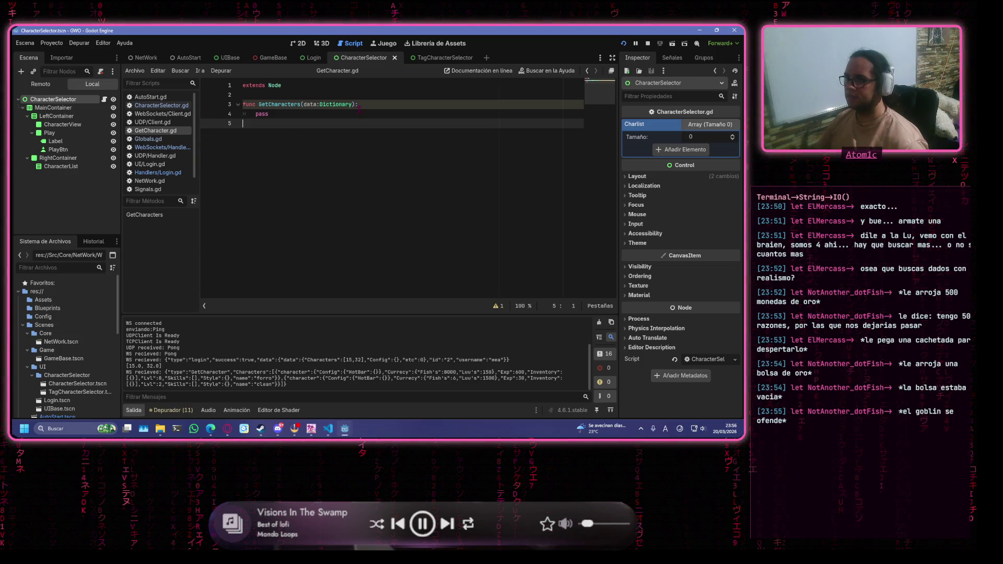
Remove the placeholder pass from GetCharacters and begin a var declaration in its place.
click(425, 113)
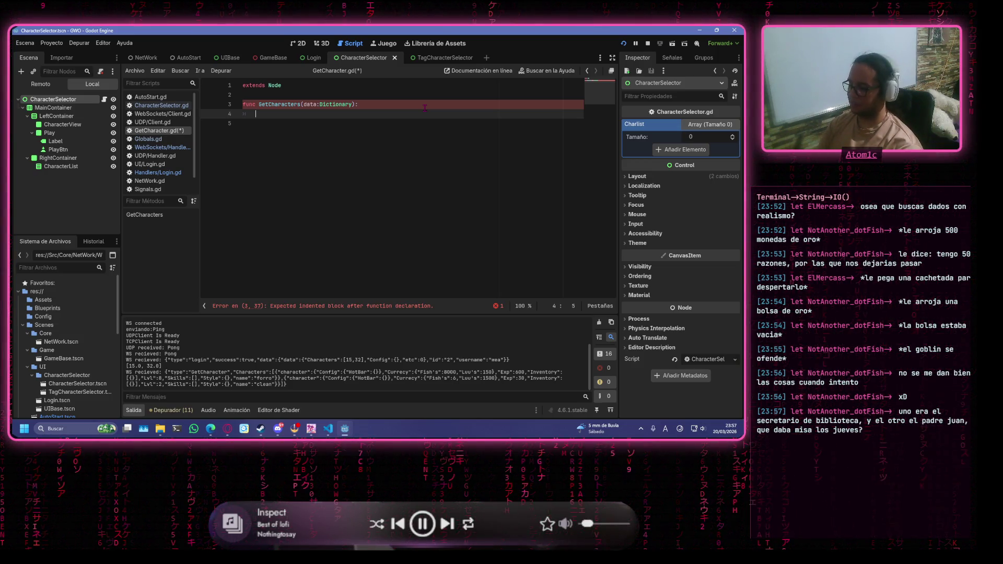
text(var)
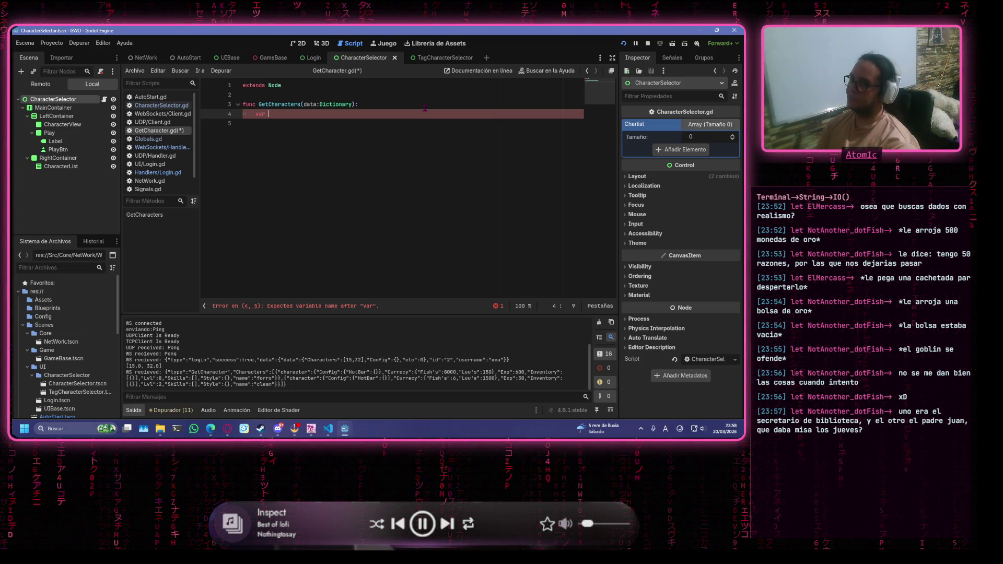
Write var characters=data["Characters"] as the first line of GetCharacters.
text(ha)
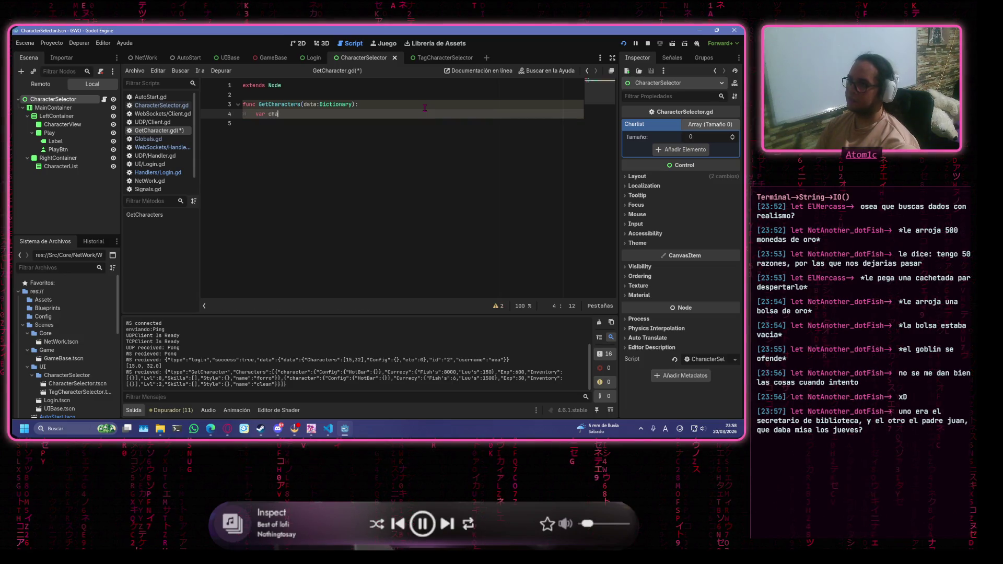
text(racters:)
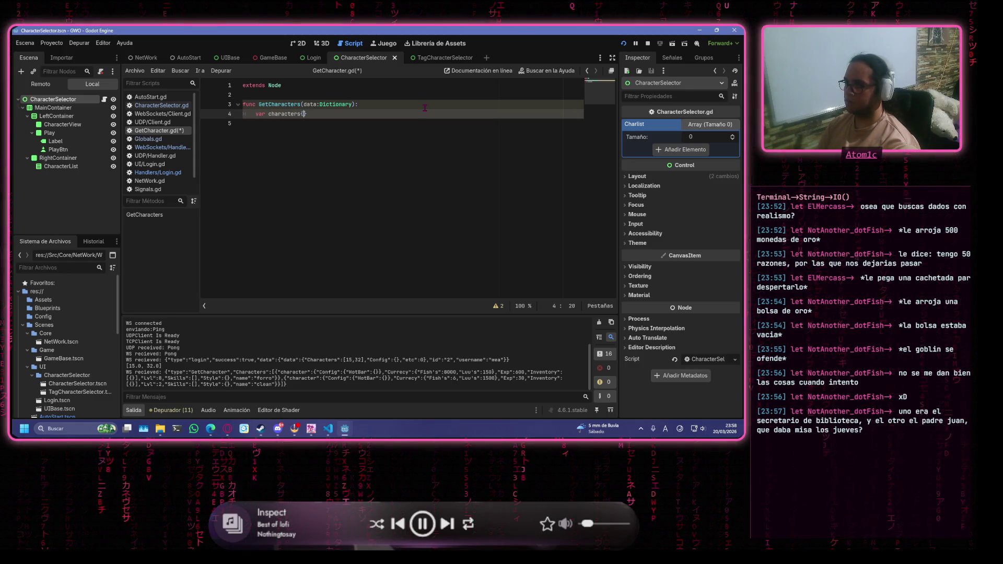
key(BackSpace)
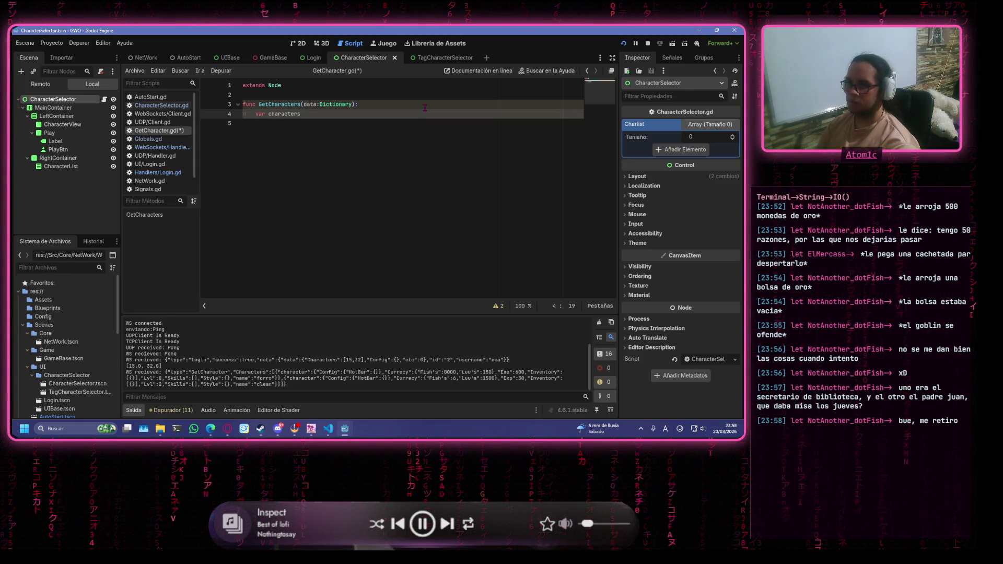
text(["C)
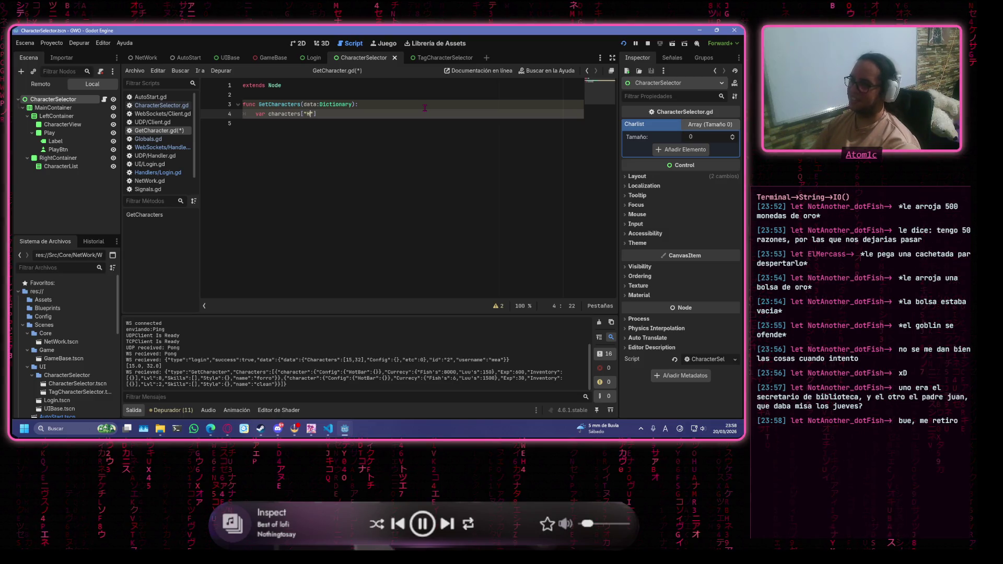
text(harac)
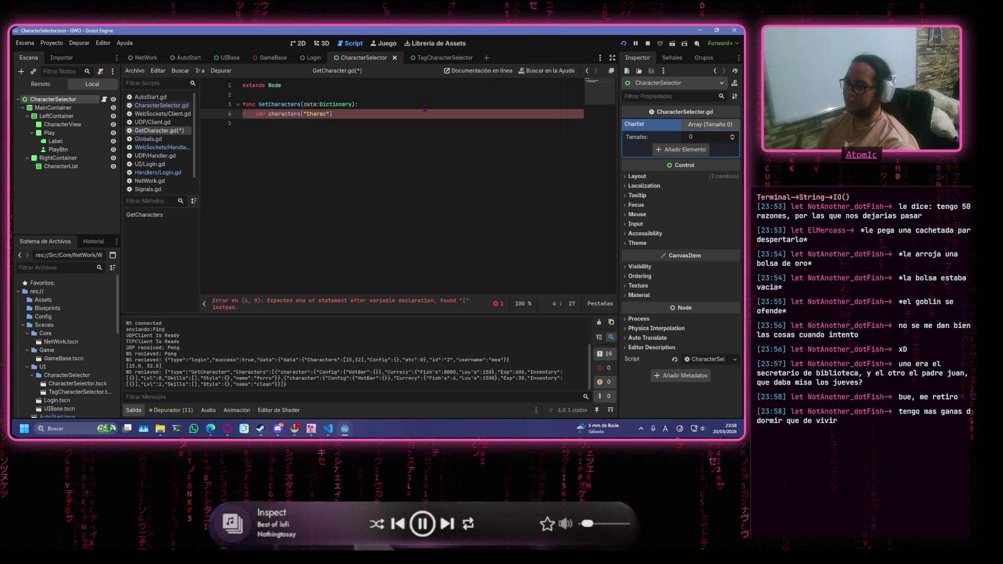
text(ter)
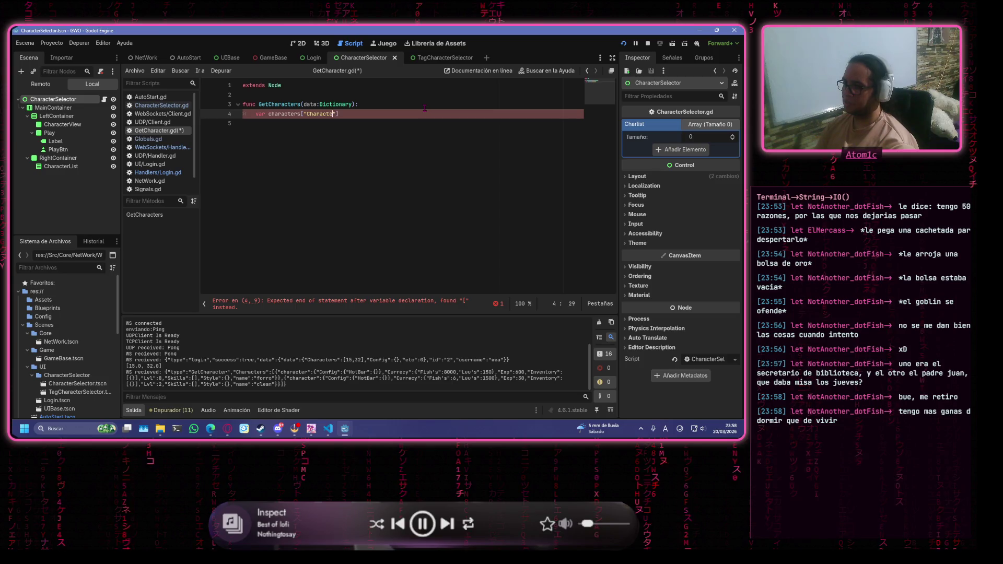
text(")
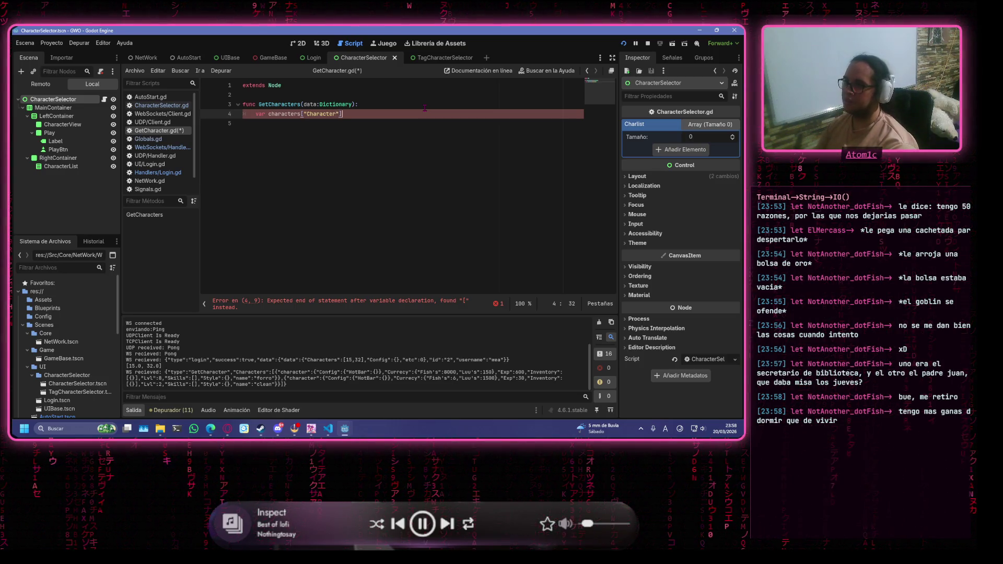
text(])
key(Left)
key(Left)
key(Left)
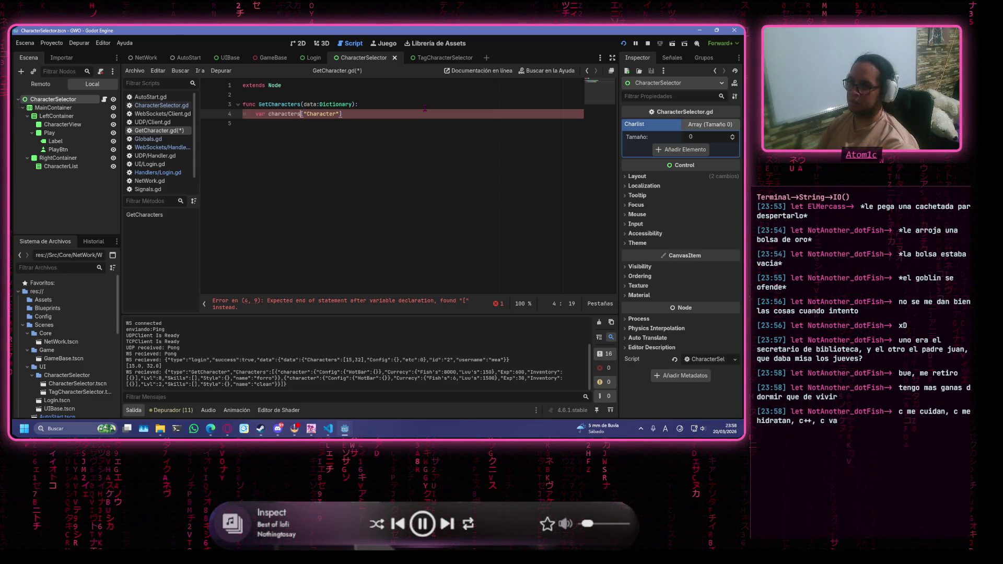
text(=)
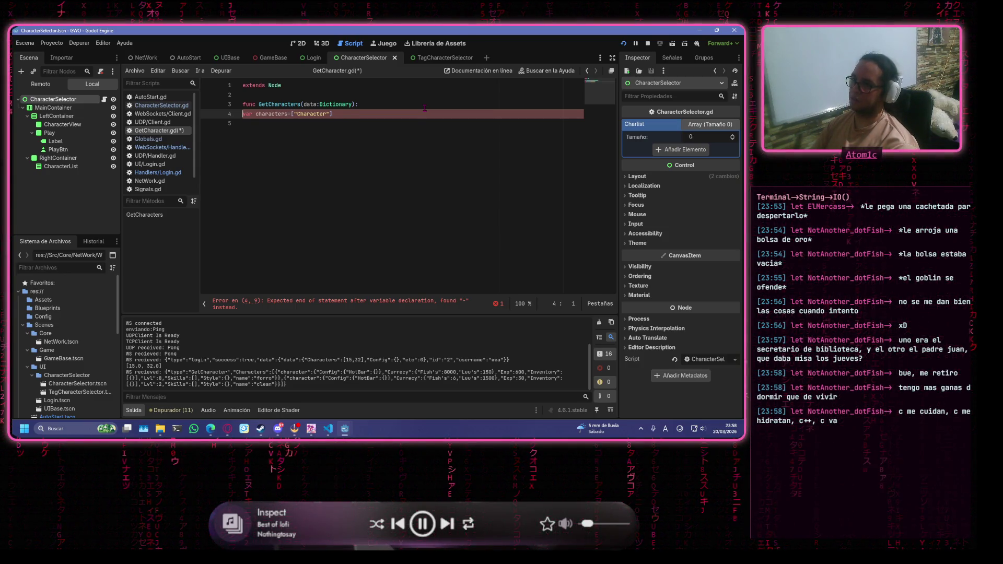
key(Home)
key(BackSpace)
key(Tab)
key(Right)
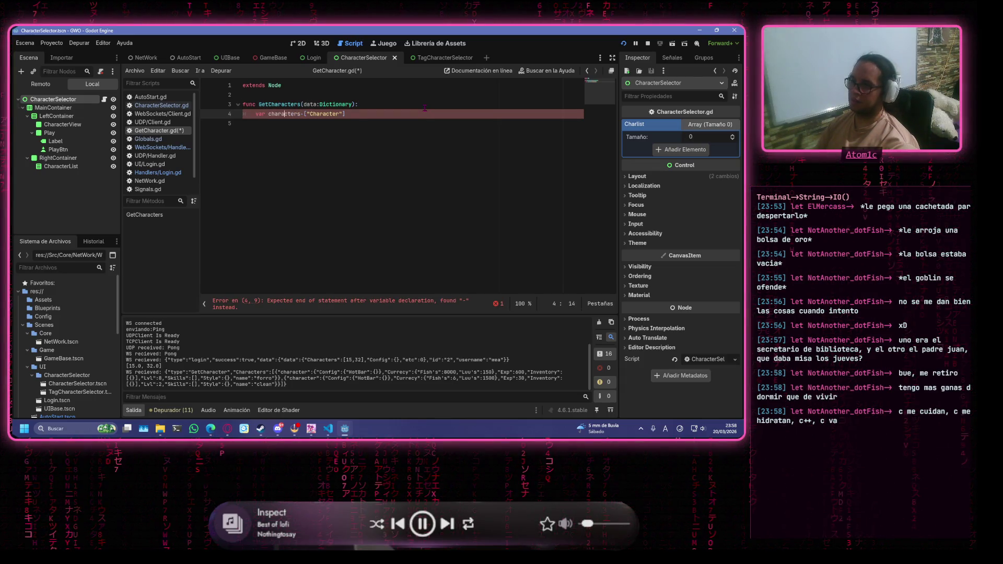
key(Left)
key(BackSpace)
text(=)
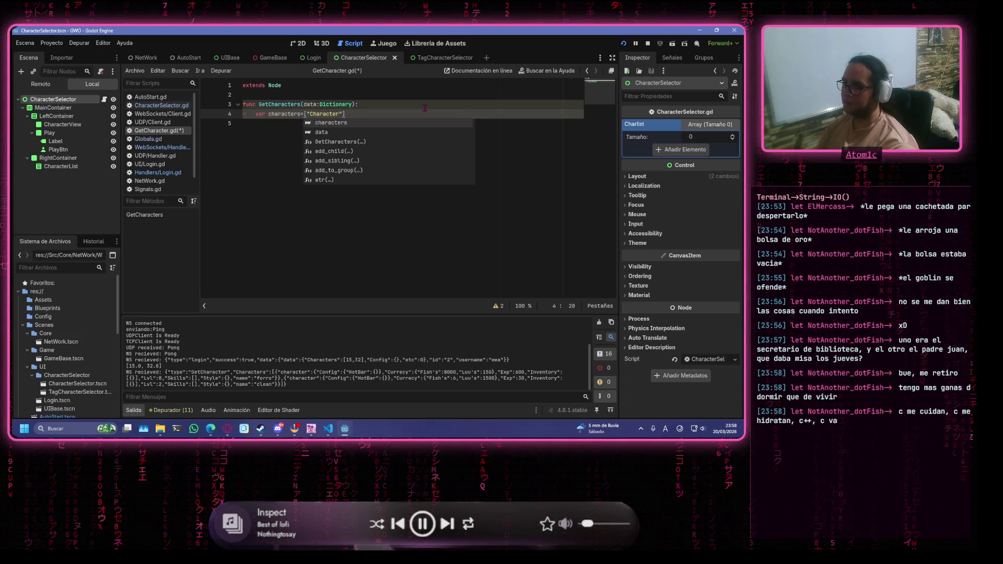
text(data)
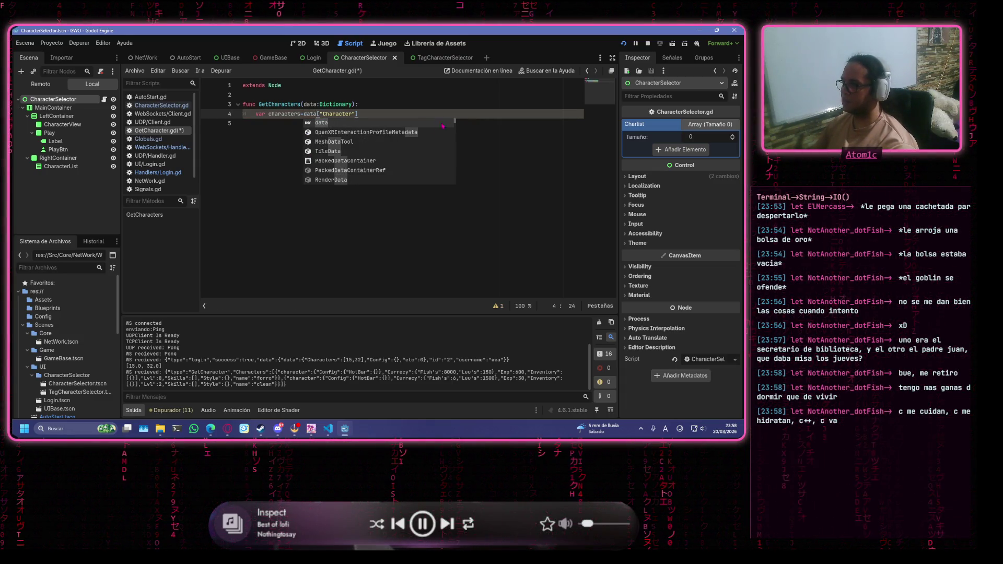
click(354, 114)
text(s)
click(433, 115)
key(ctrl+s)
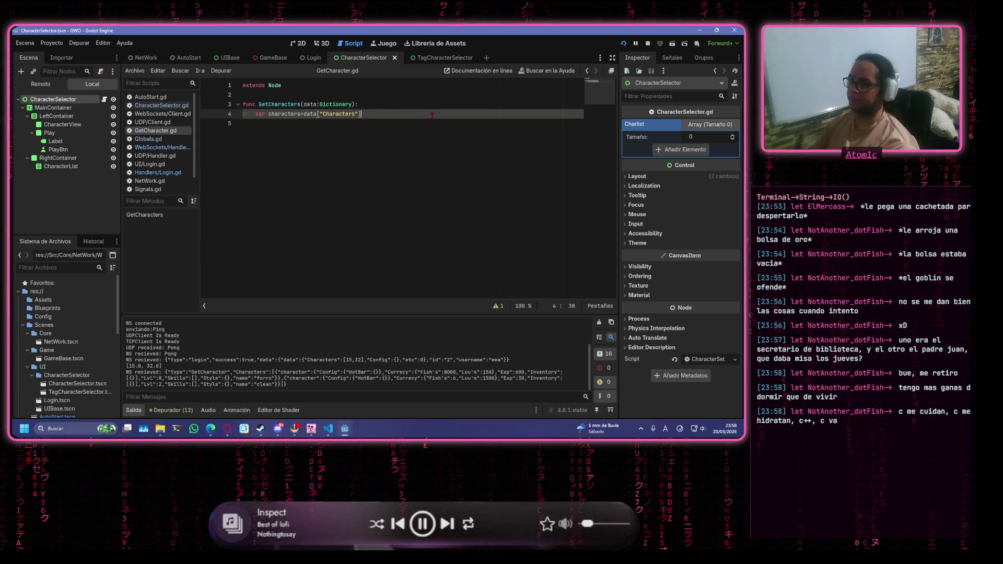
Add Signals.CharacterSelector.emit(characters) on the next line and save the script.
key(Return)
text(si)
key(BackSpace)
key(BackSpace)
key(BackSpace)
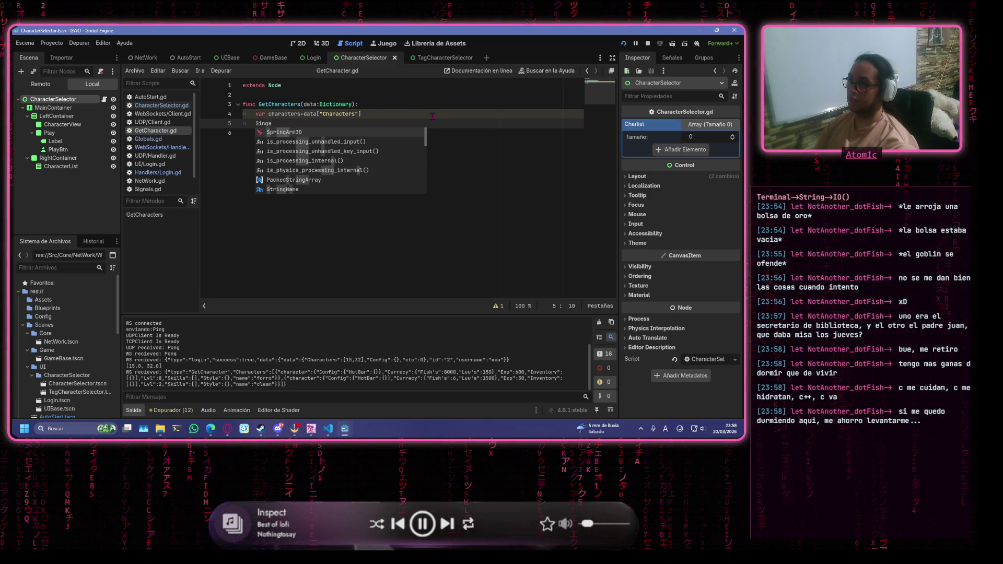
text(gnals.)
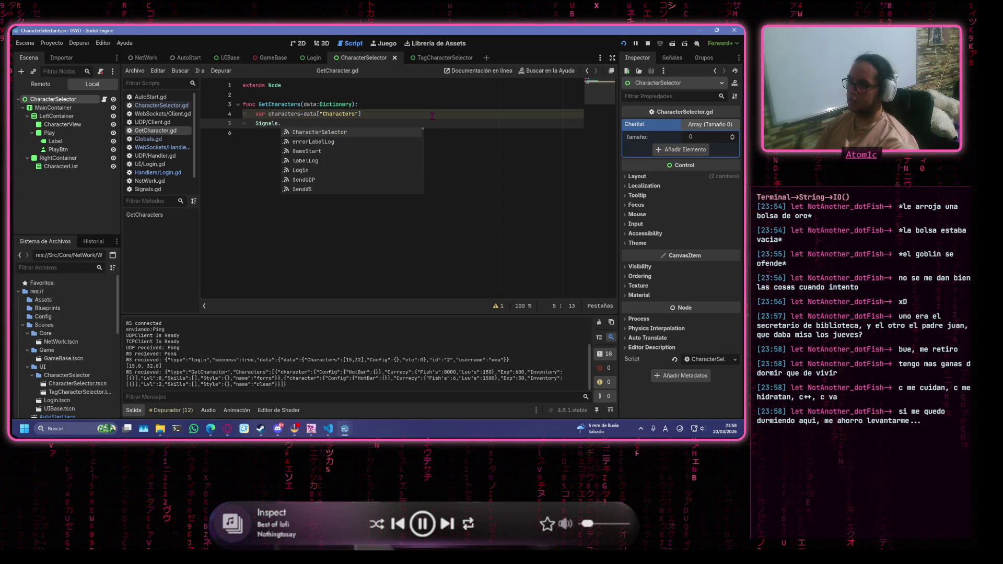
key(Return)
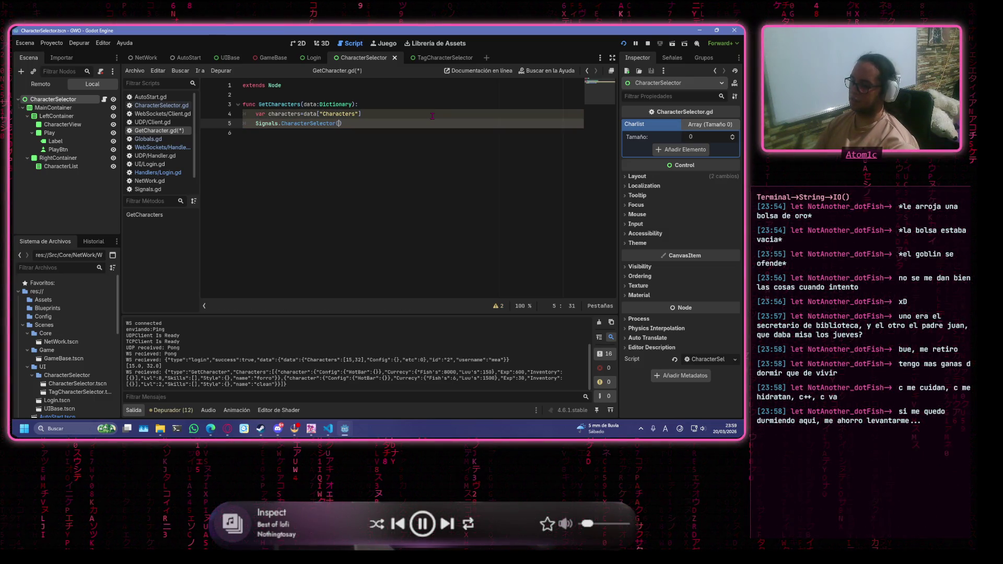
text(.em)
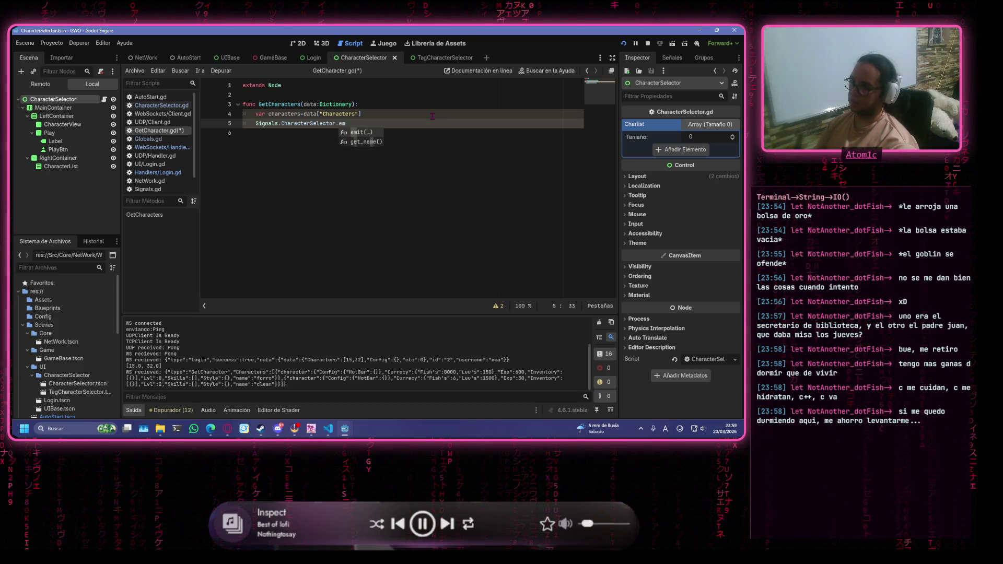
text(it(characters)
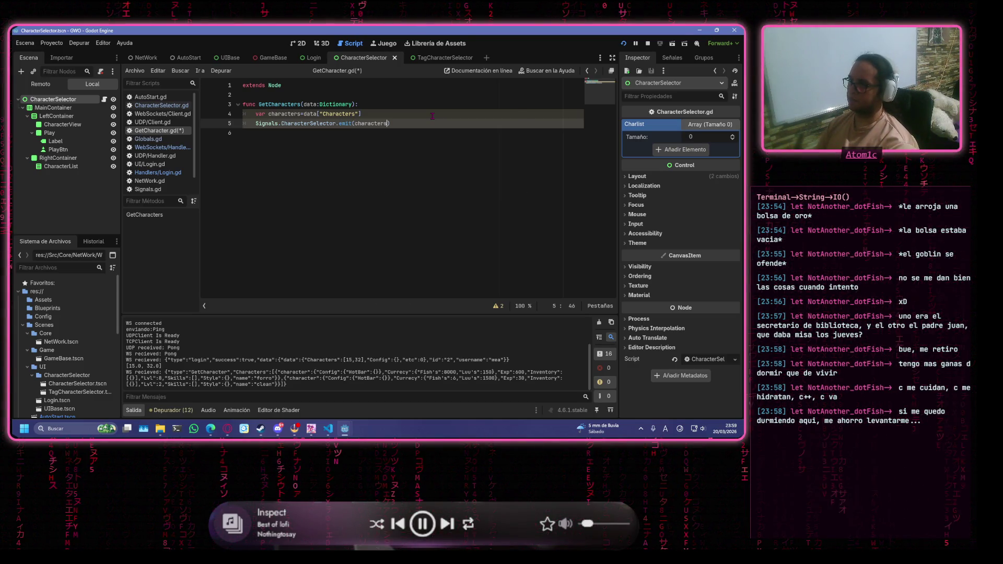
key(ctrl+s)
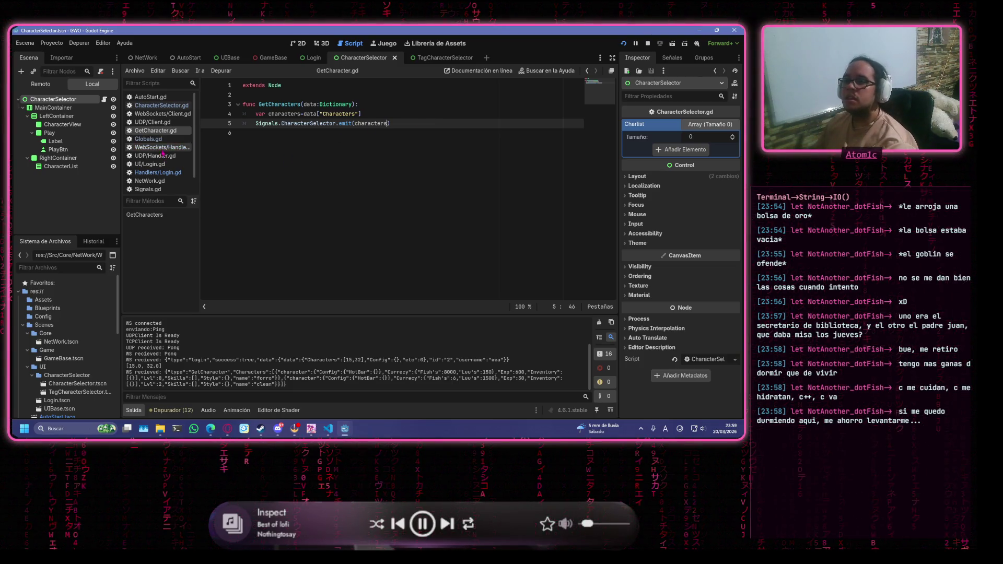
click(147, 189)
click(361, 201)
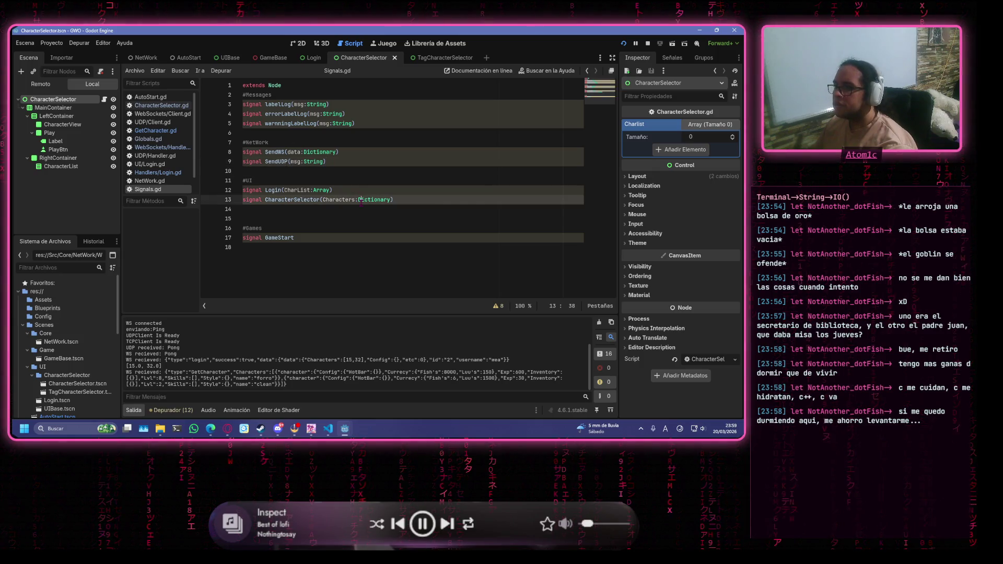
click(155, 155)
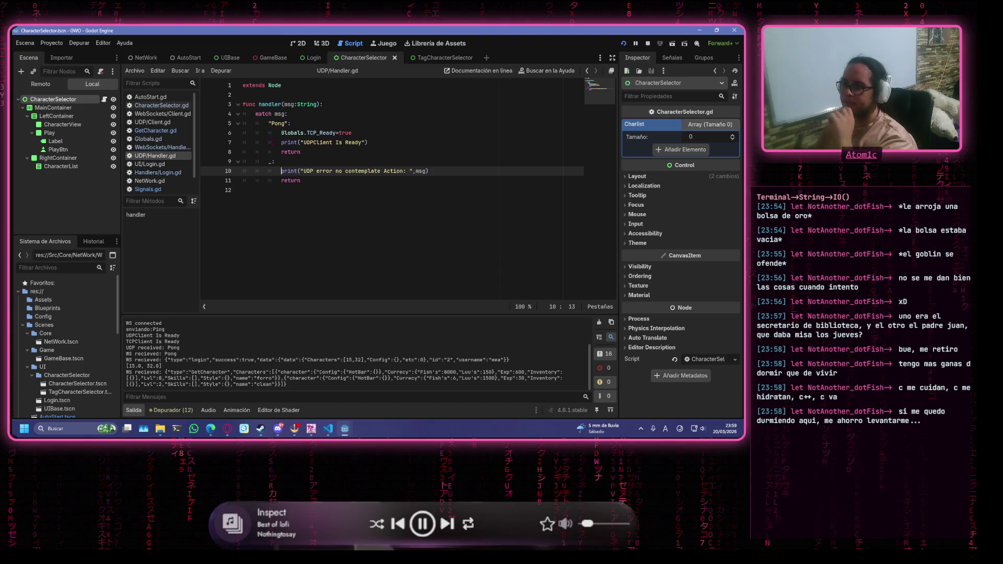
click(163, 114)
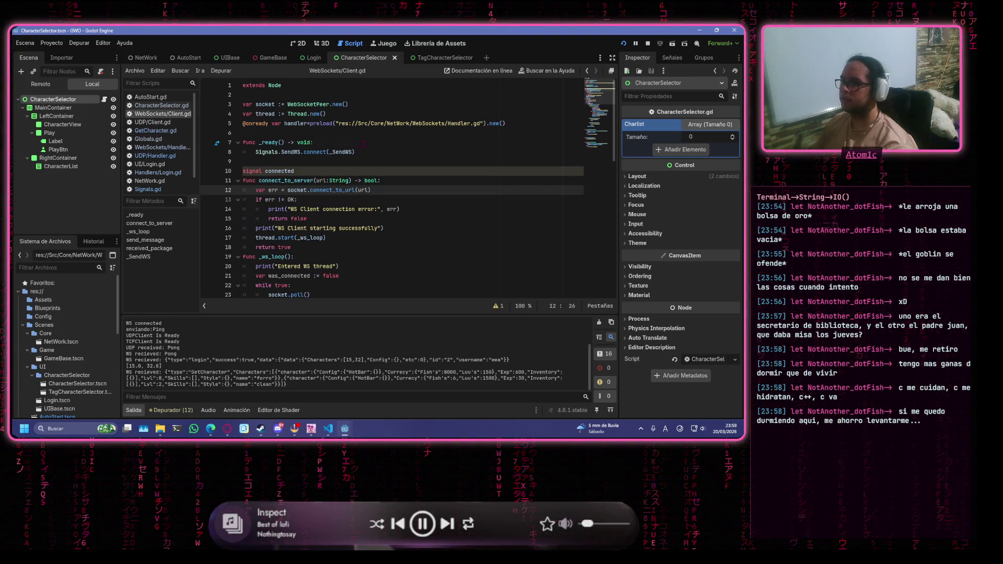
click(183, 189)
click(351, 186)
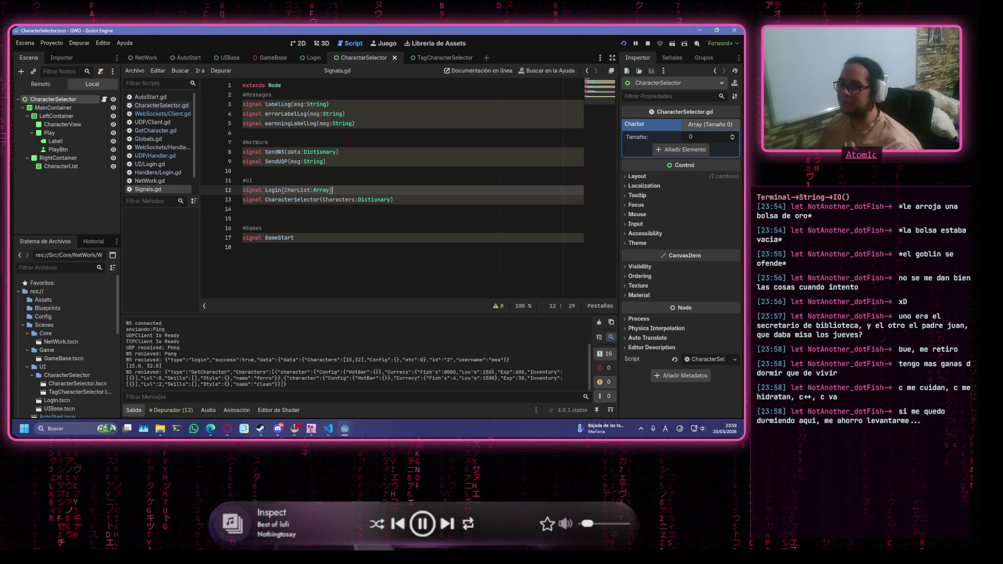
click(358, 124)
click(162, 114)
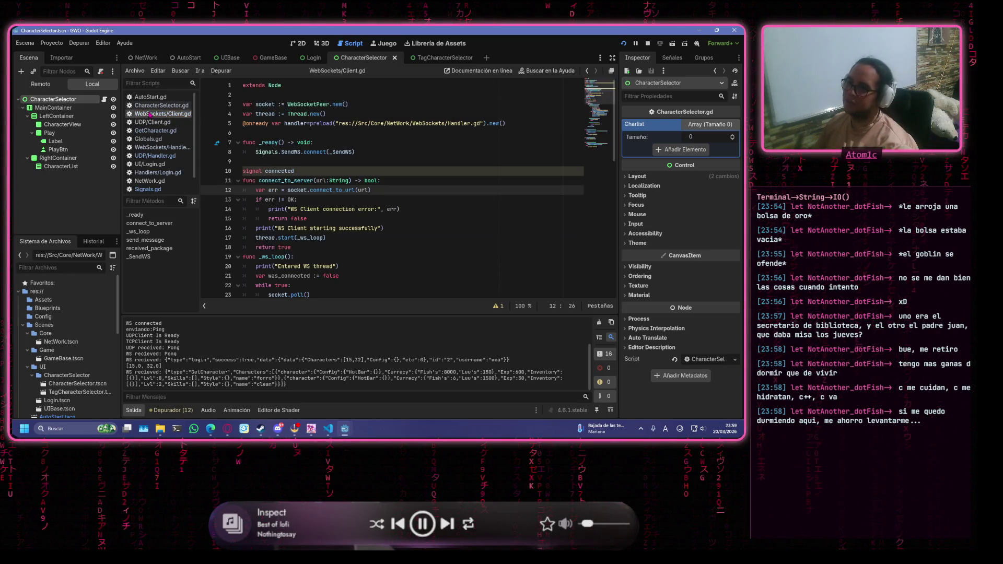
click(161, 147)
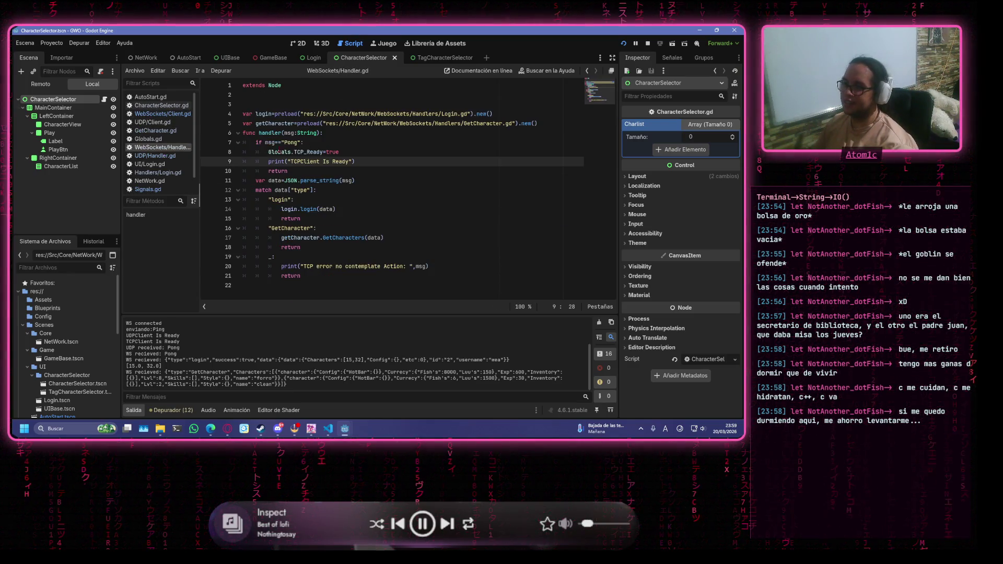
click(155, 131)
click(422, 124)
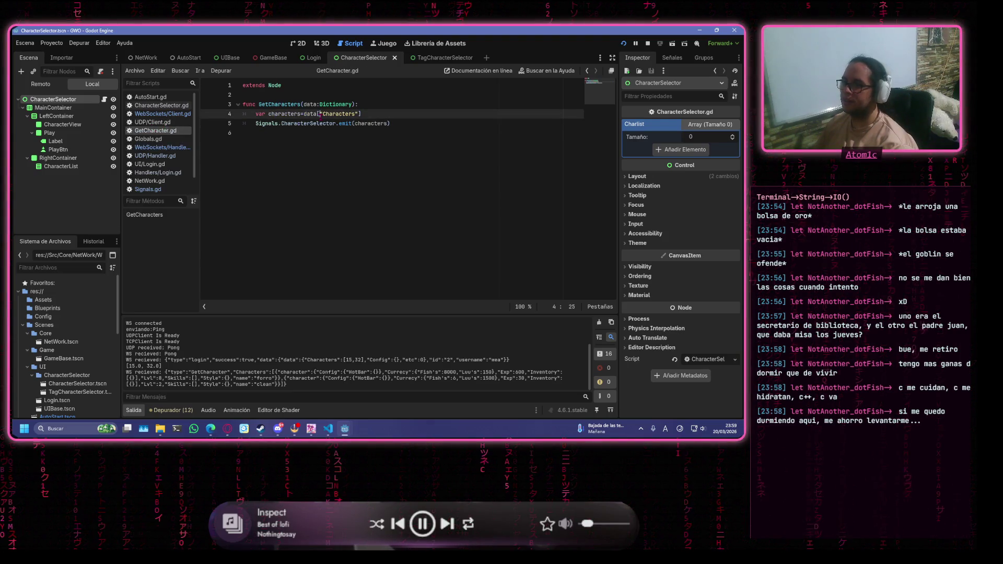
click(447, 117)
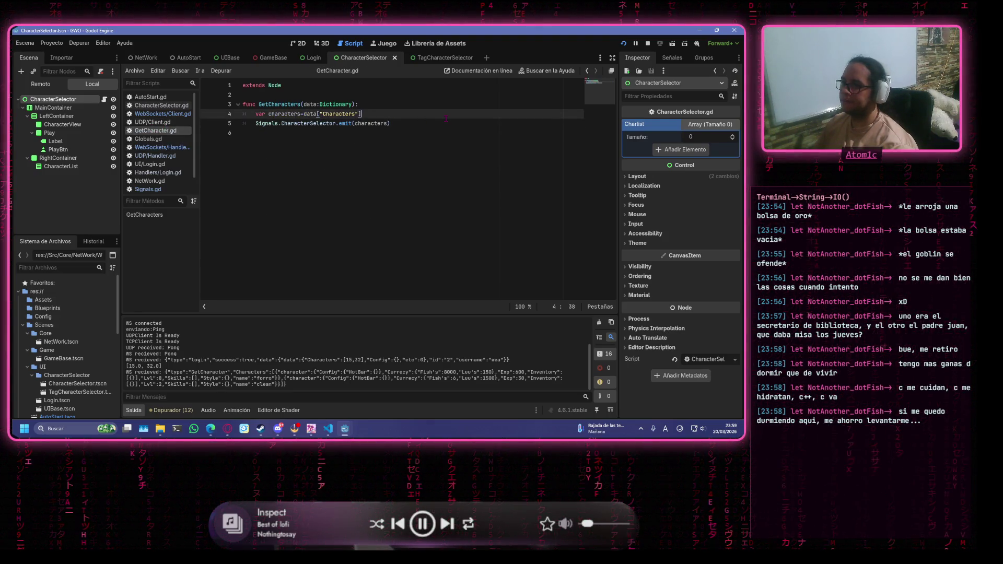
Insert print(characters) right after the characters assignment line.
key(Return)
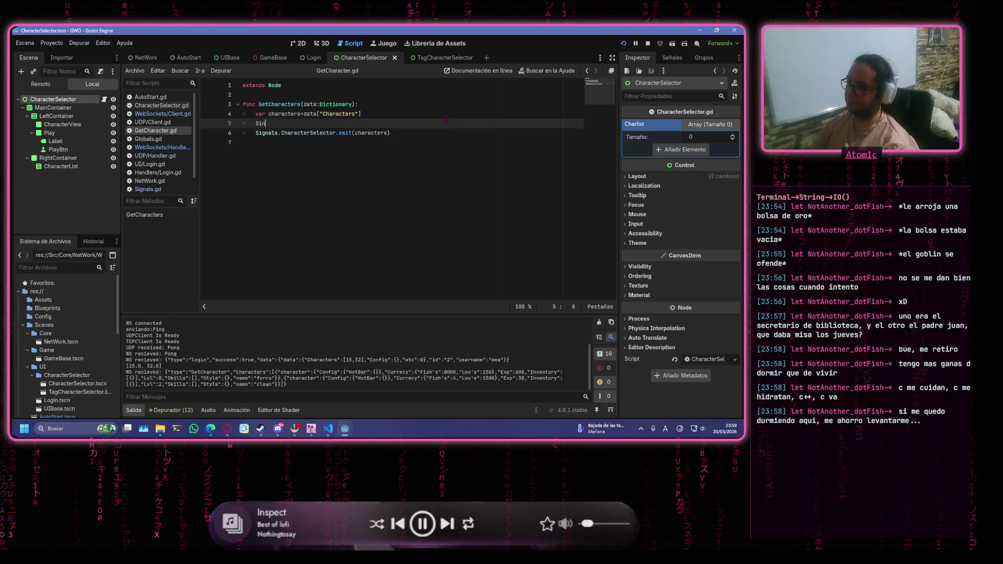
text(ga)
key(BackSpace)
key(BackSpace)
key(BackSpace)
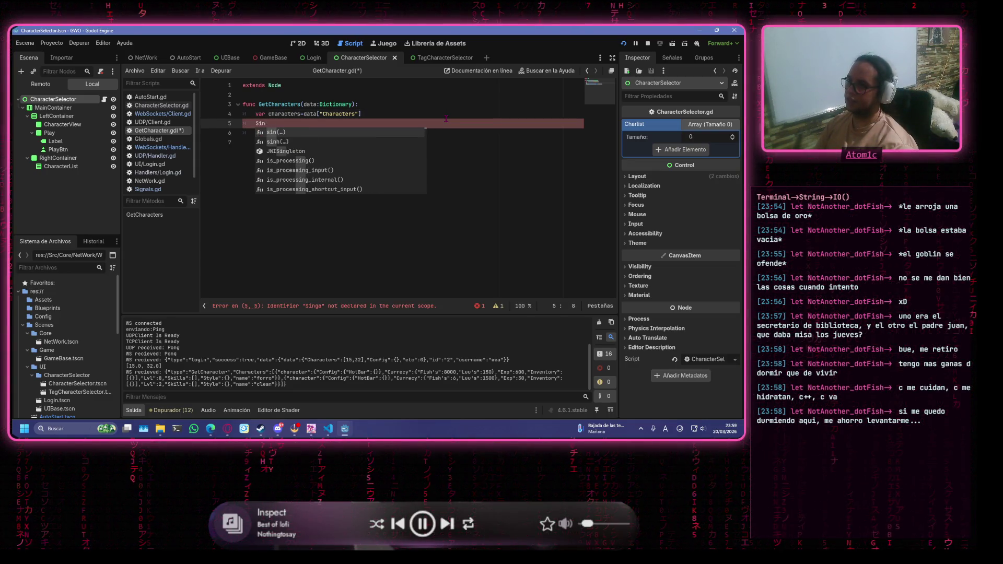
text(ig)
key(BackSpace)
key(BackSpace)
key(ctrl+z)
key(ctrl+z)
key(ctrl+z)
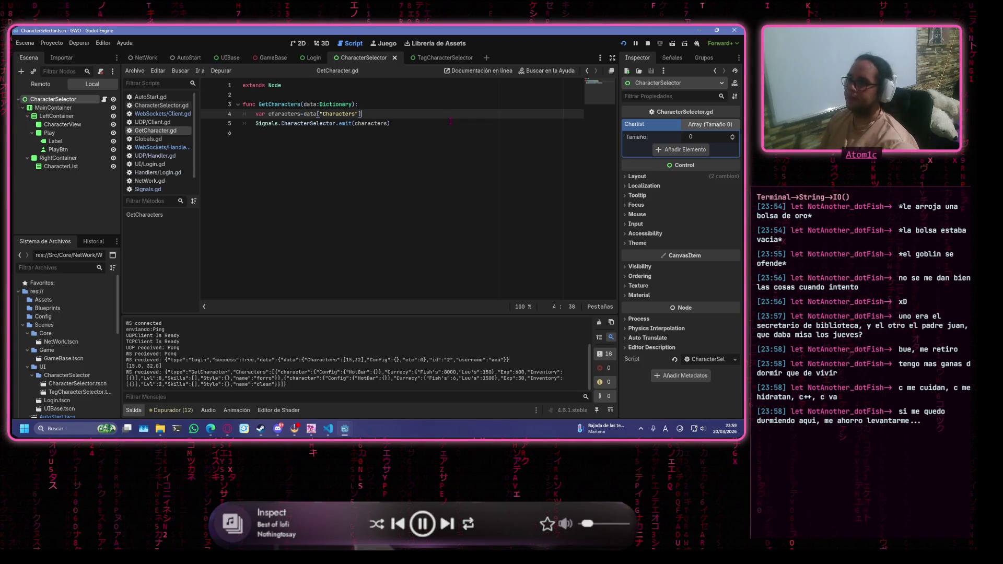
click(451, 122)
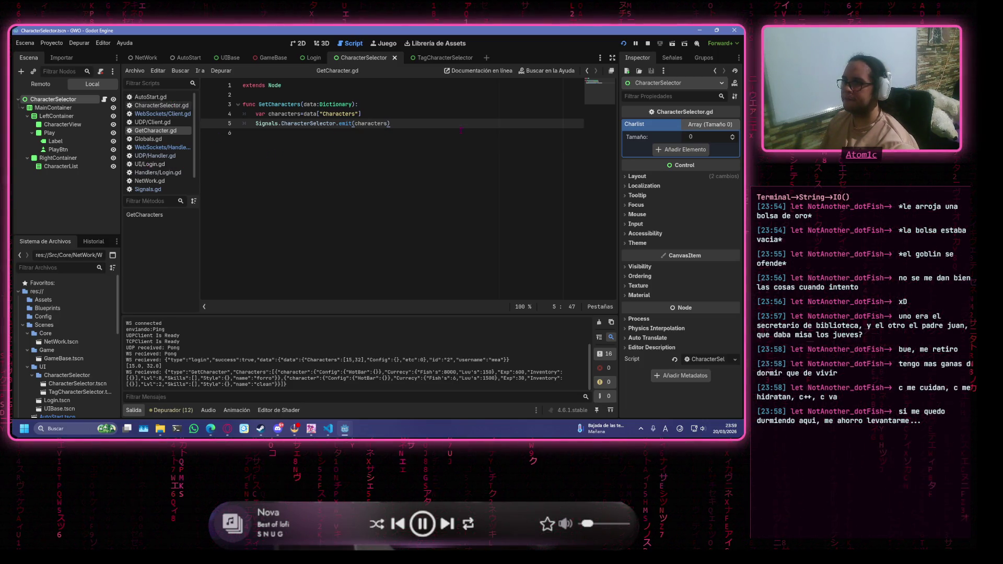
click(465, 113)
key(Return)
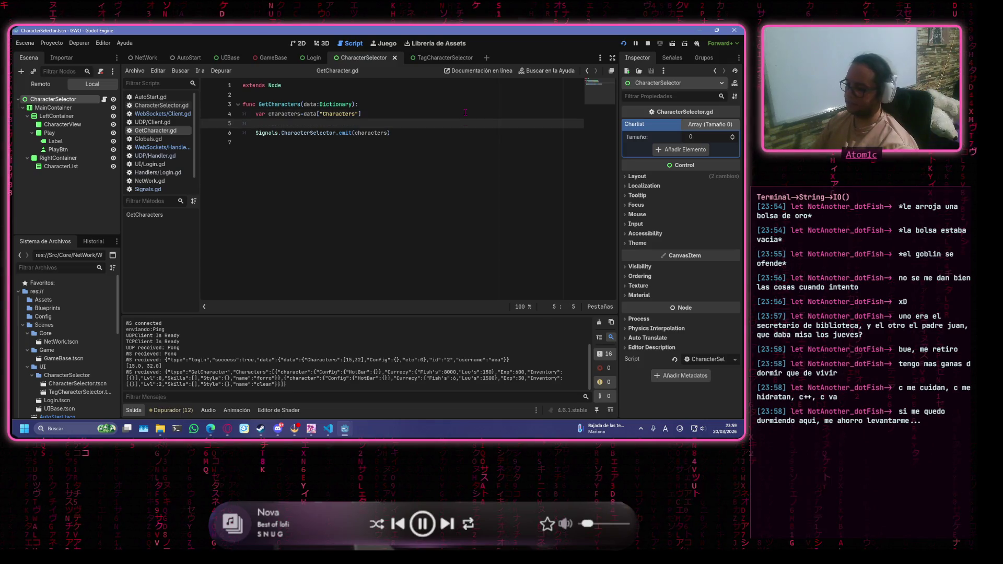
text(pri)
key(Down)
key(Return)
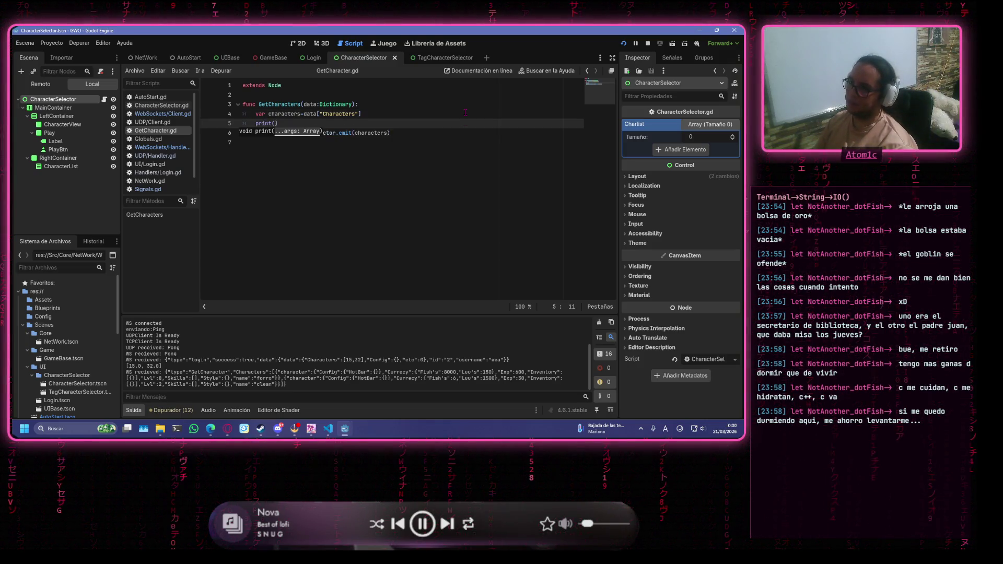
text(characters)
key(Return)
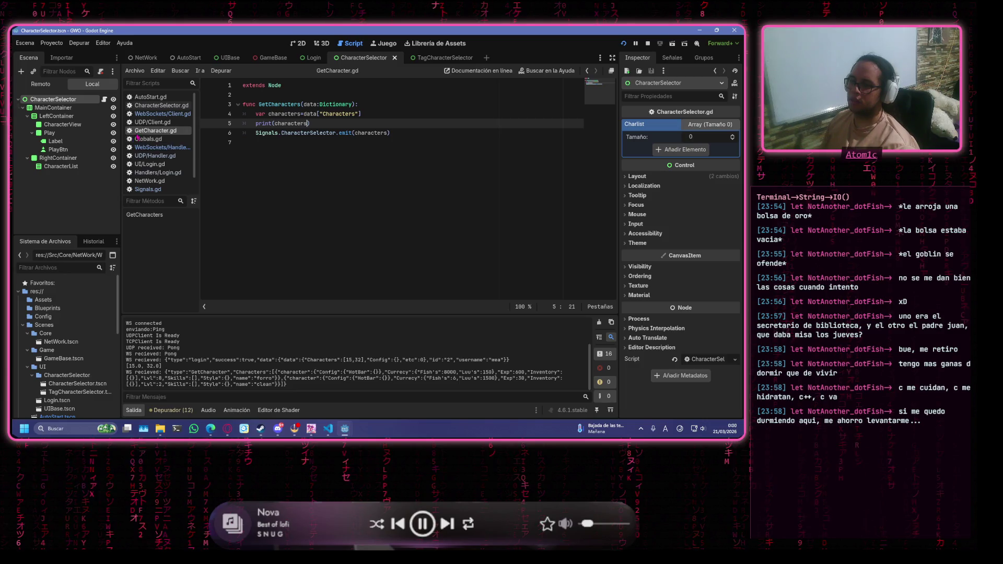
Run the game, log in with the test username and password, then stop it.
click(623, 43)
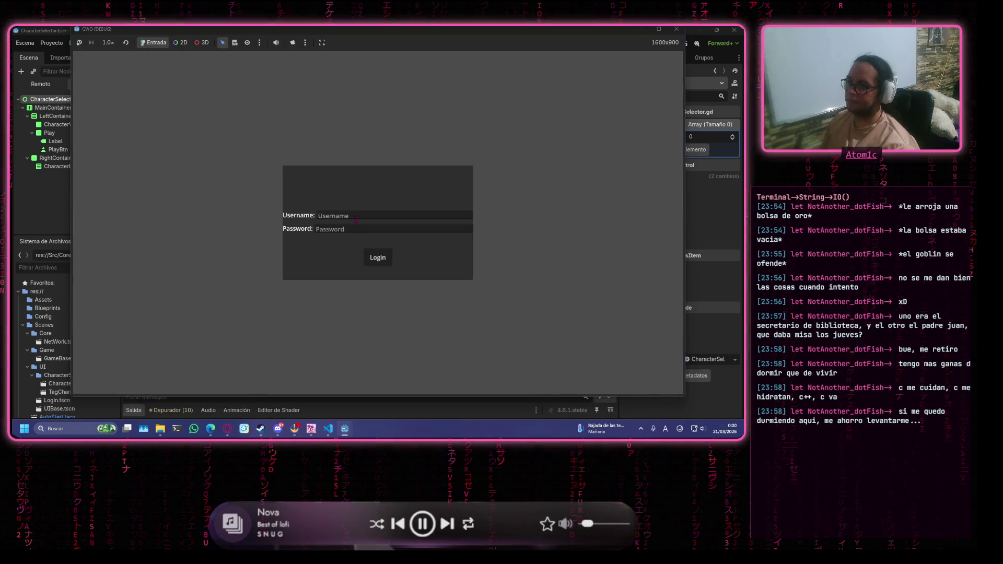
text(wea)
click(354, 229)
text(wea)
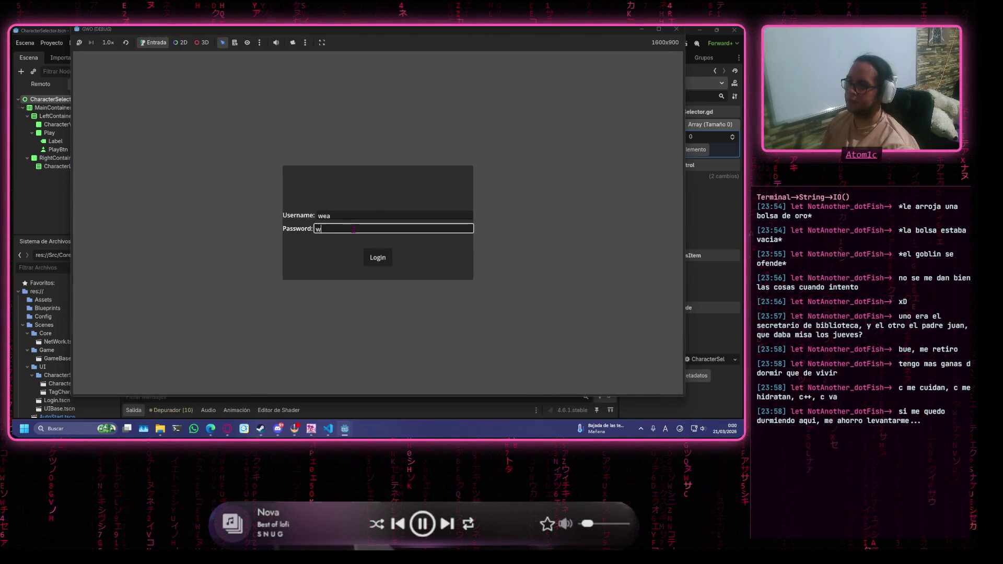
click(378, 257)
key(F8)
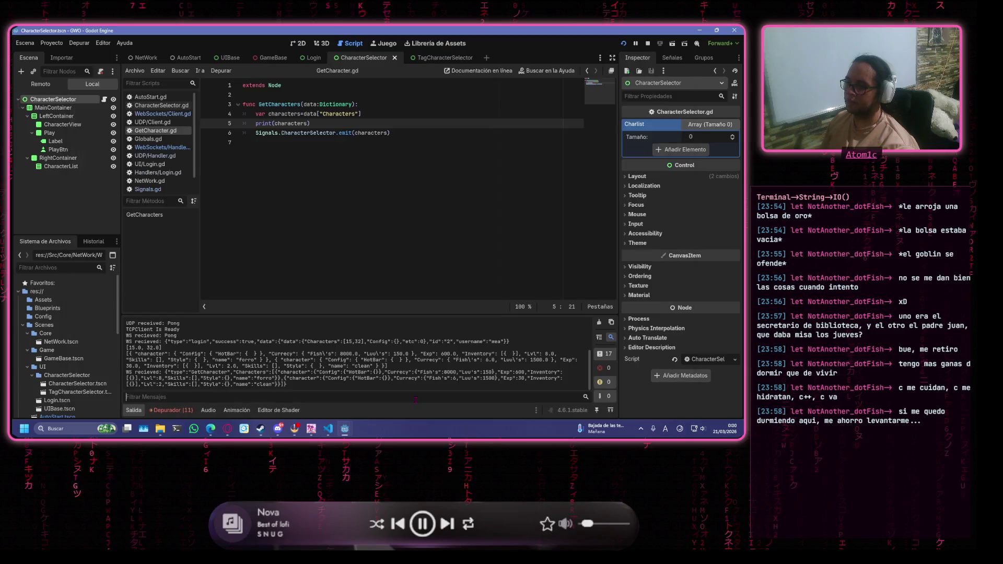
Read the emit_signal thread error in the debugger's error list, which requires call_deferred.
click(163, 410)
click(196, 315)
click(345, 396)
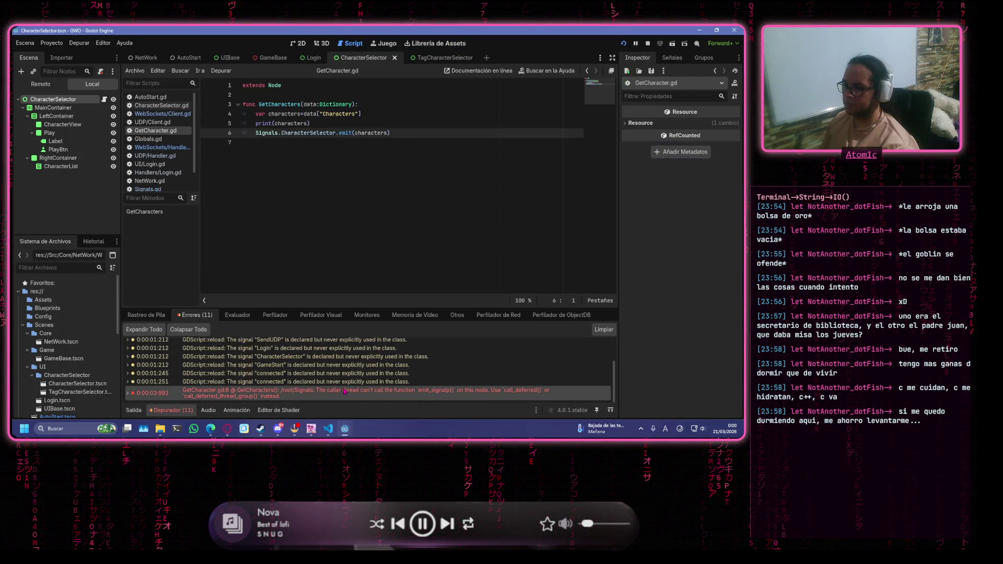
double_click(433, 393)
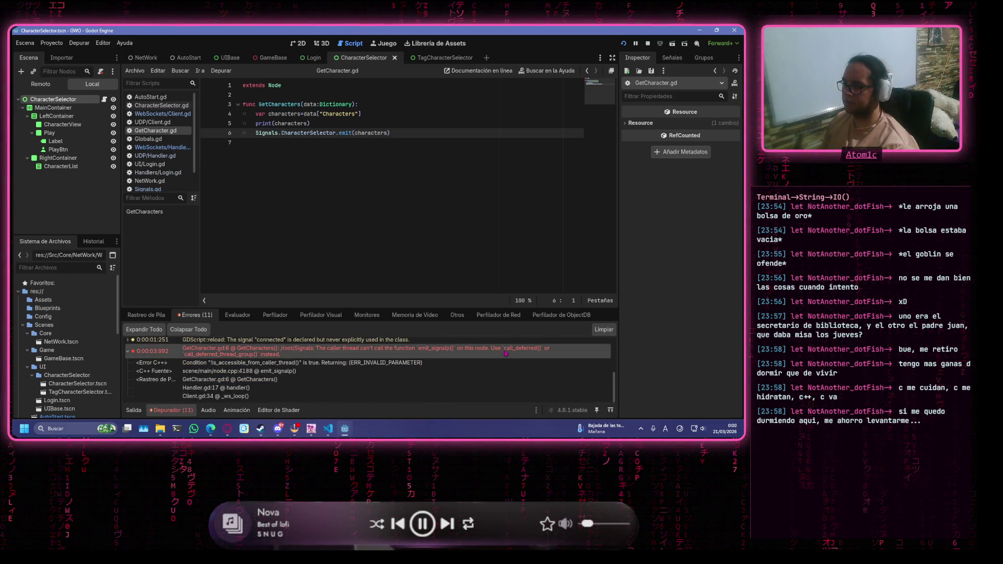
click(188, 329)
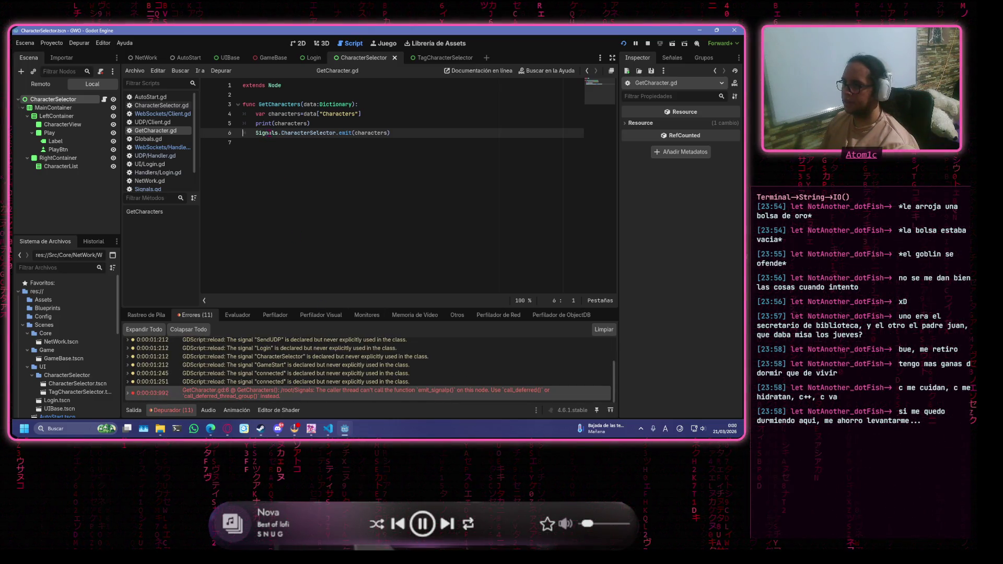
double_click(506, 393)
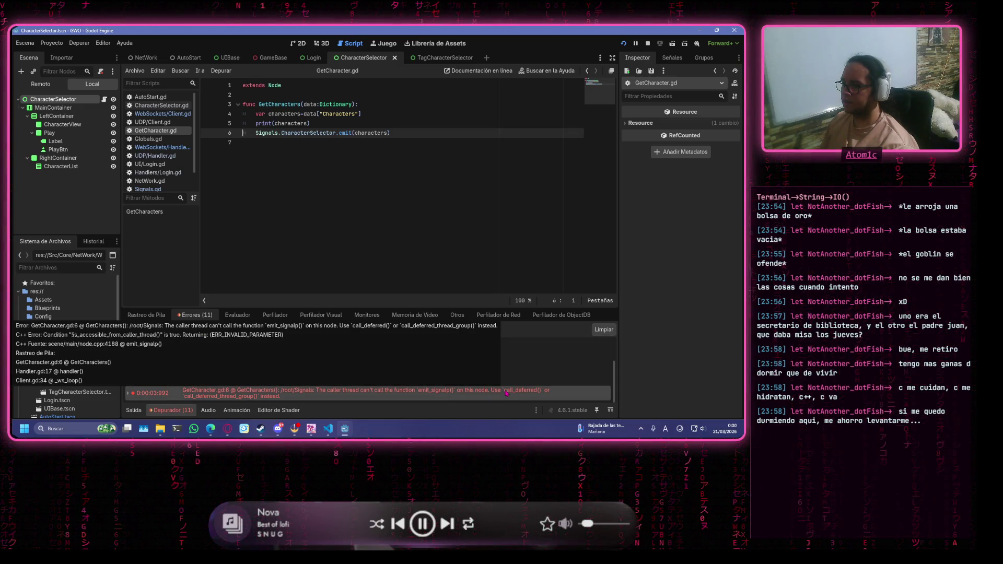
click(188, 329)
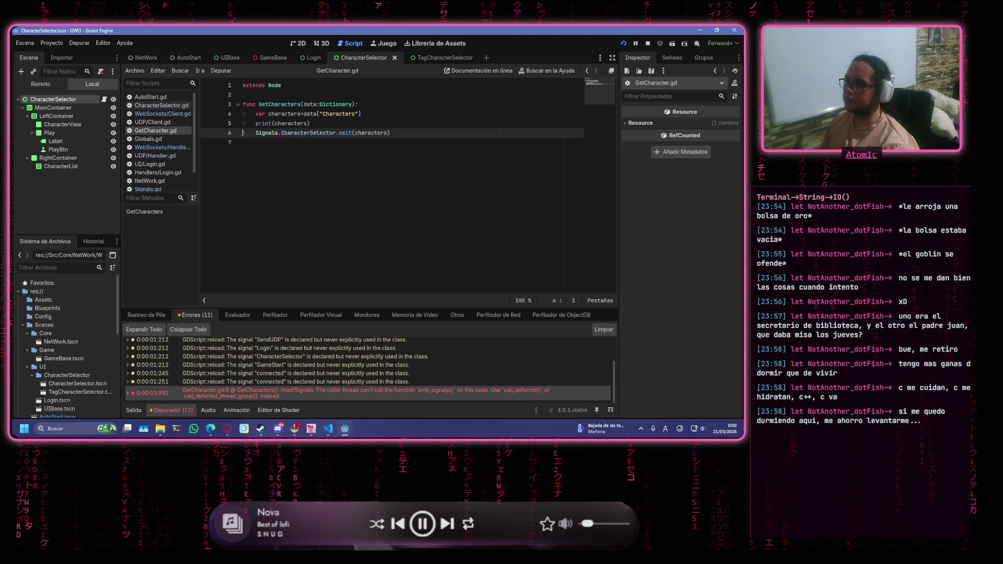
Select the Signals.CharacterSelector.emit call on line 6 and start retyping it as call.
click(397, 133)
drag(398, 133, 257, 134)
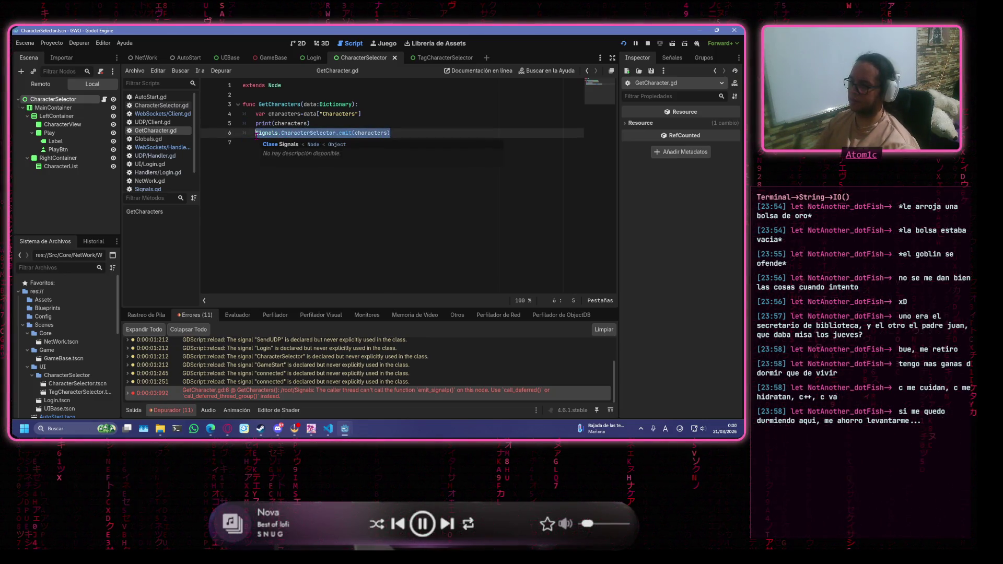
text(ca)
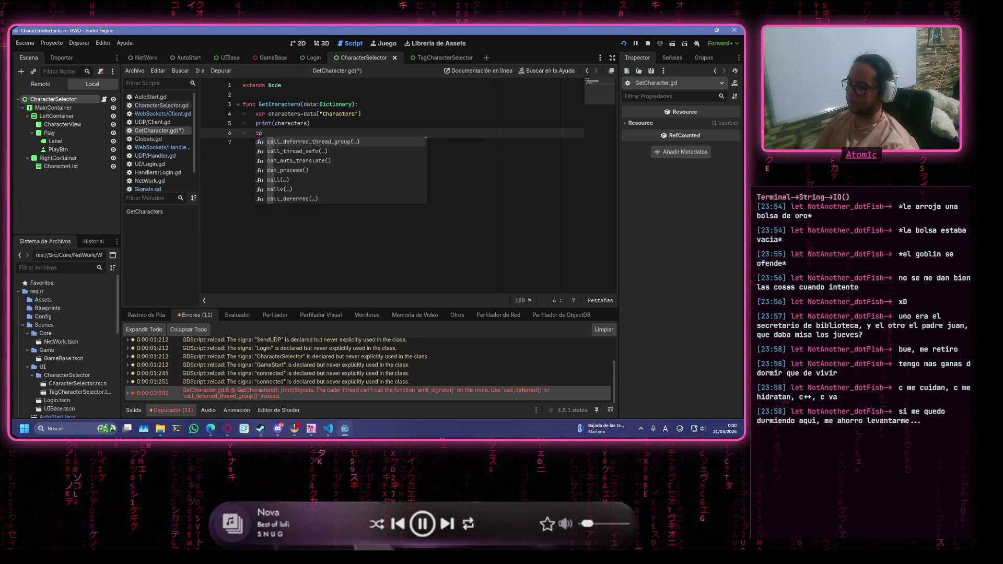
text(ll)
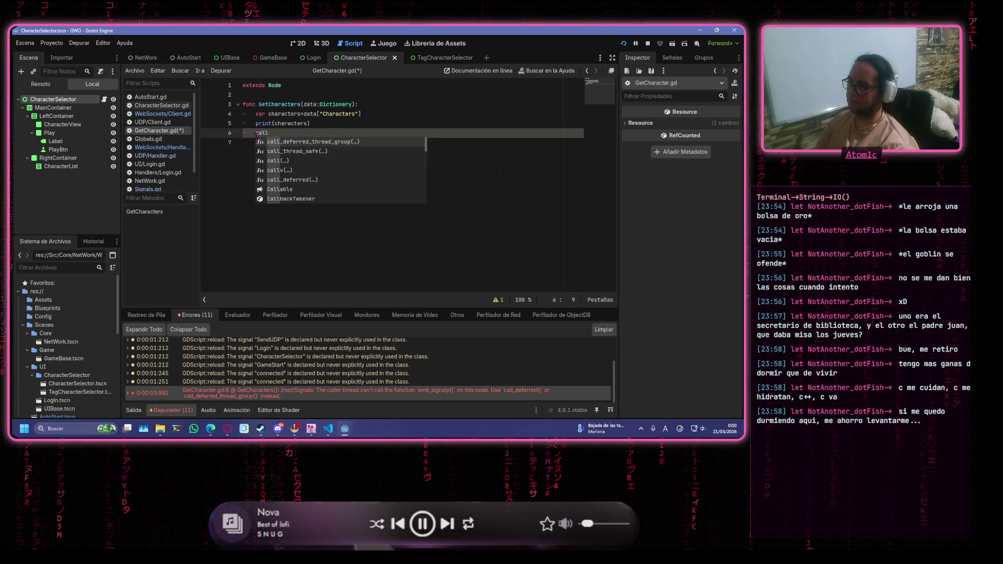
Undo the first call_deferred attempt, leaving line 6 at Signals.
key(Down)
key(Down)
key(Down)
key(Return)
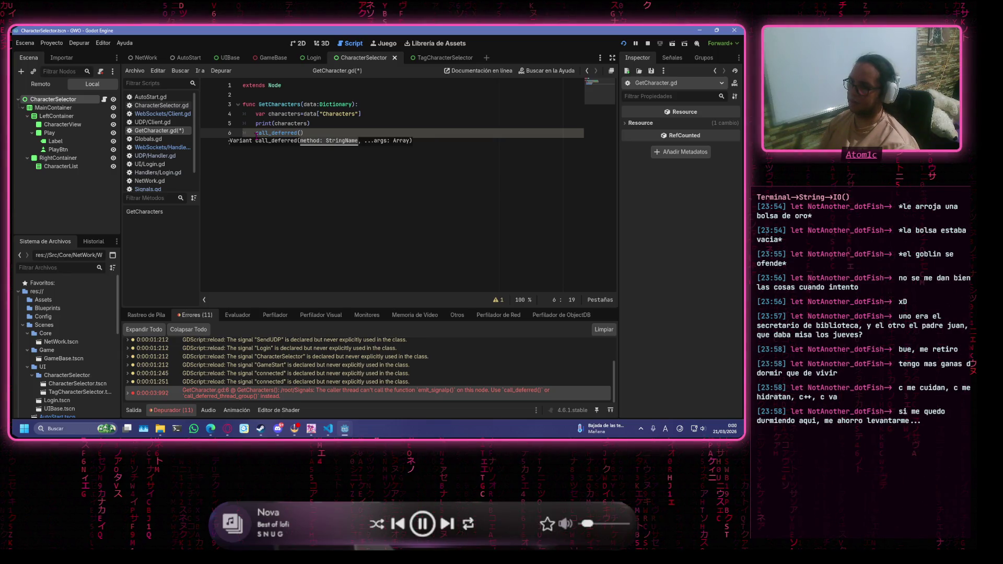
text("e)
key(BackSpace)
key(BackSpace)
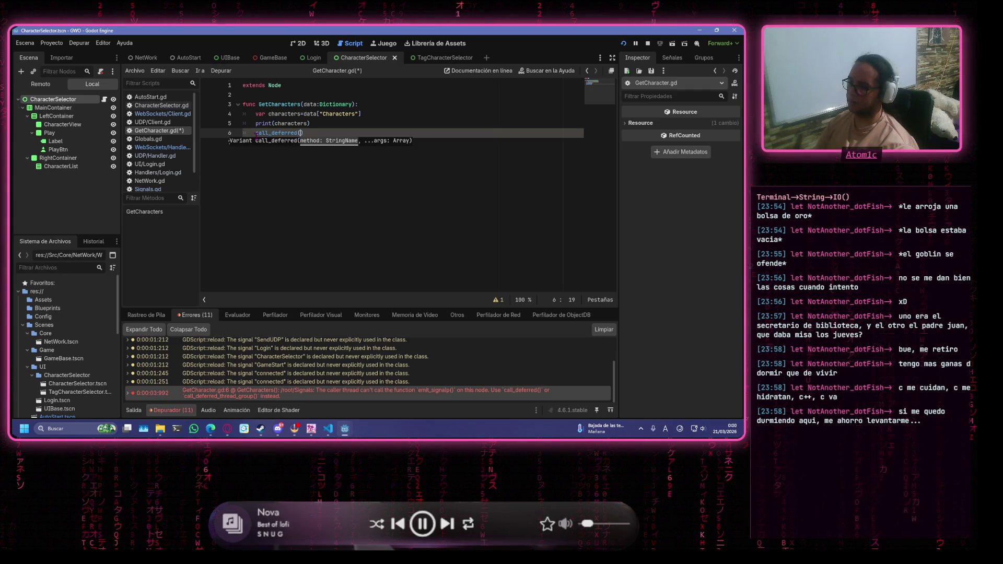
key(ctrl+z)
key(ctrl+z)
key(ctrl+z)
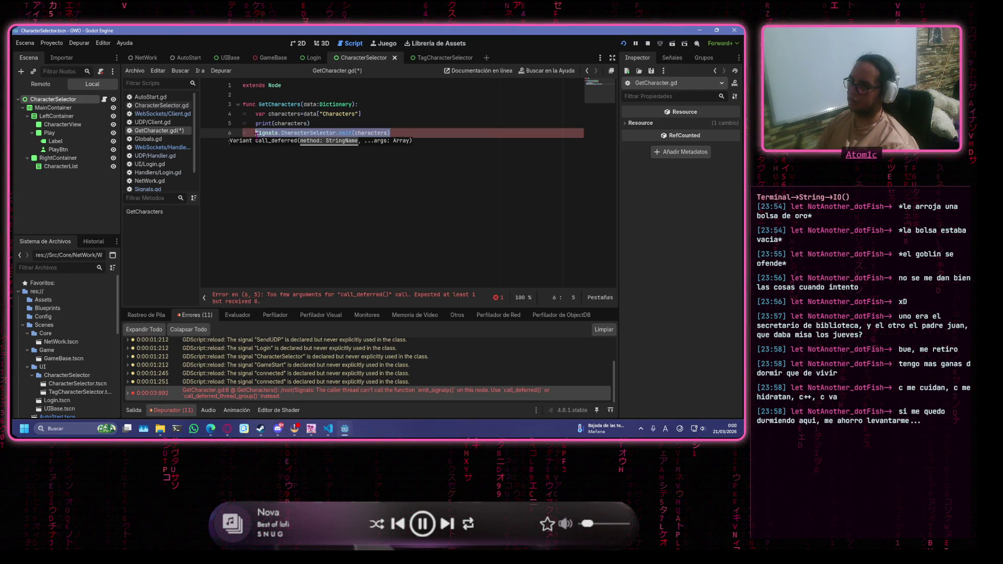
key(ctrl+z)
key(BackSpace)
key(BackSpace)
key(BackSpace)
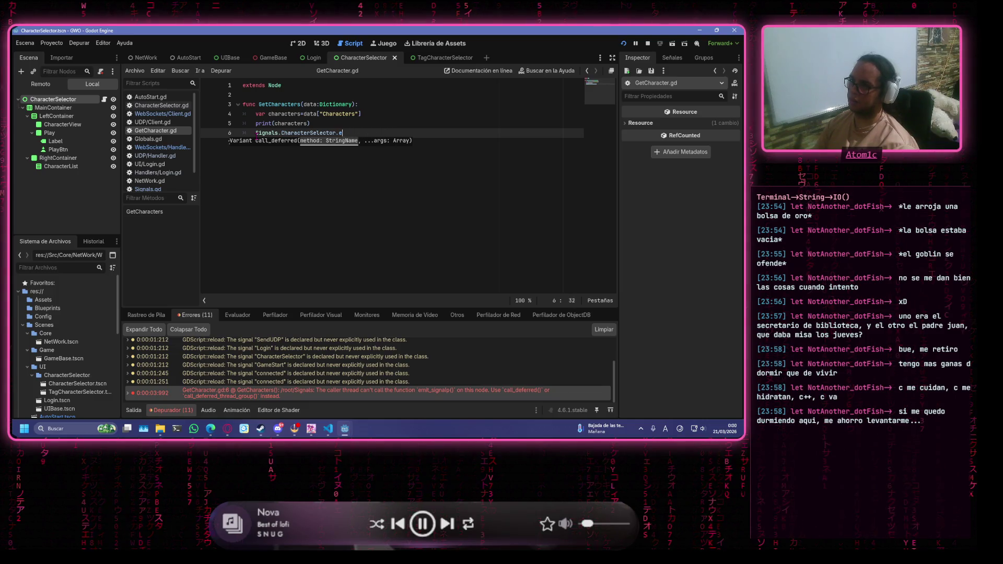
Type Signals.call_deferred("emit_signal", on line 6.
text(C)
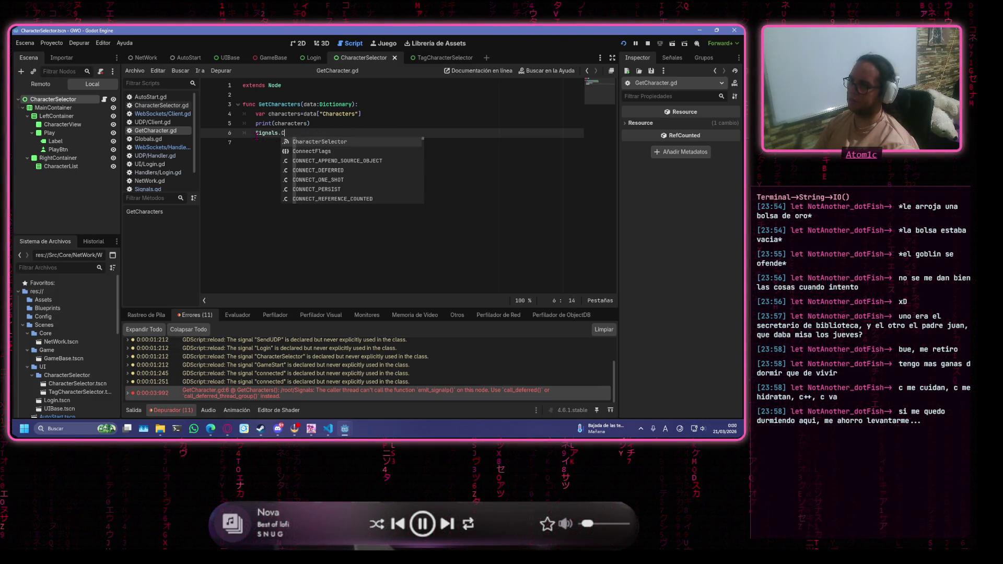
text(all)
key(Down)
key(Down)
key(Down)
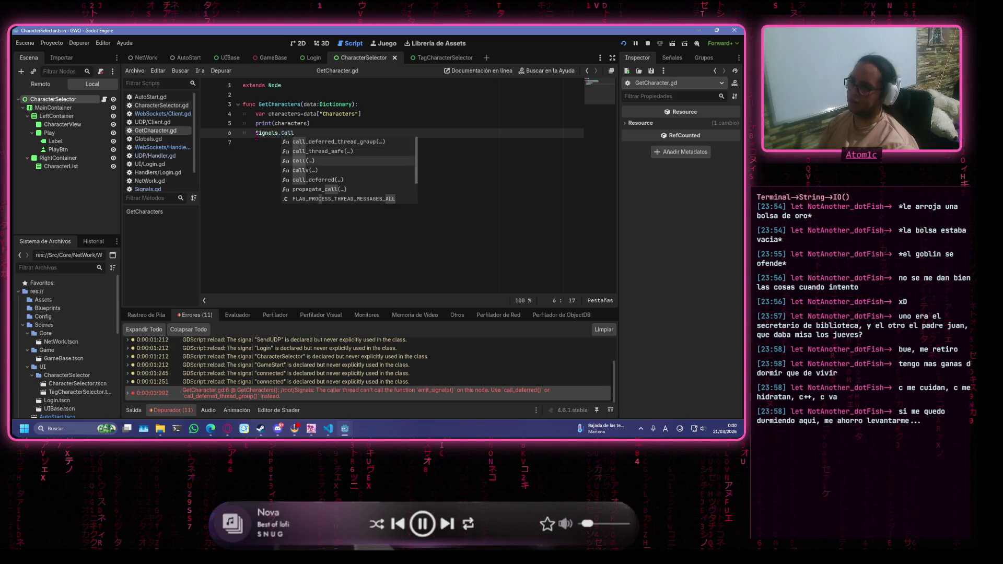
key(Return)
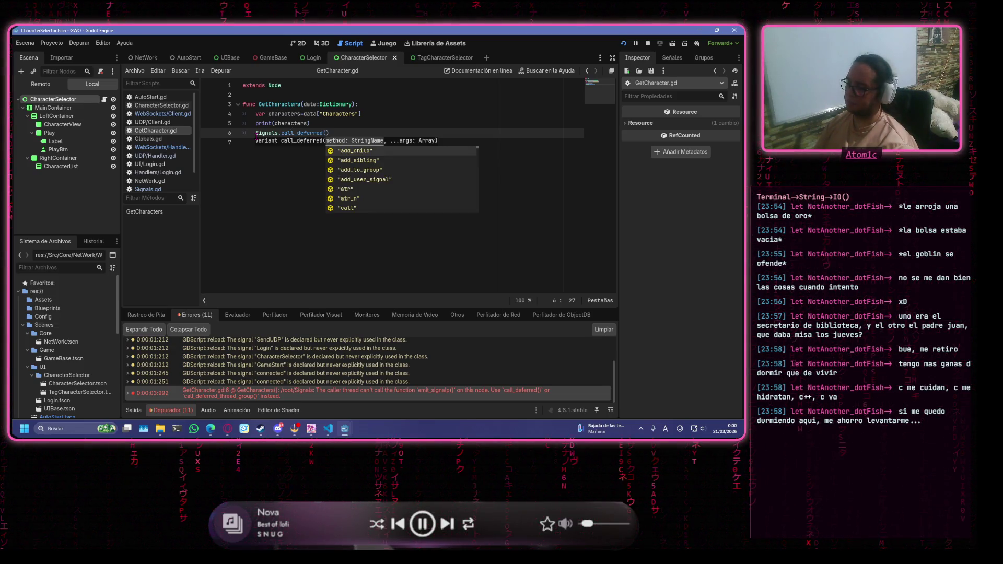
text(emit)
key(Return)
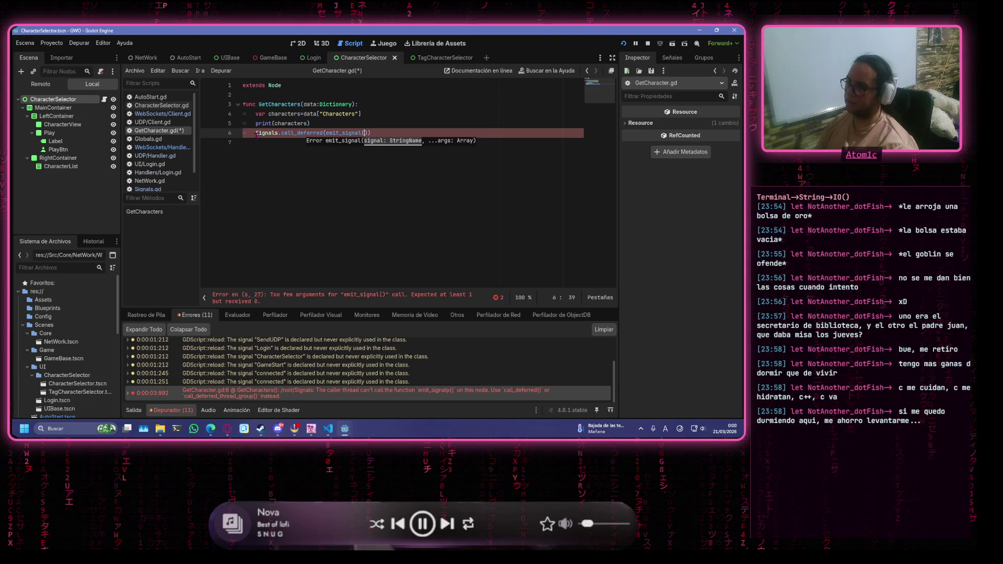
key(BackSpace)
key(BackSpace)
key(BackSpace)
key(BackSpace)
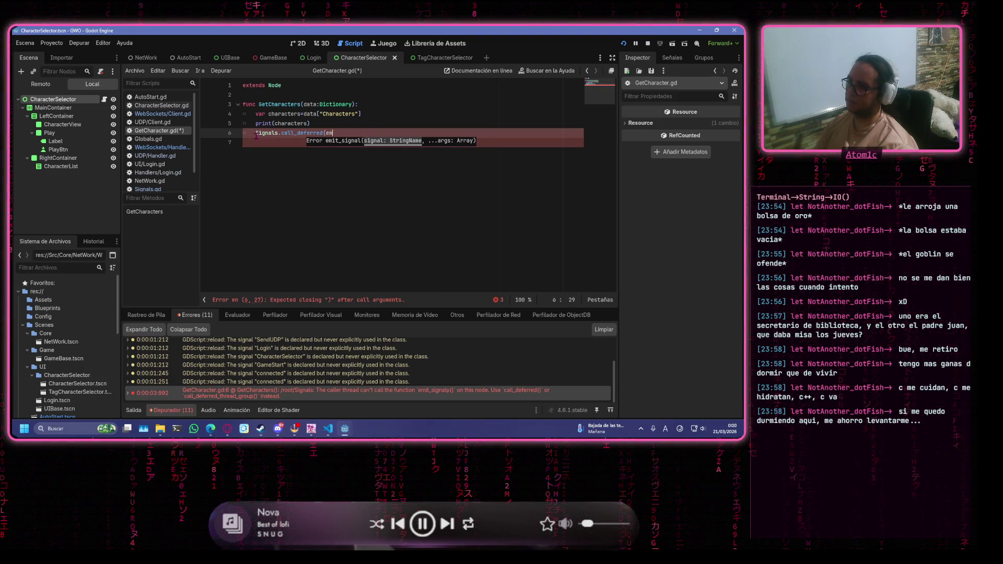
text("emit)
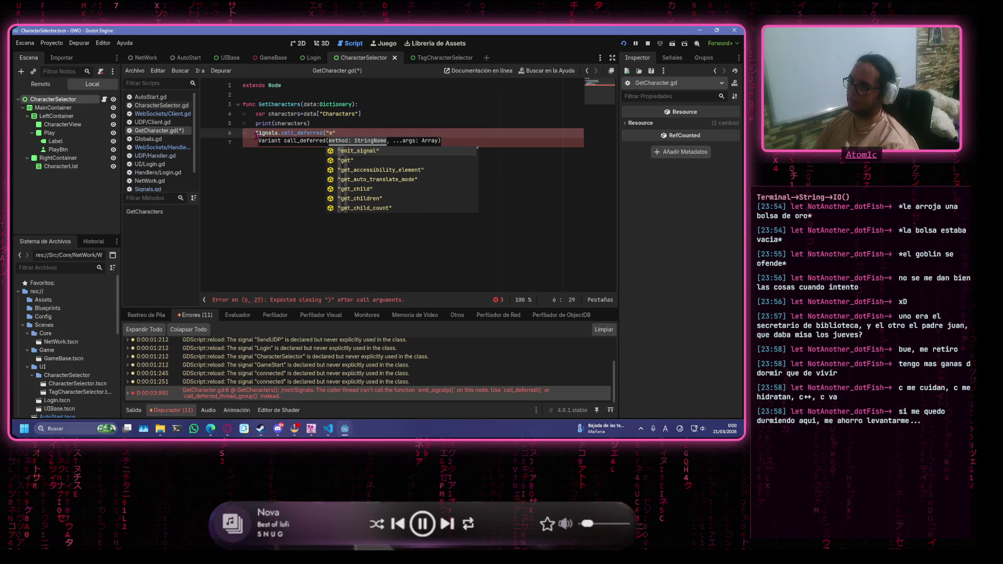
key(Return)
text(,)
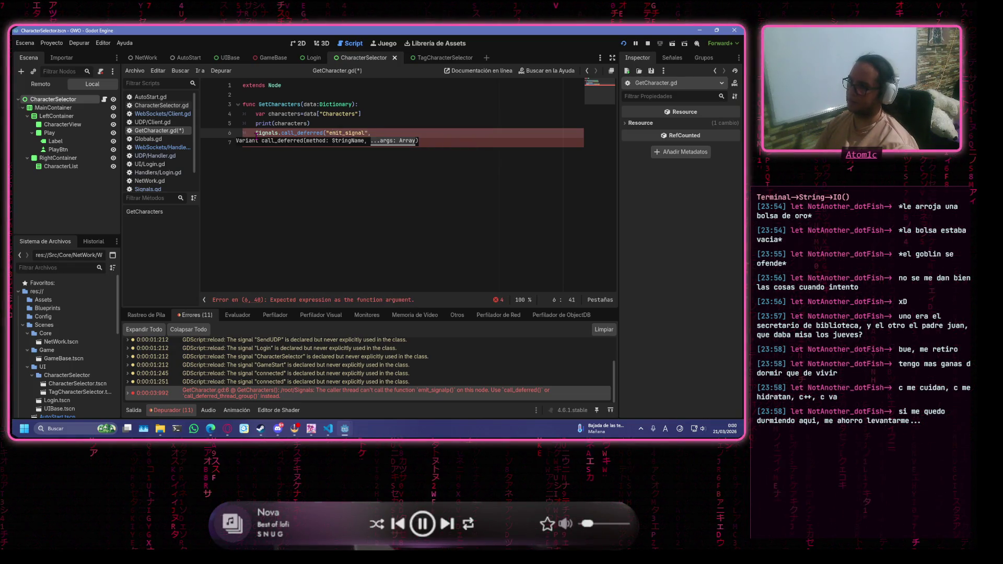
text(")
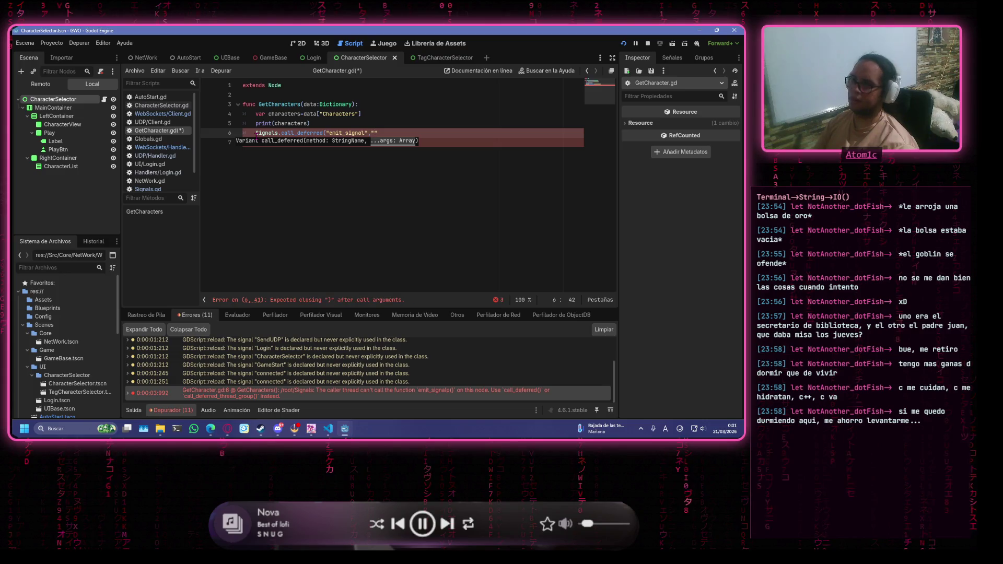
Copy the CharacterSelector name from Signals.gd, finish the call with characters, and save.
scroll(153, 169, down, 2)
click(152, 169)
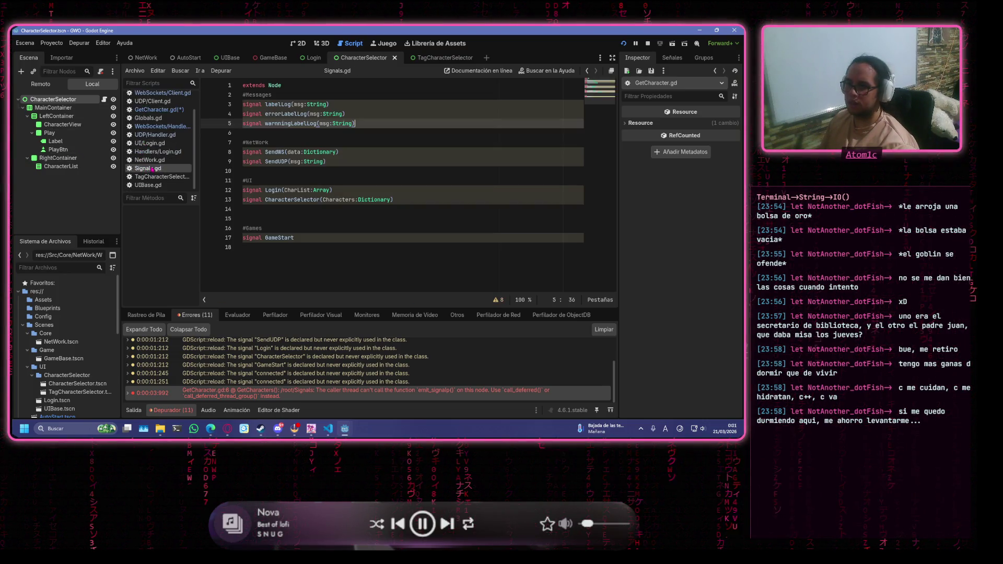
drag(319, 200, 265, 200)
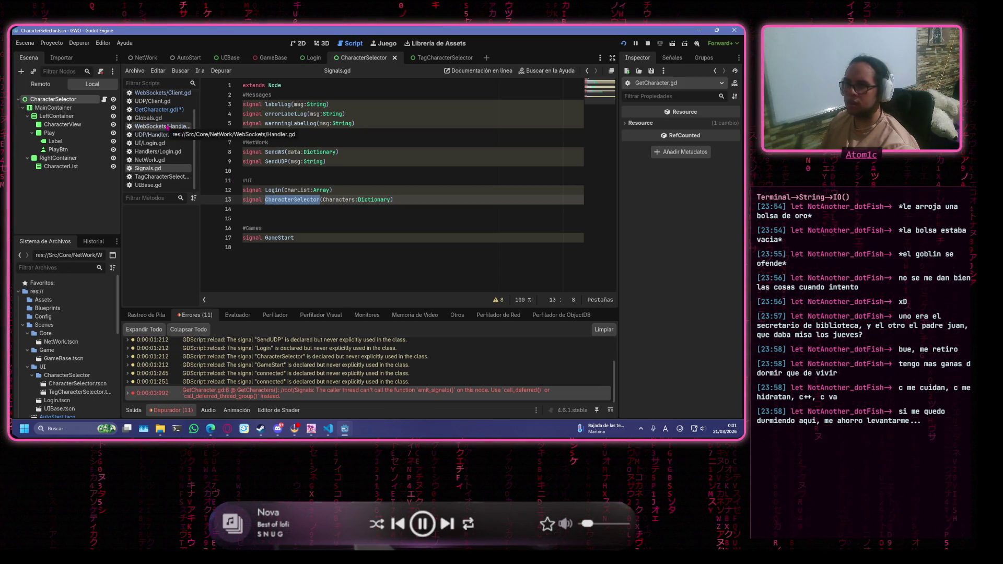
click(156, 109)
text(CharacterSelector)
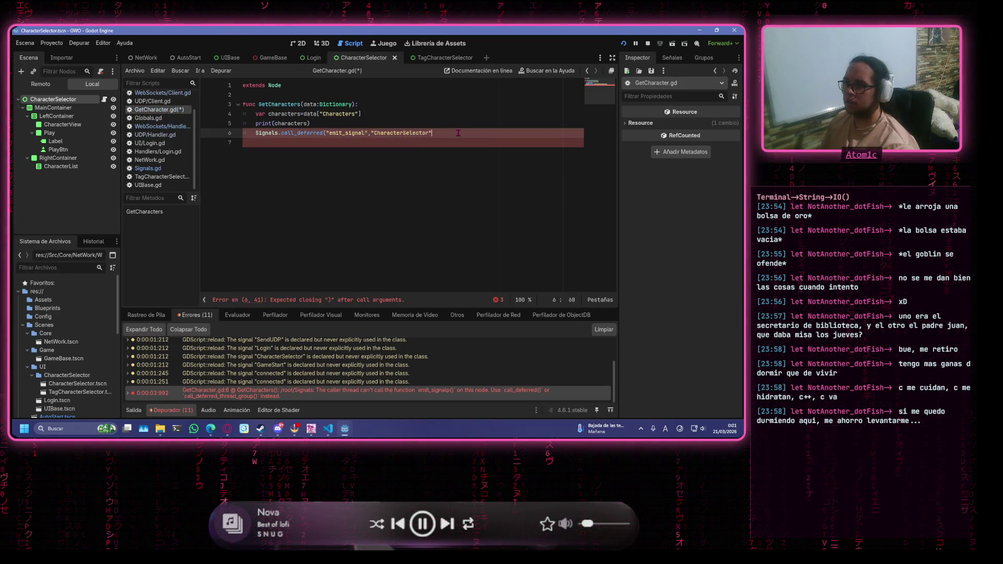
text(,characters)
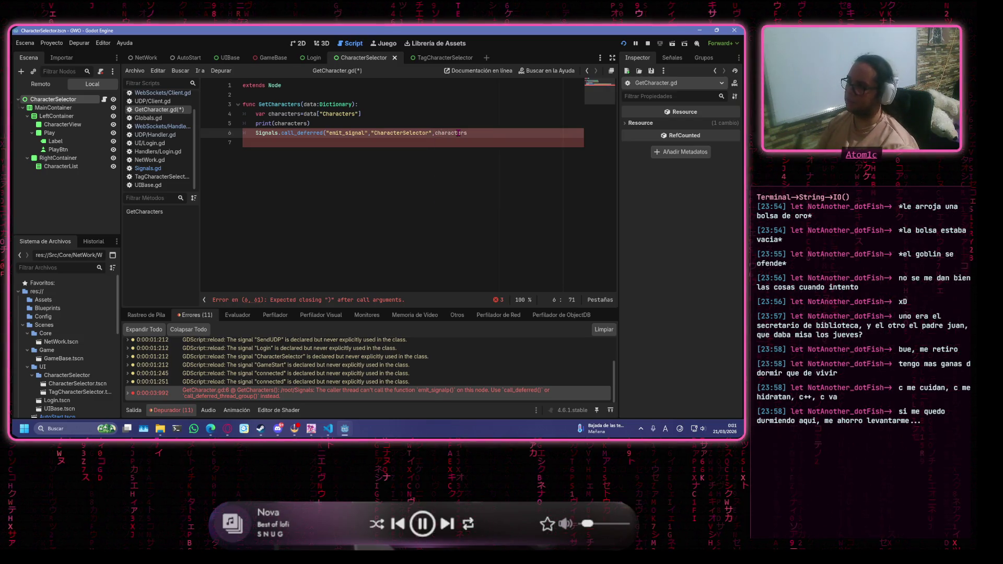
key(ctrl+s)
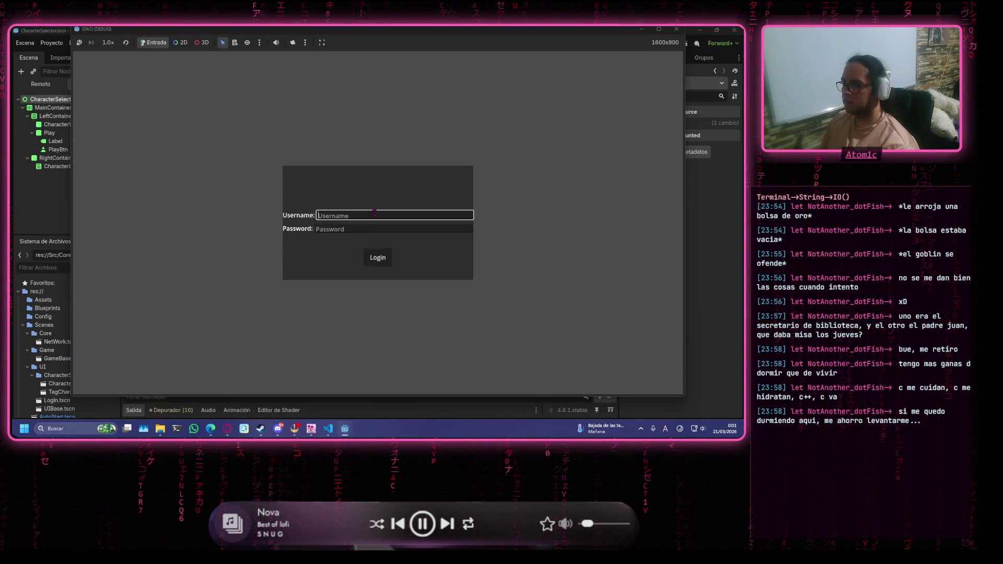
Log in to the running game and check that the two test character tags appear.
click(368, 229)
text(wea)
click(378, 257)
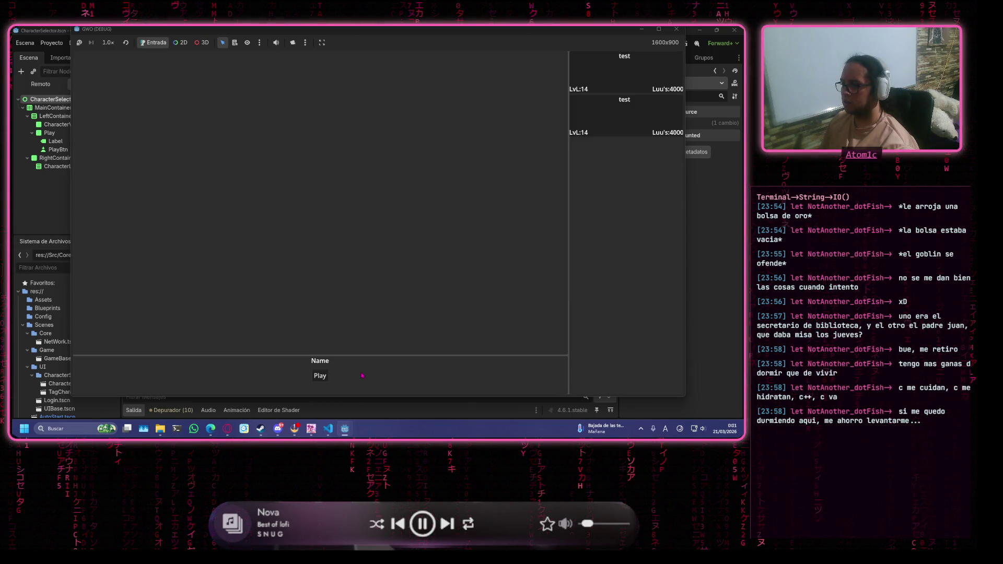
click(375, 412)
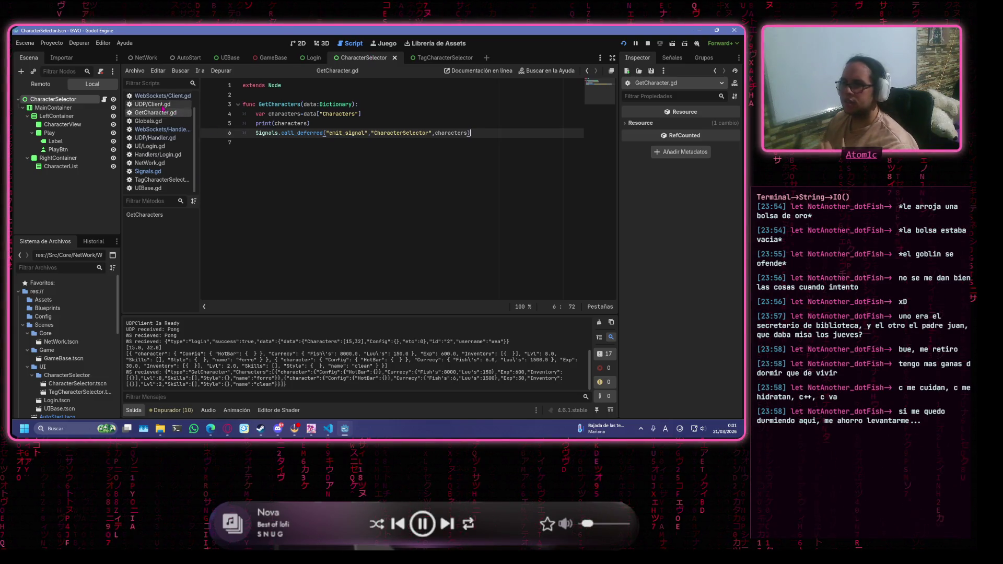
Open CharacterSelector.gd from the script list.
scroll(167, 154, up, 2)
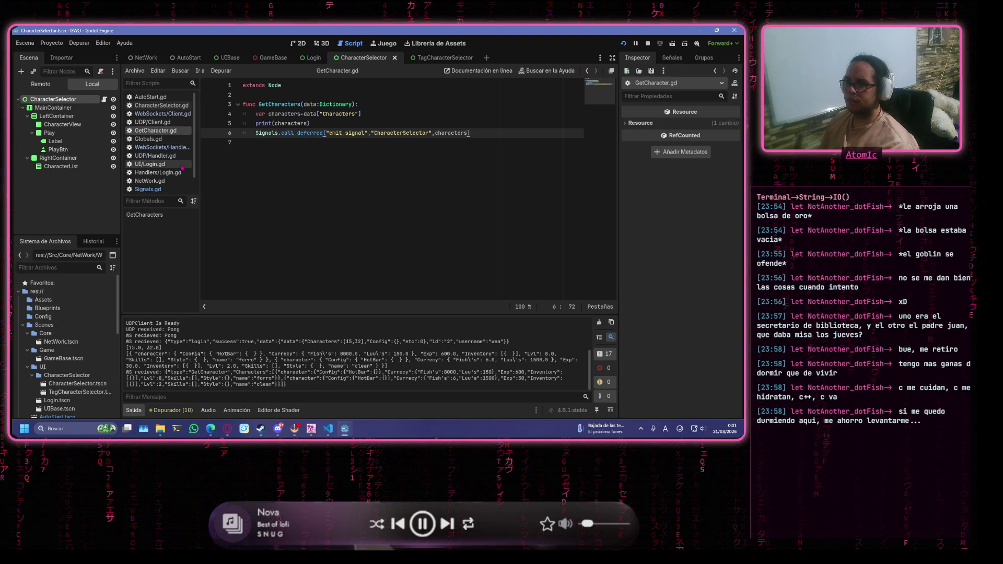
scroll(165, 174, down, 1)
scroll(166, 175, down, 1)
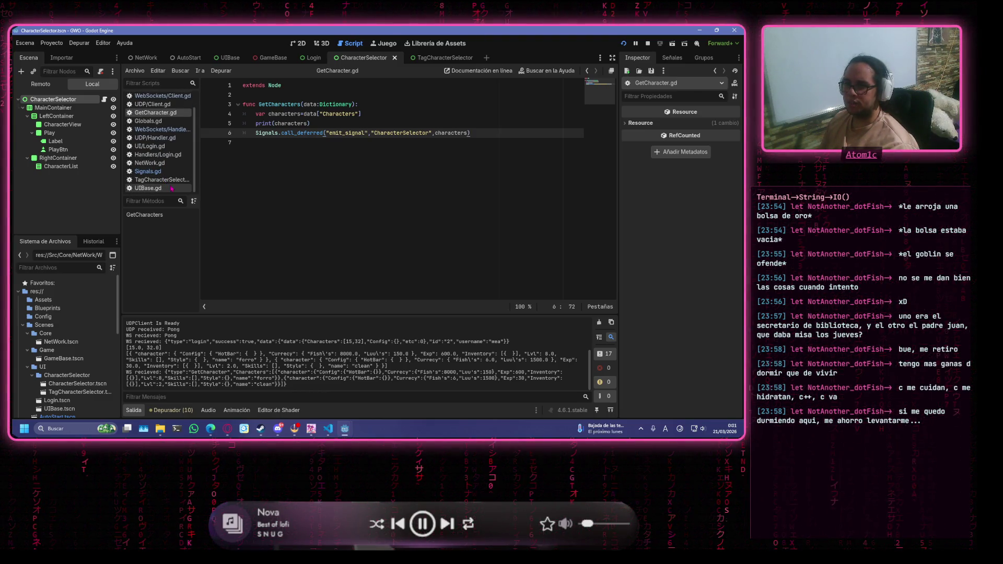
scroll(168, 156, up, 2)
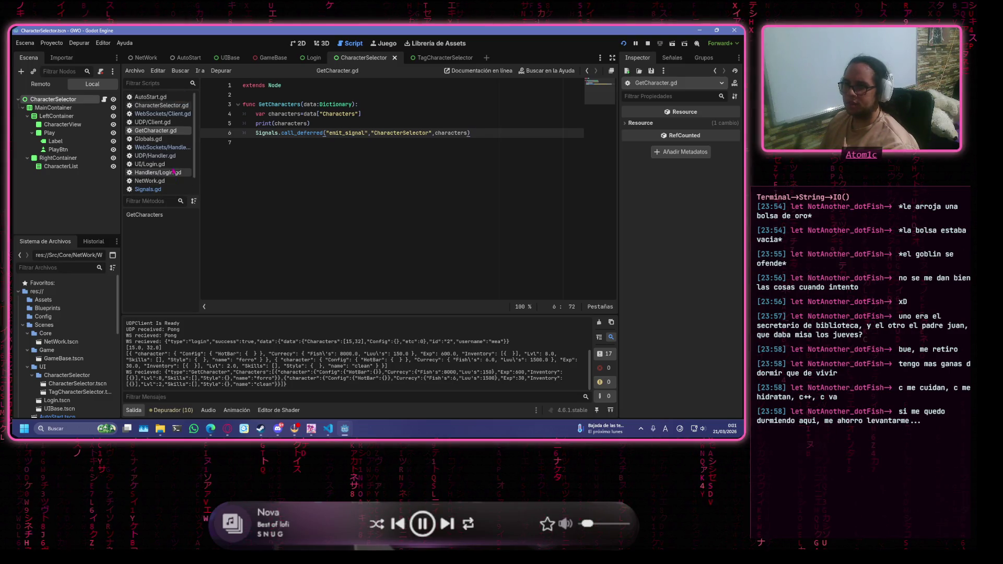
click(161, 105)
Declare Chars as a Dictionary, remove the trial ["character"] index from the loop, and save.
click(484, 154)
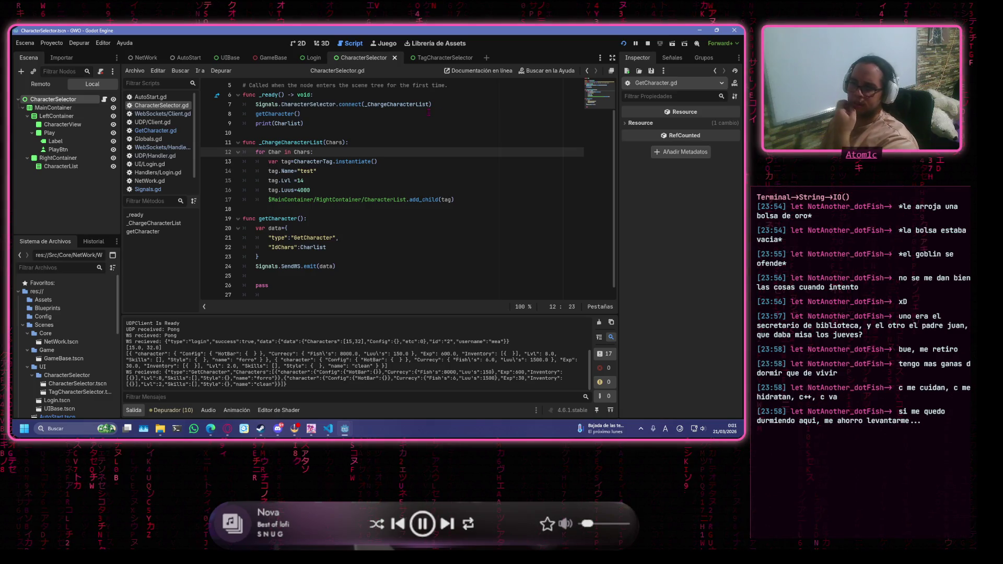
click(332, 172)
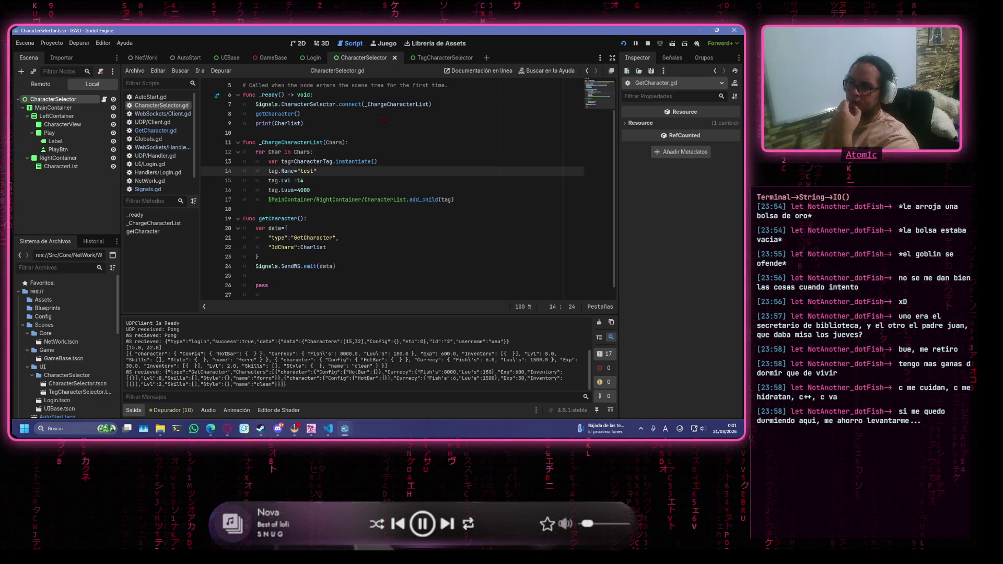
click(276, 152)
drag(317, 172, 300, 171)
key(ctrl+z)
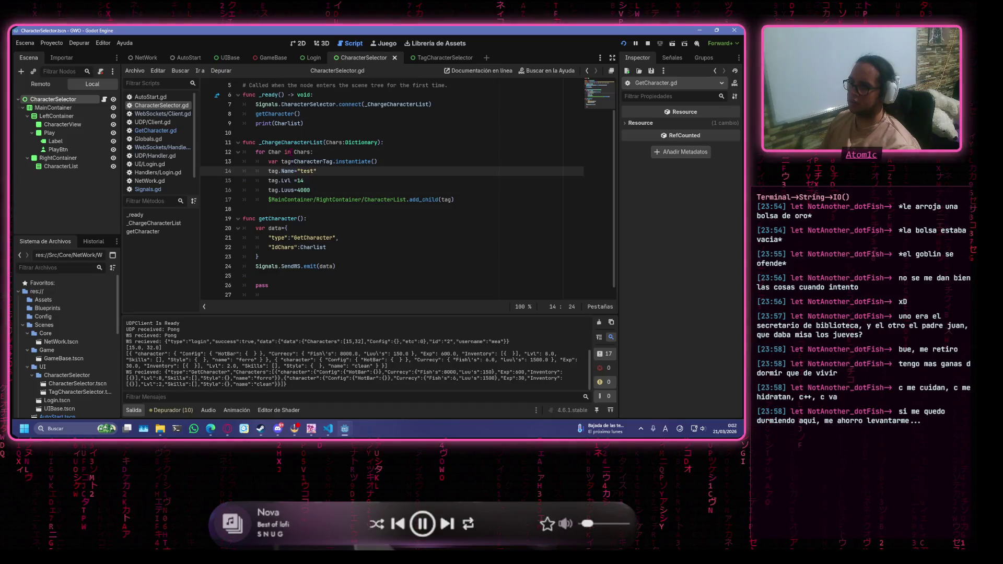
click(282, 153)
text([)
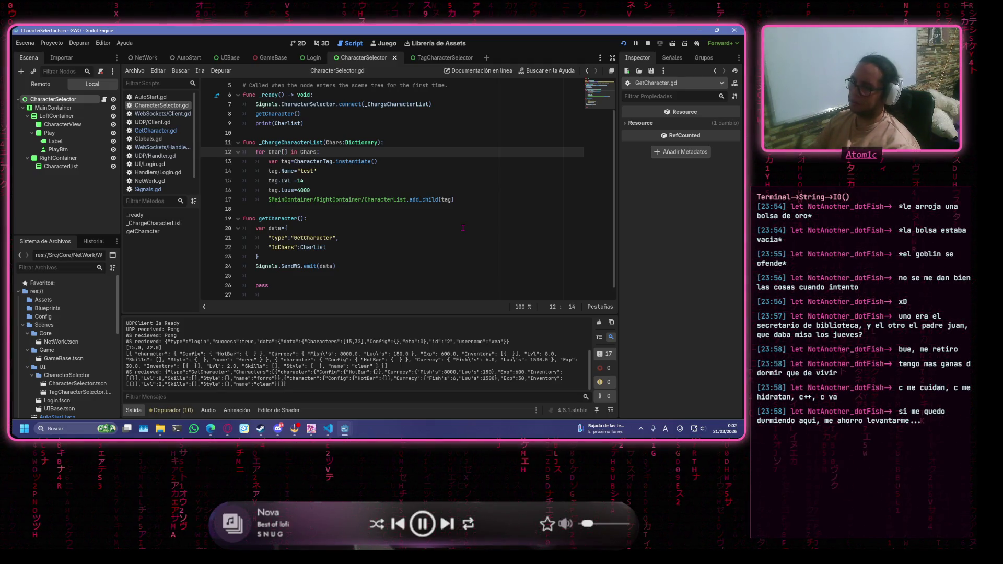
text("cha)
text(rac)
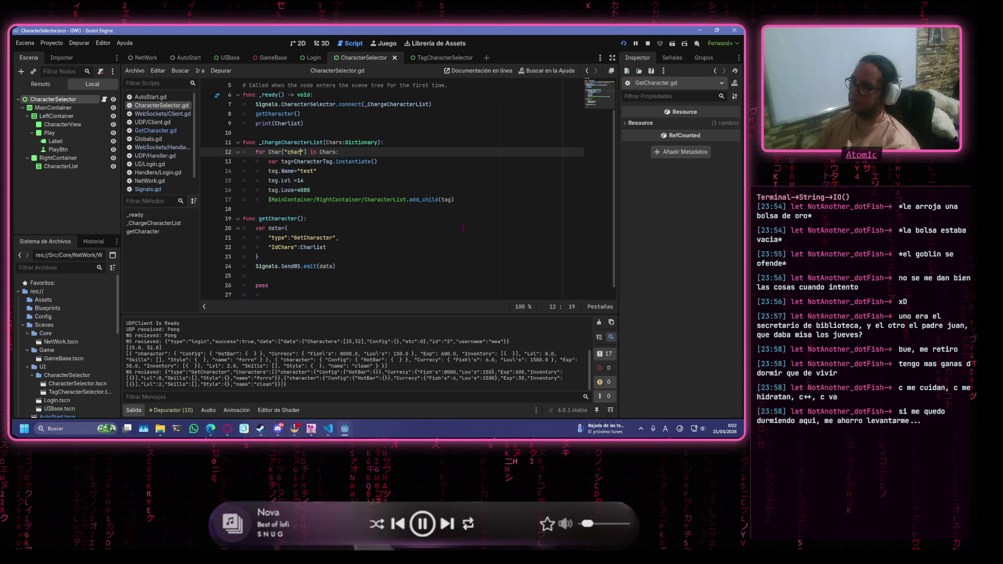
text(ter)
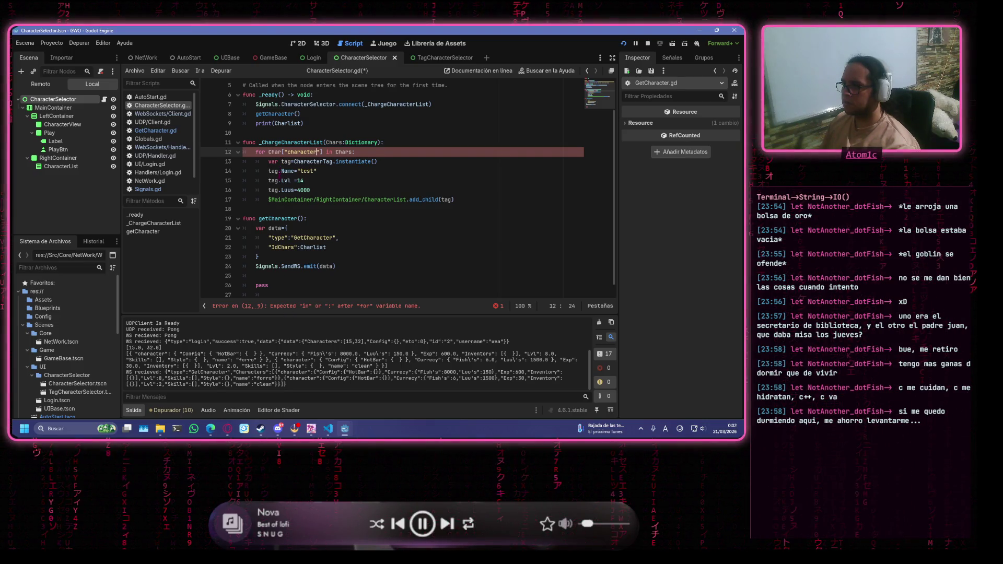
key(ctrl+BackSpace)
key(ctrl+BackSpace)
key(ctrl+Delete)
key(ctrl+s)
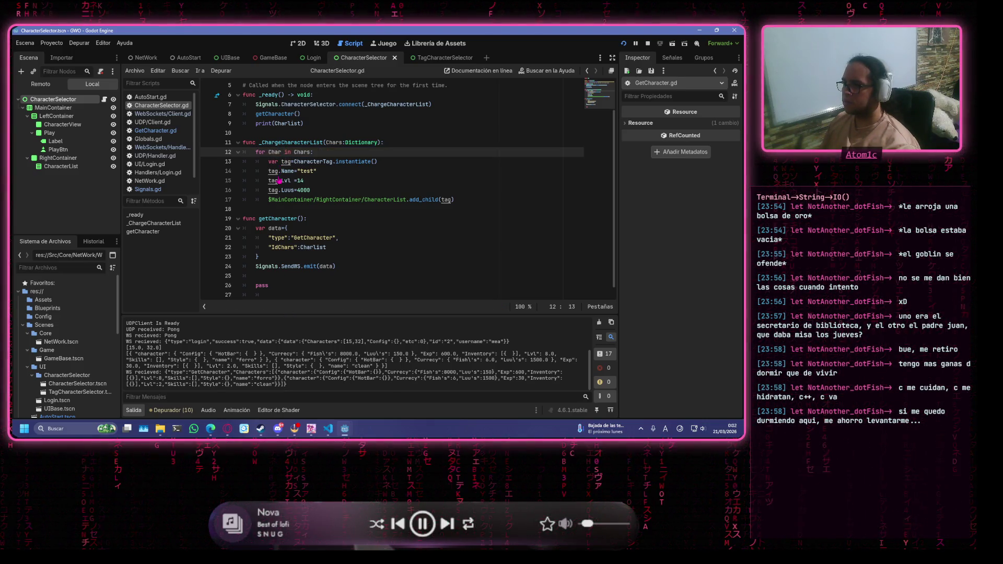
Replace "test" with Char["name"] in the tag's Name assignment and save.
click(331, 171)
key(BackSpace)
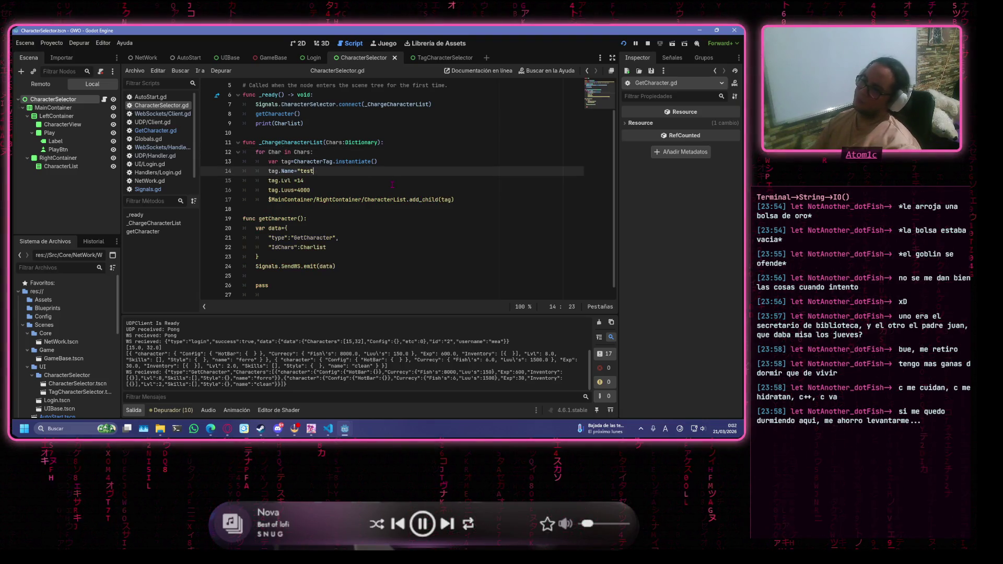
key(BackSpace)
key(BackSpace)
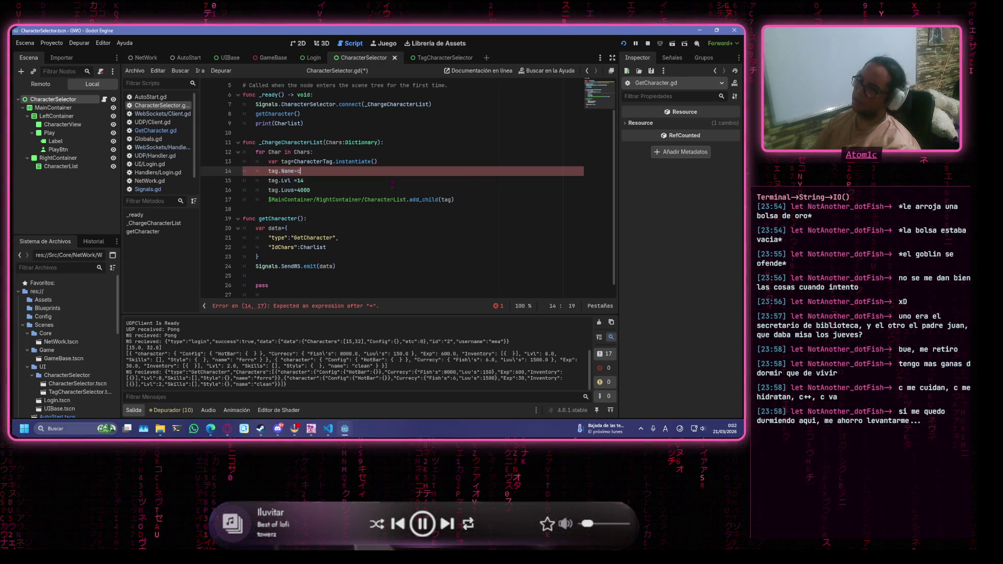
text(char)
key(Return)
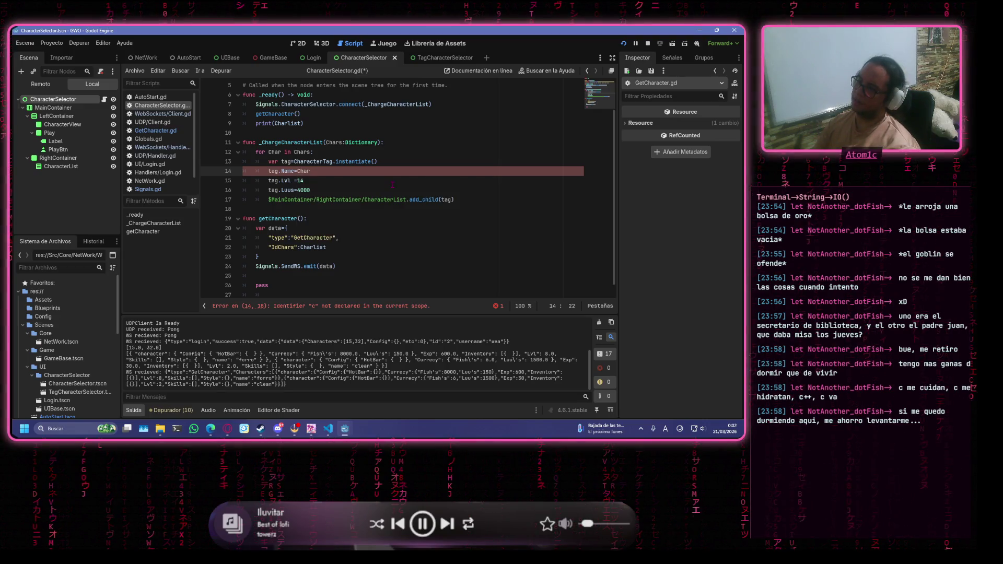
text([)
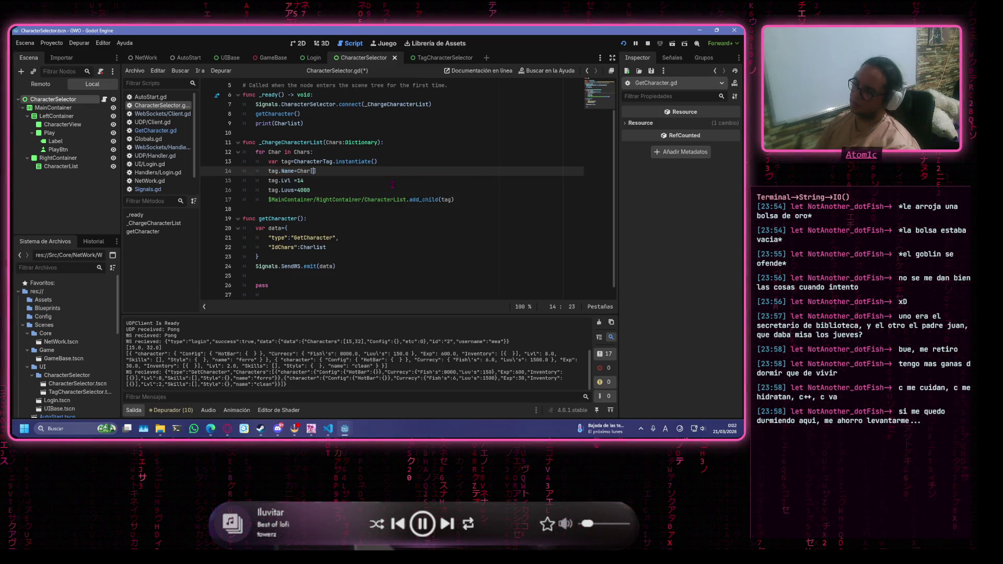
text("name)
key(ctrl+s)
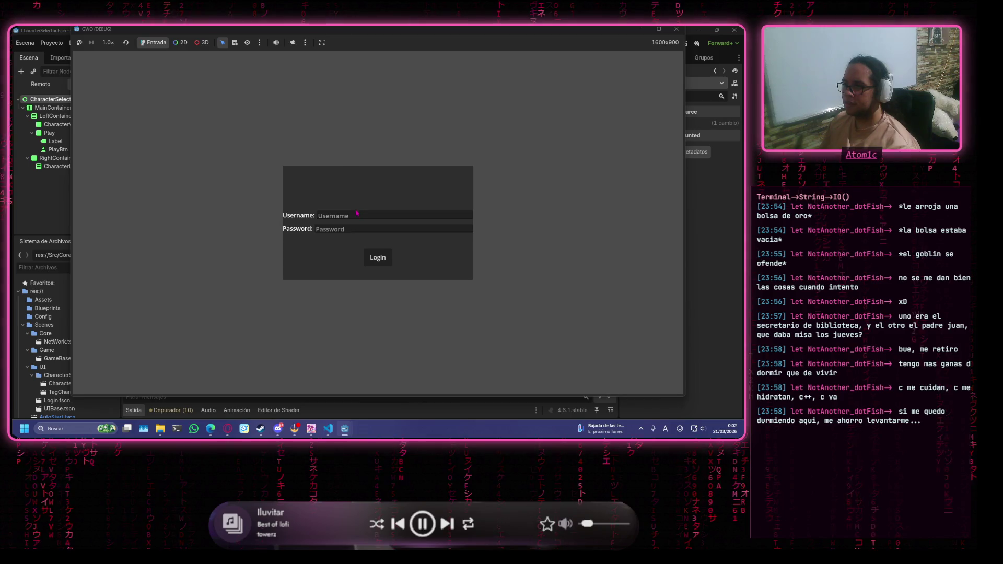
Log in to the running game with the test username and password.
click(357, 214)
text(wea)
click(346, 228)
text(wea)
click(389, 258)
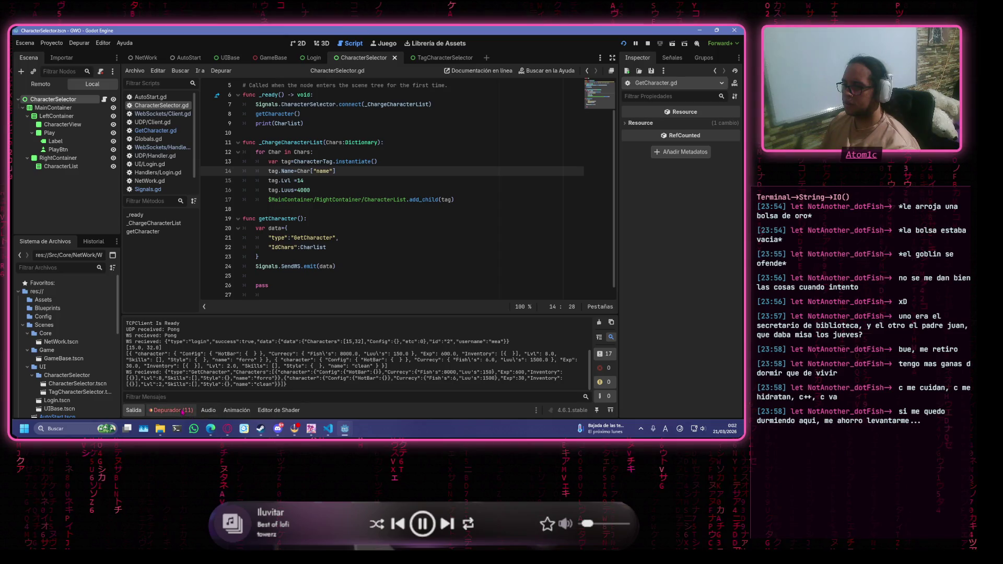
Read the debugger error that argument 1 cannot convert from Array to Dictionary.
click(182, 411)
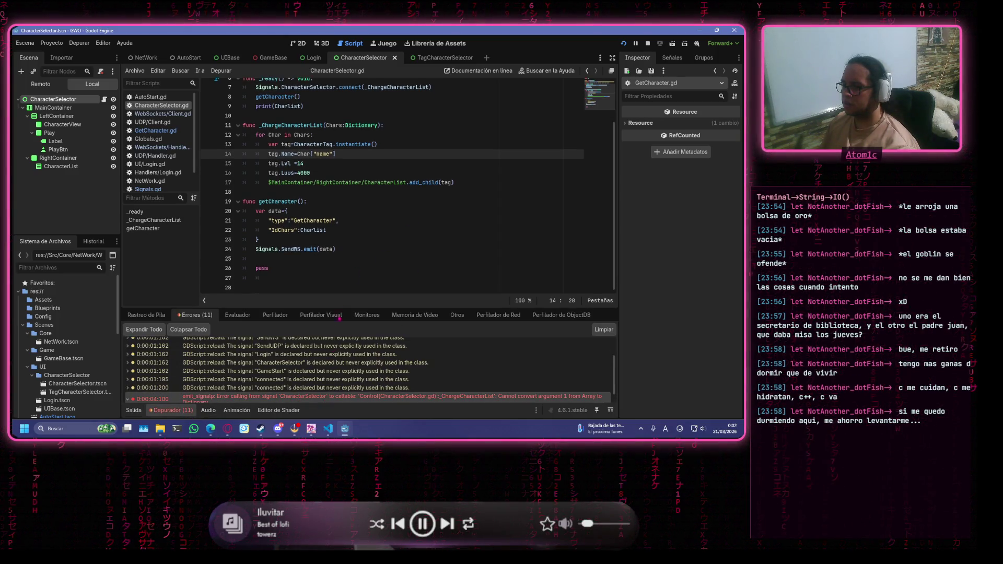
scroll(459, 392, down, 1)
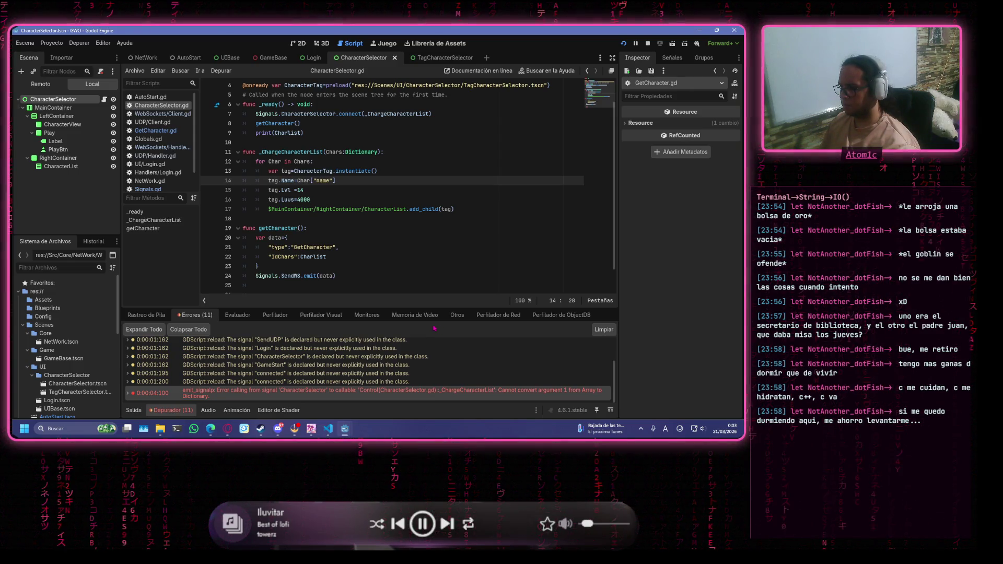
double_click(422, 390)
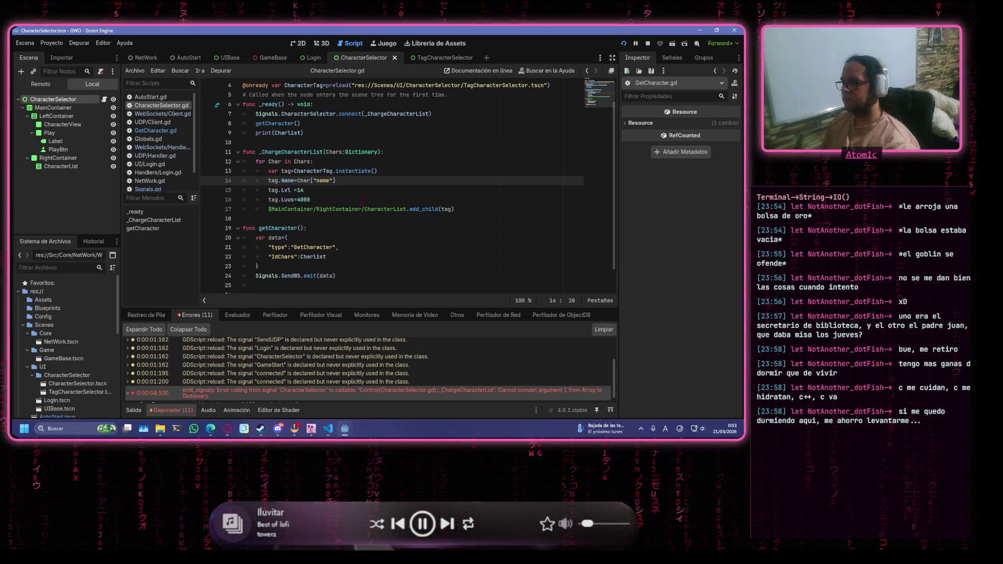
scroll(157, 125, down, 1)
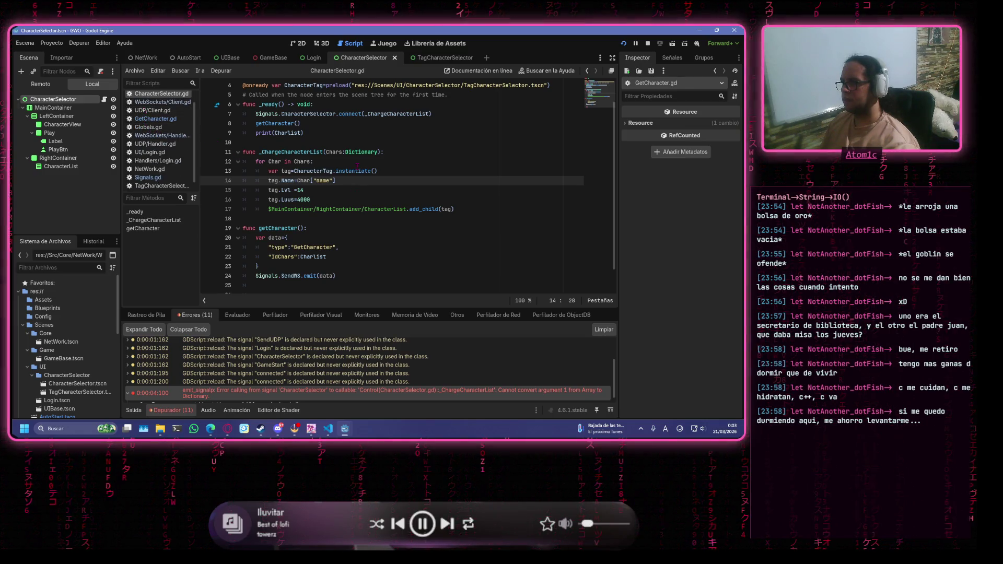
scroll(360, 172, up, 2)
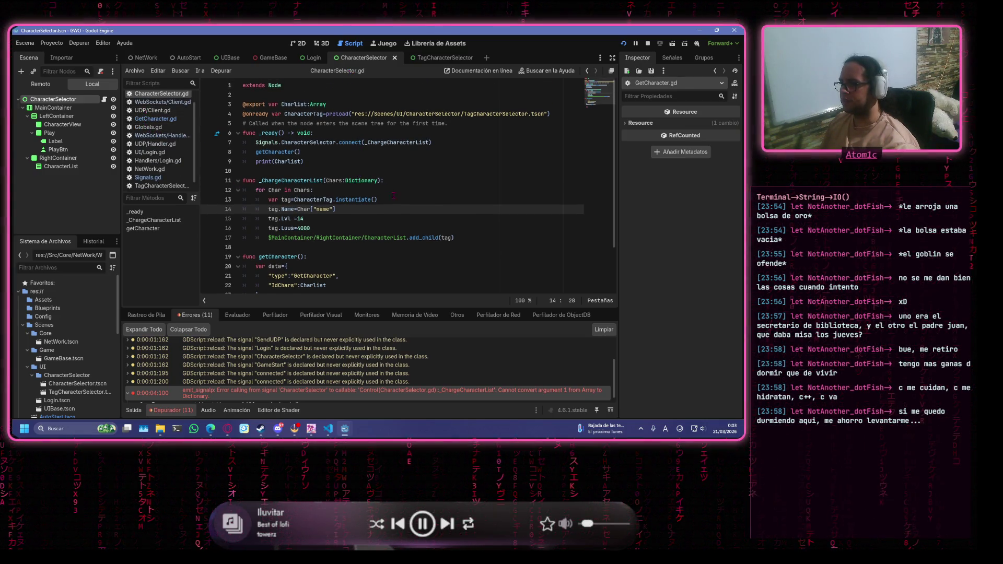
scroll(390, 193, down, 2)
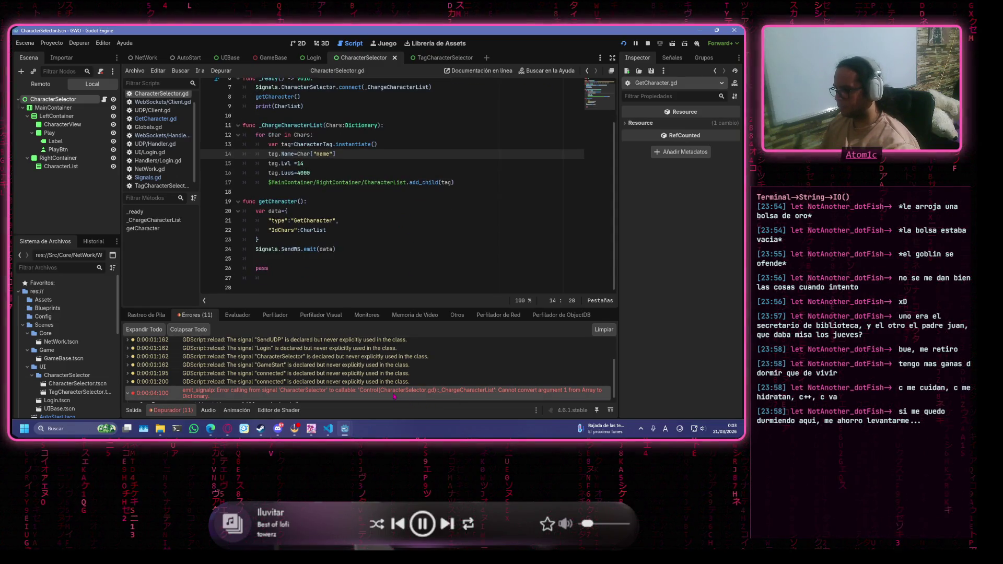
scroll(437, 159, up, 2)
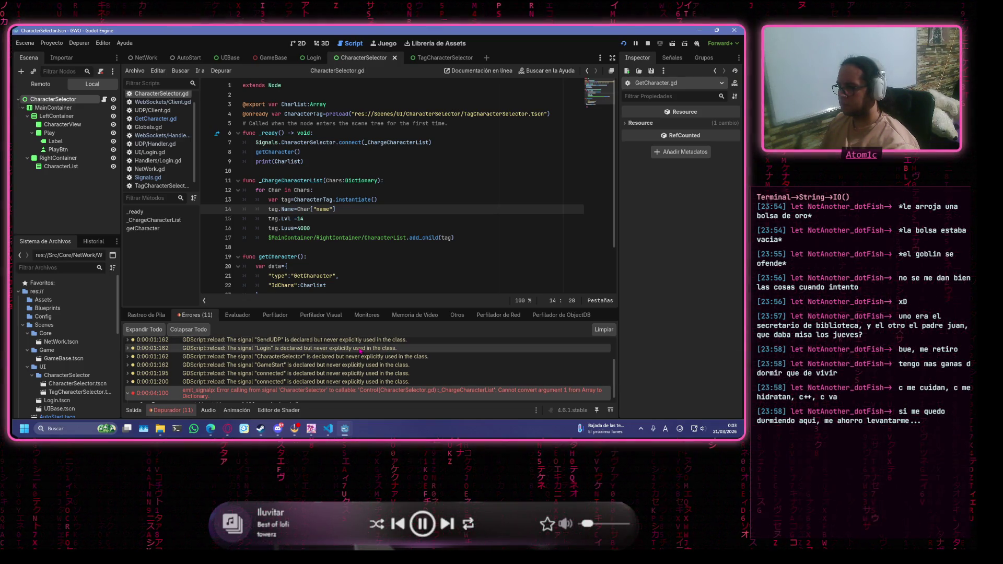
scroll(553, 383, down, 1)
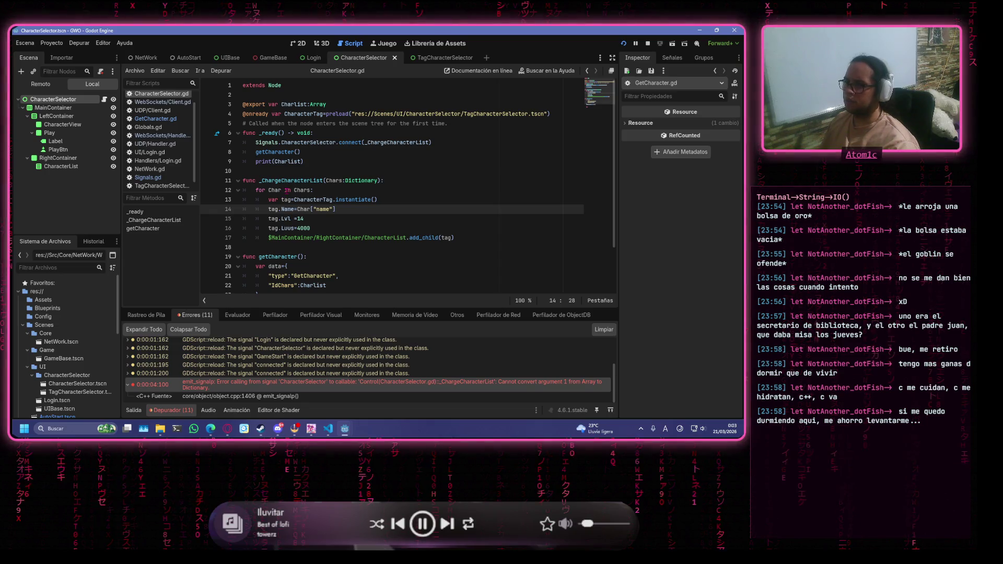
click(282, 190)
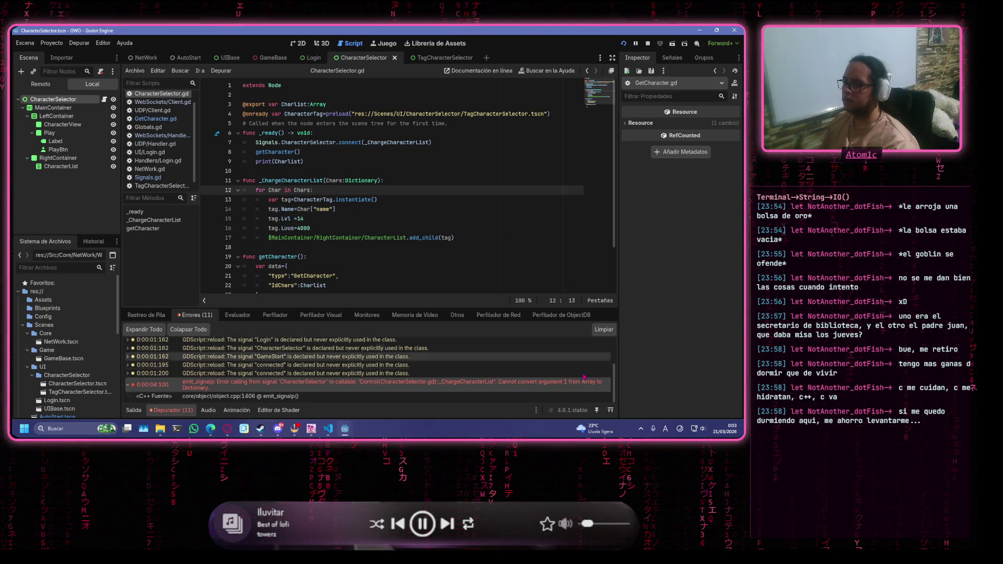
key(F5)
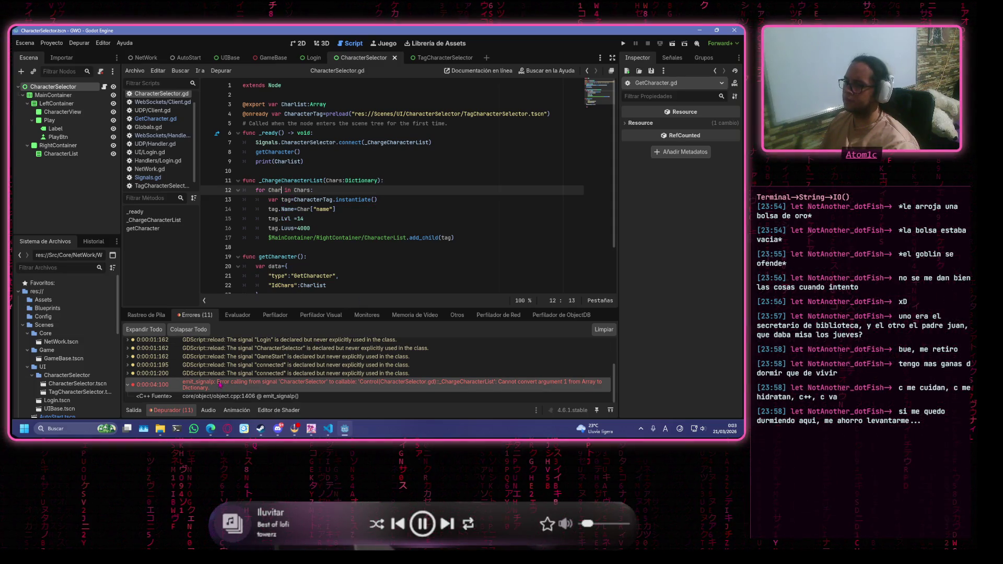
mouse_move(378, 181)
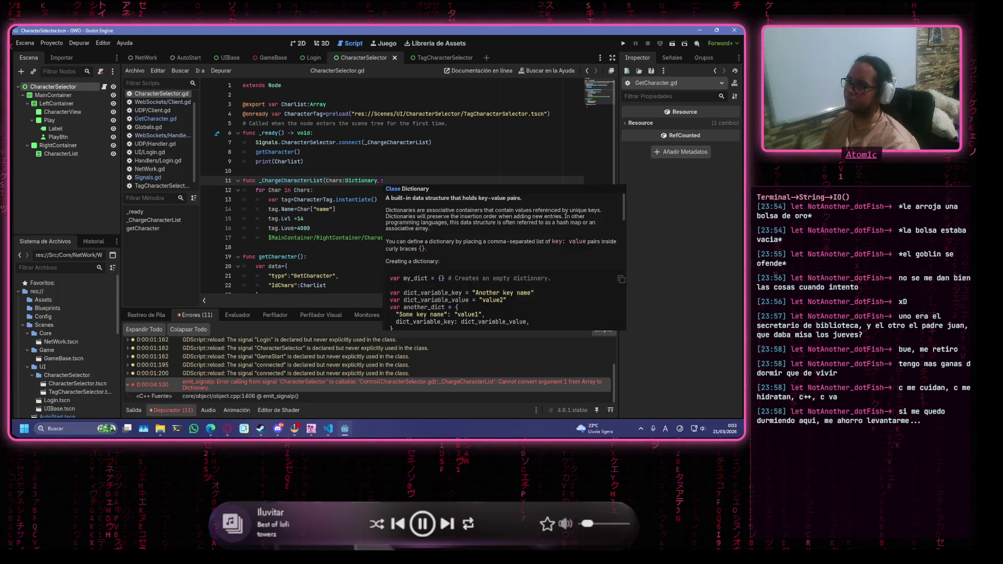
click(303, 180)
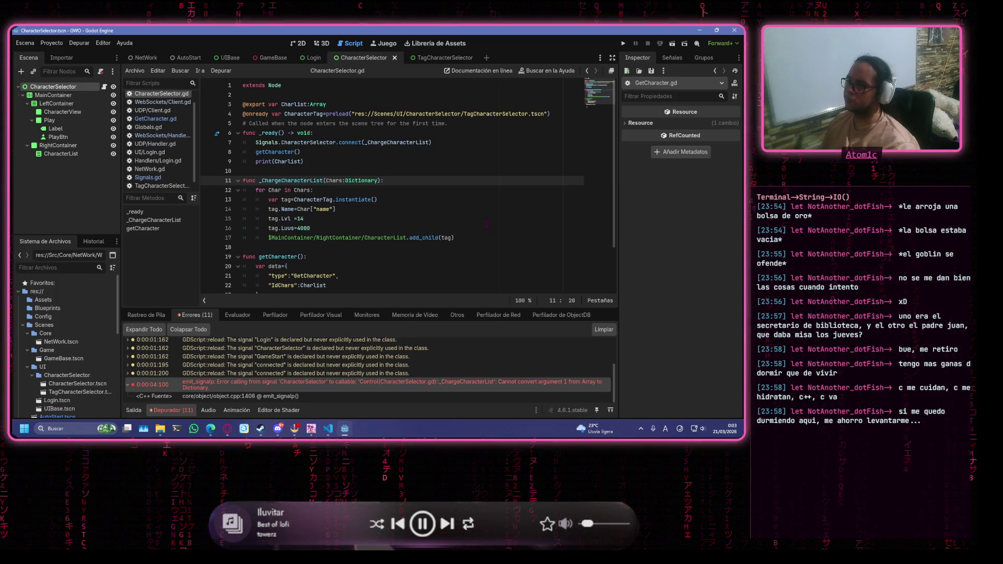
Change line 15 to tag.Lvl = Char["Lvl"] and clear 4000 from the Luus line.
click(316, 218)
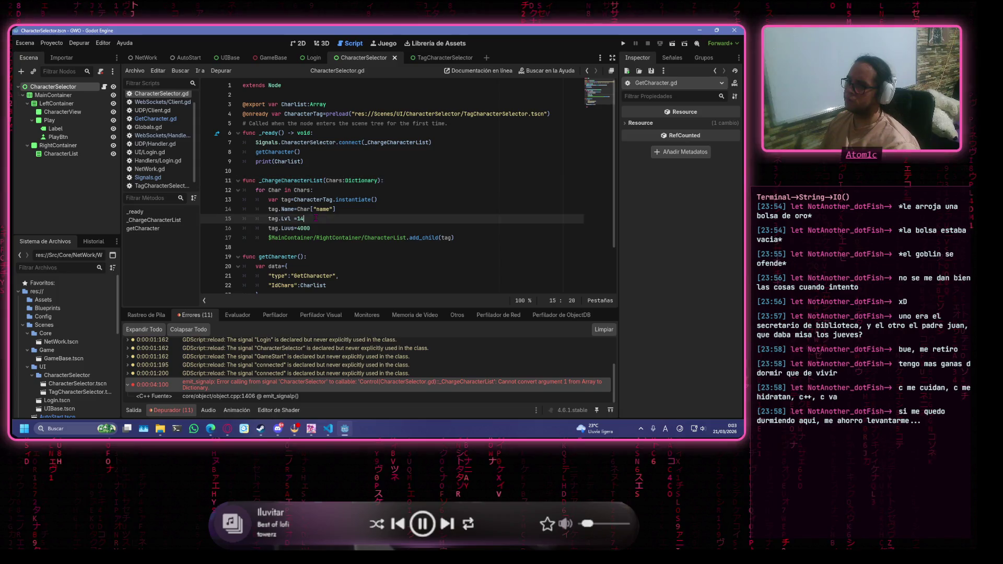
key(BackSpace)
key(BackSpace)
text(Char[")
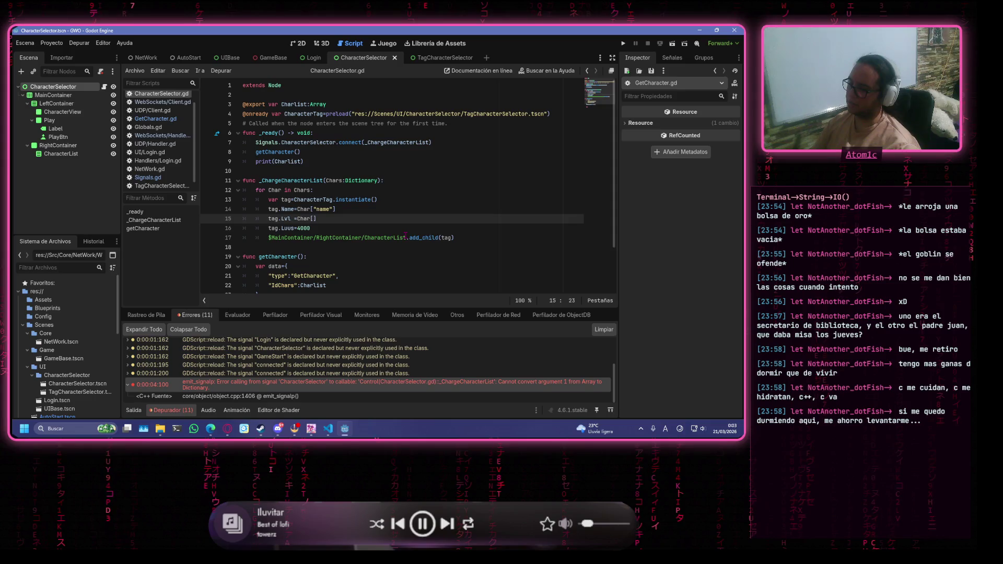
text(Lvl)
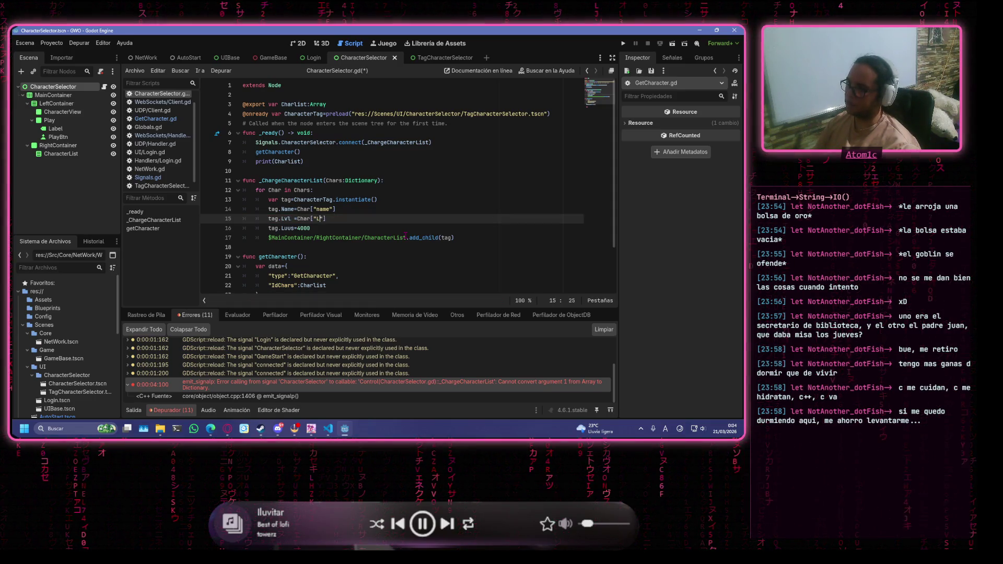
drag(311, 228, 298, 228)
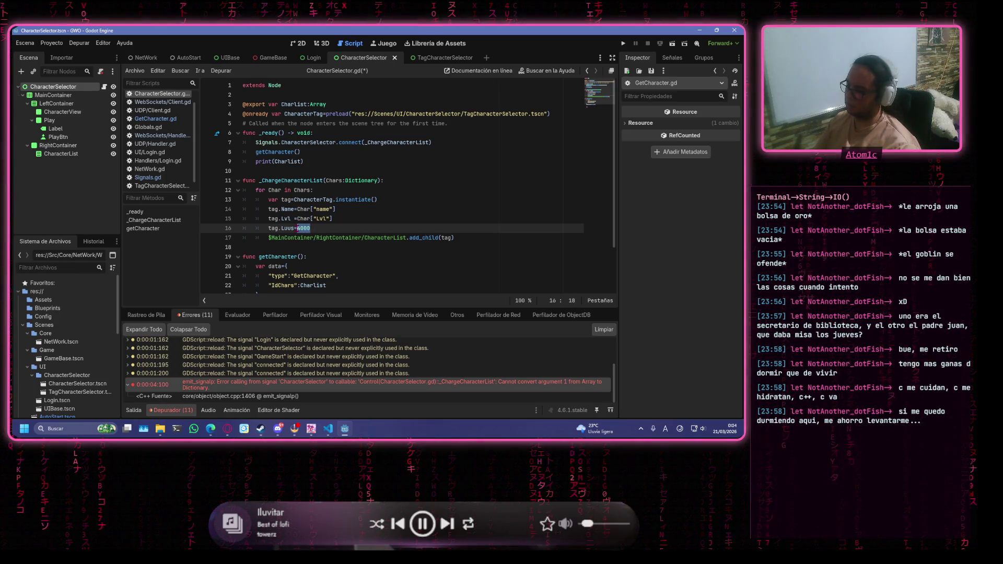
text({400)
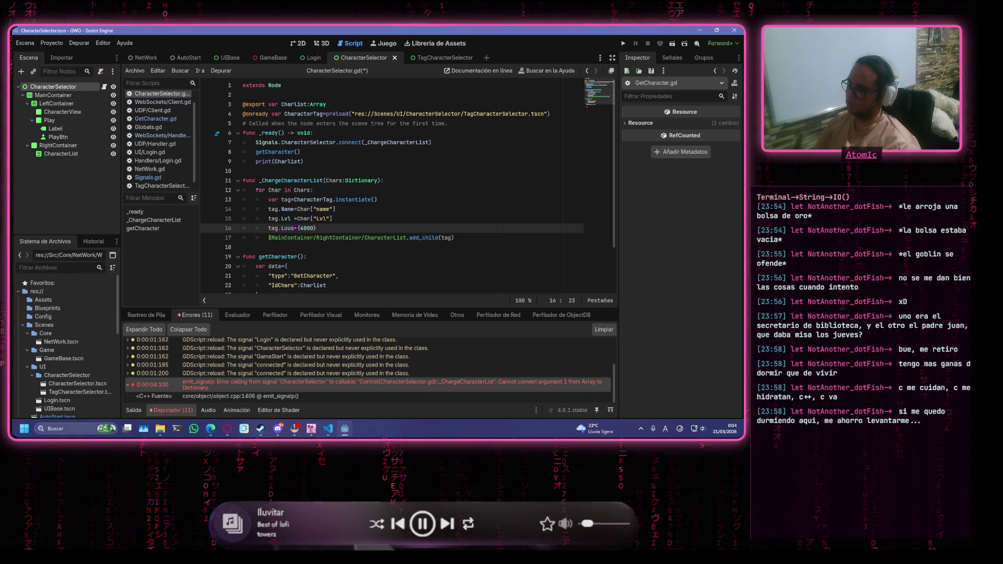
key(BackSpace)
key(BackSpace)
key(BackSpace)
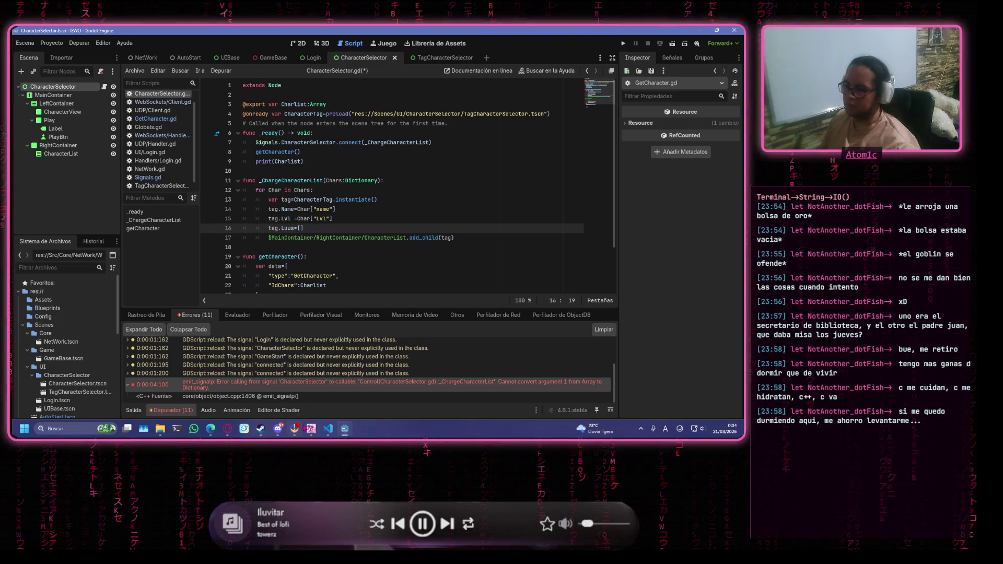
Check the character data fields in 1.json in VS Code.
key(alt+Tab)
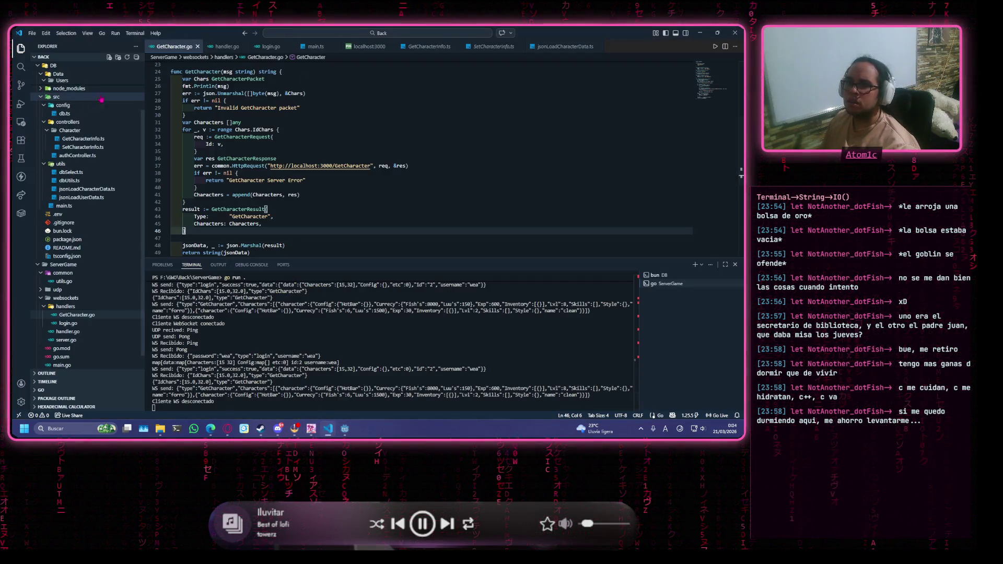
click(65, 91)
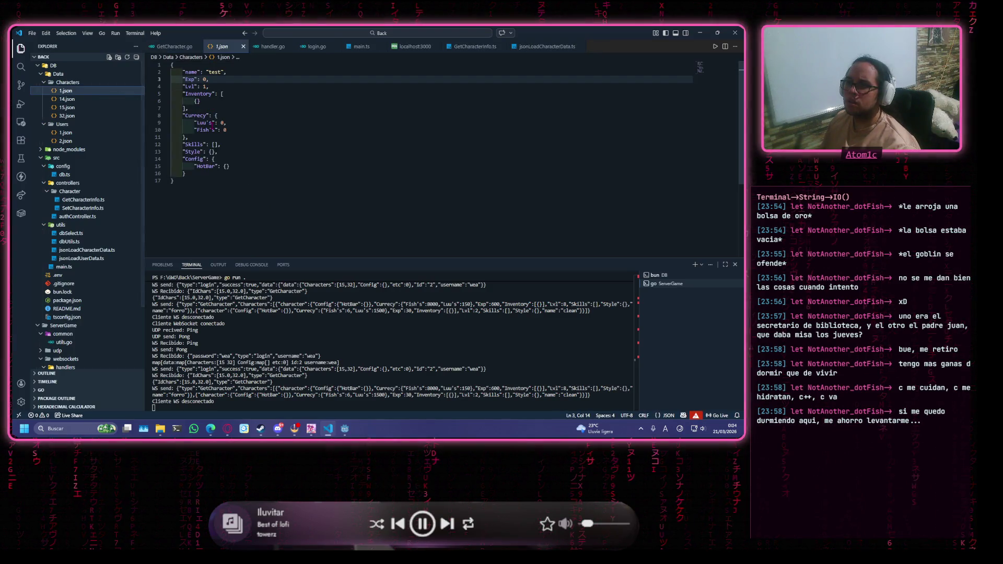
key(alt+Tab)
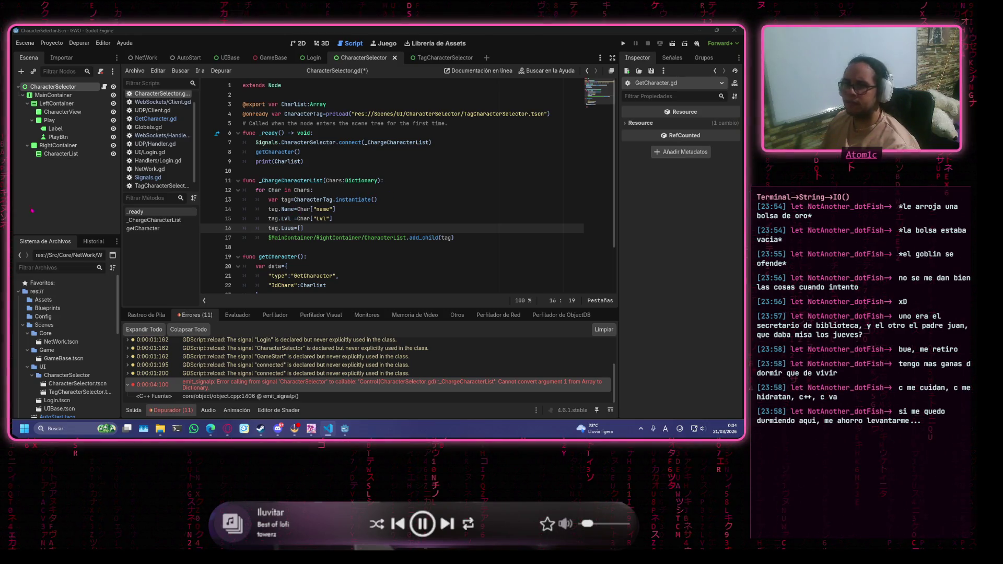
Set the Luus line to Char["currency"]["Luu's"] and save the script.
click(300, 228)
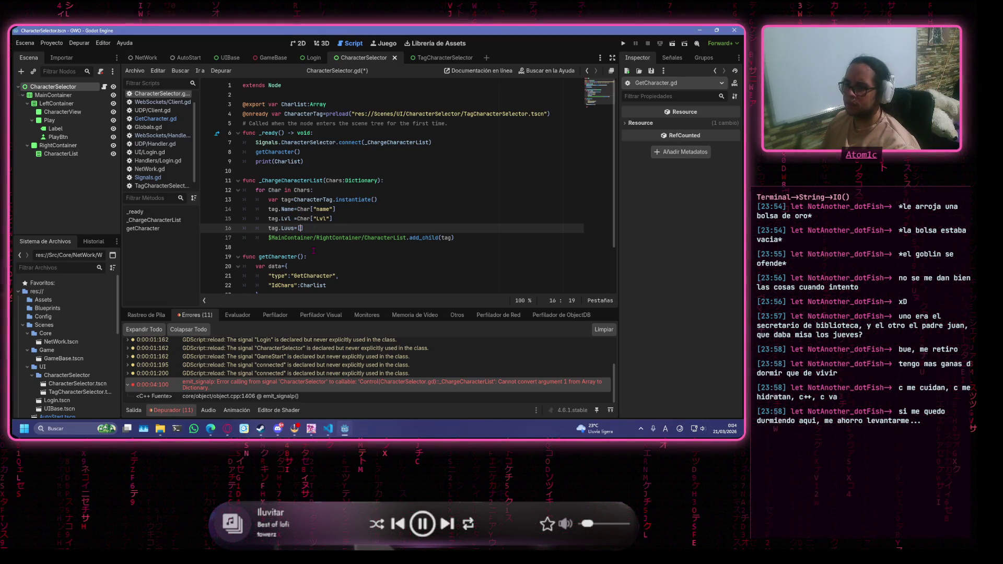
text("c)
text(urrency)
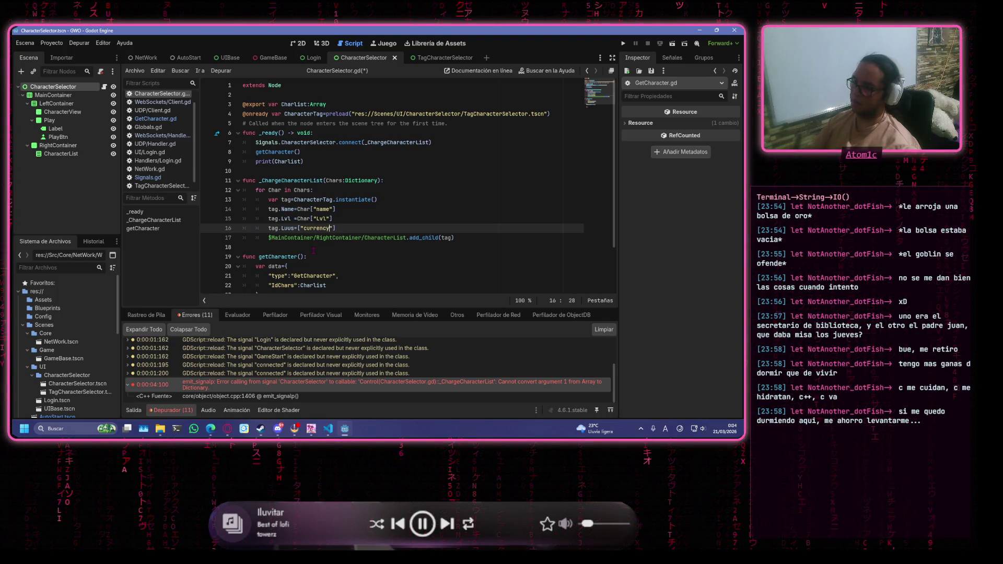
key(End)
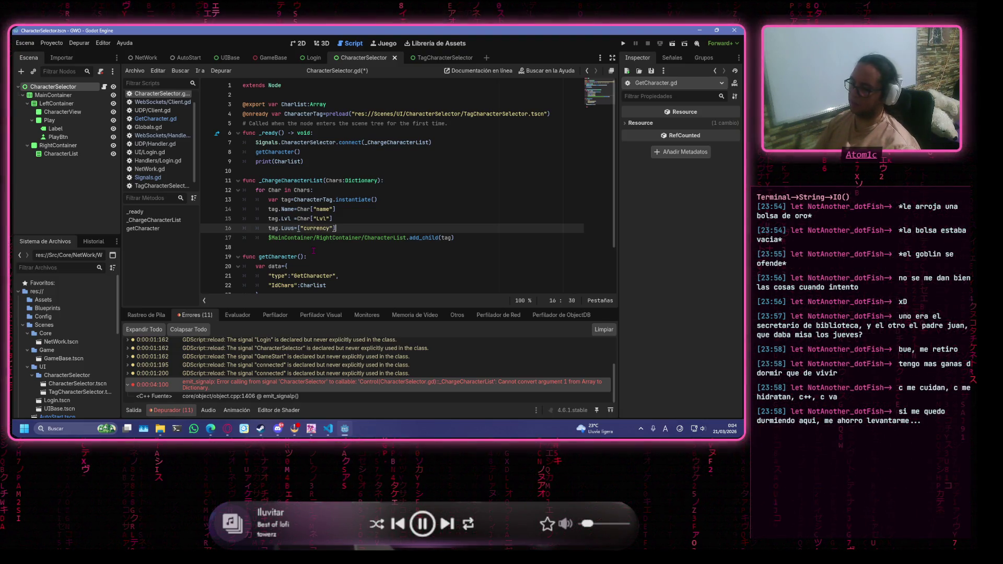
text("l)
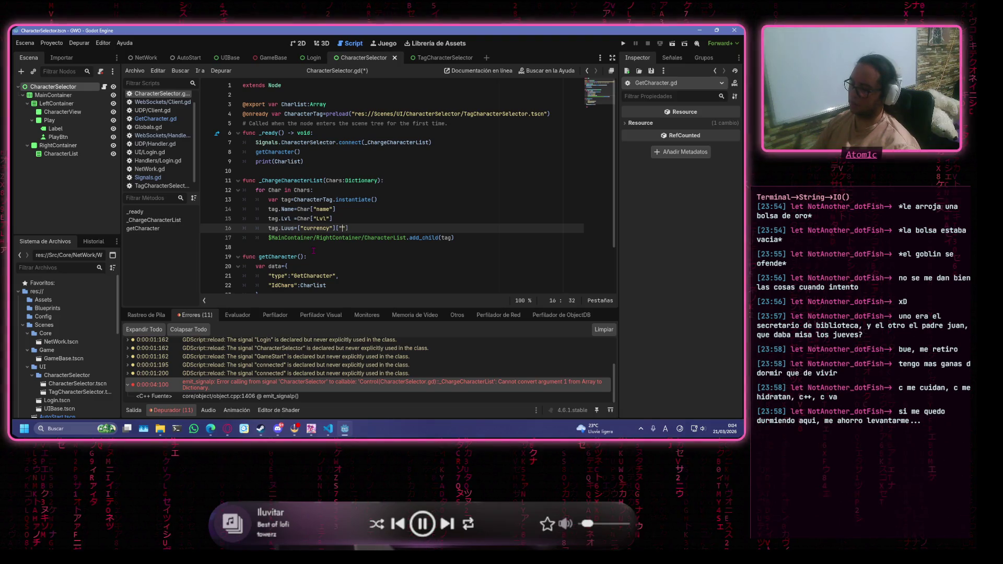
text(s)
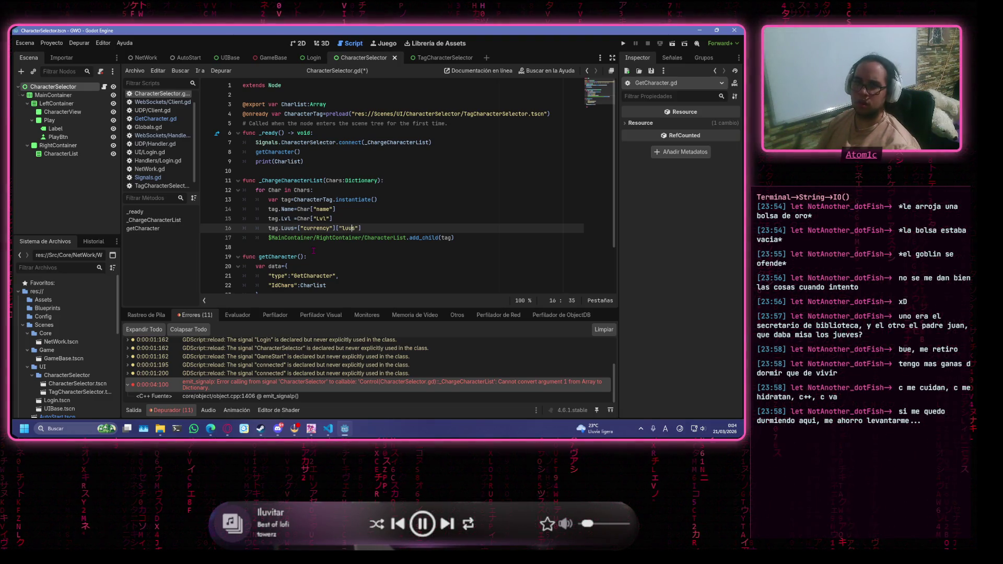
text(L)
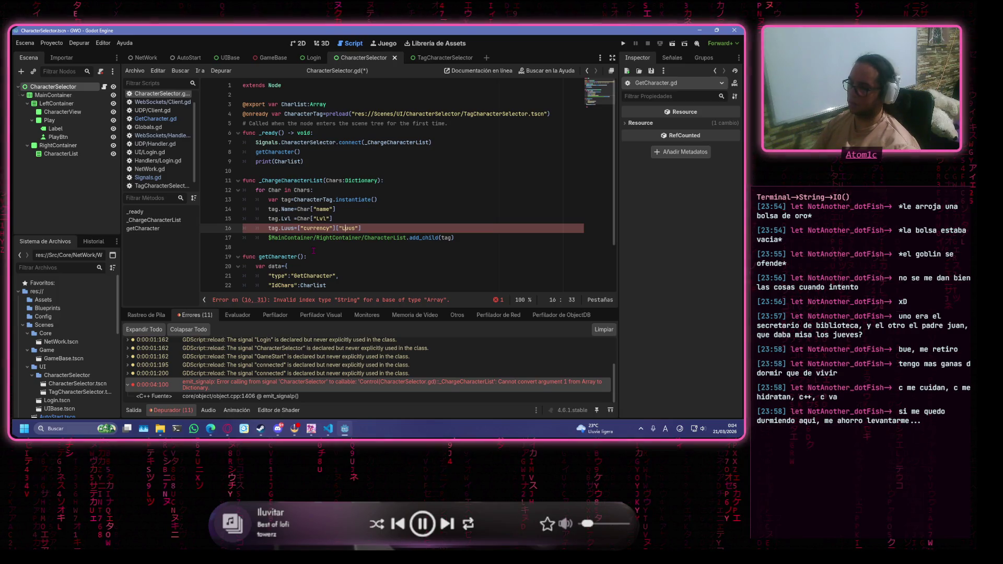
text(')
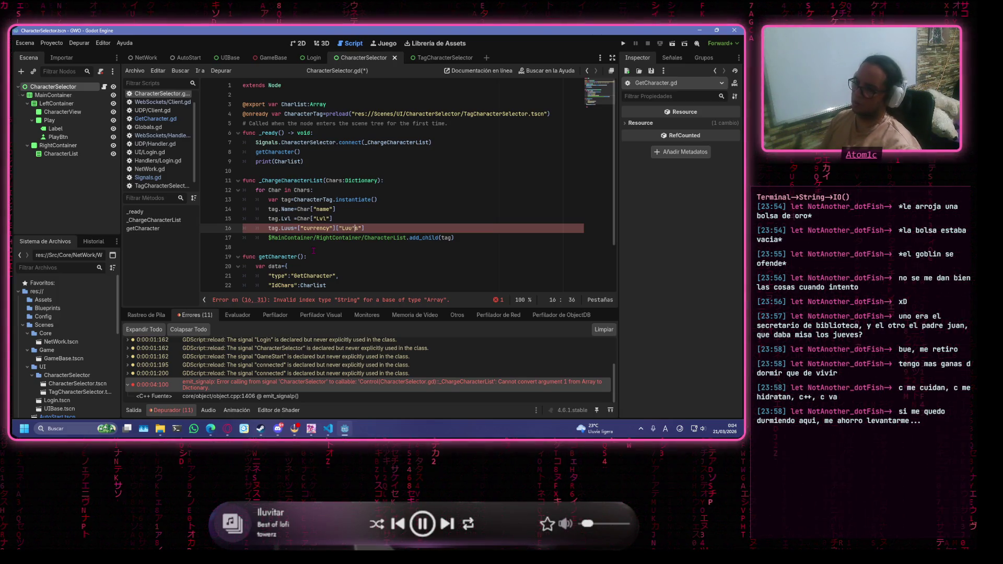
key(End)
key(ctrl+s)
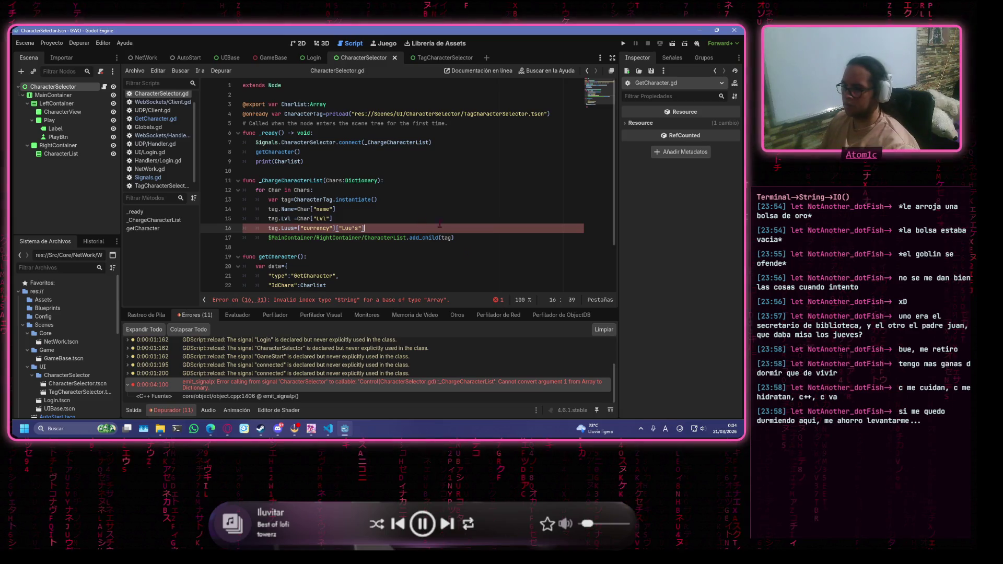
scroll(415, 253, down, 1)
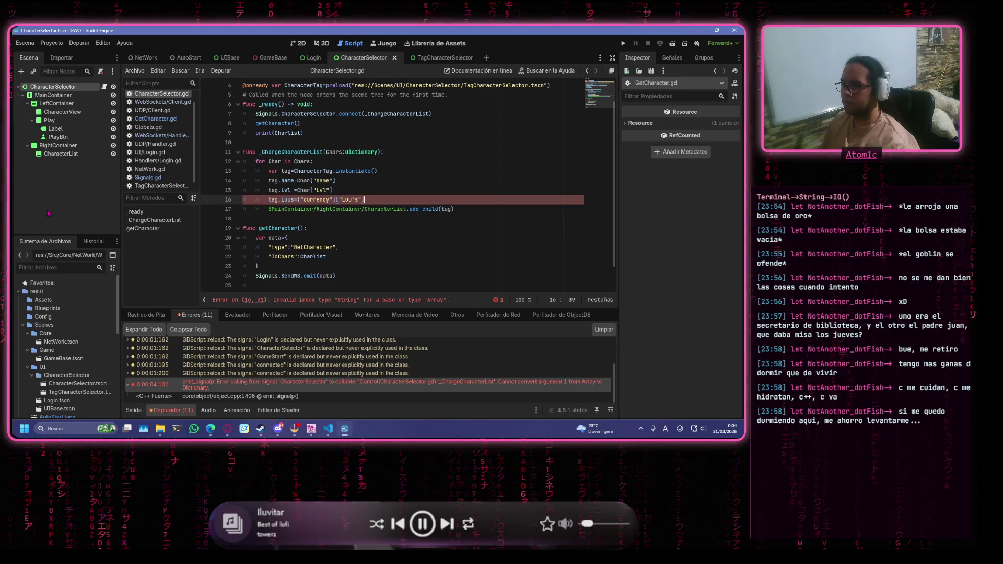
click(296, 200)
text(C)
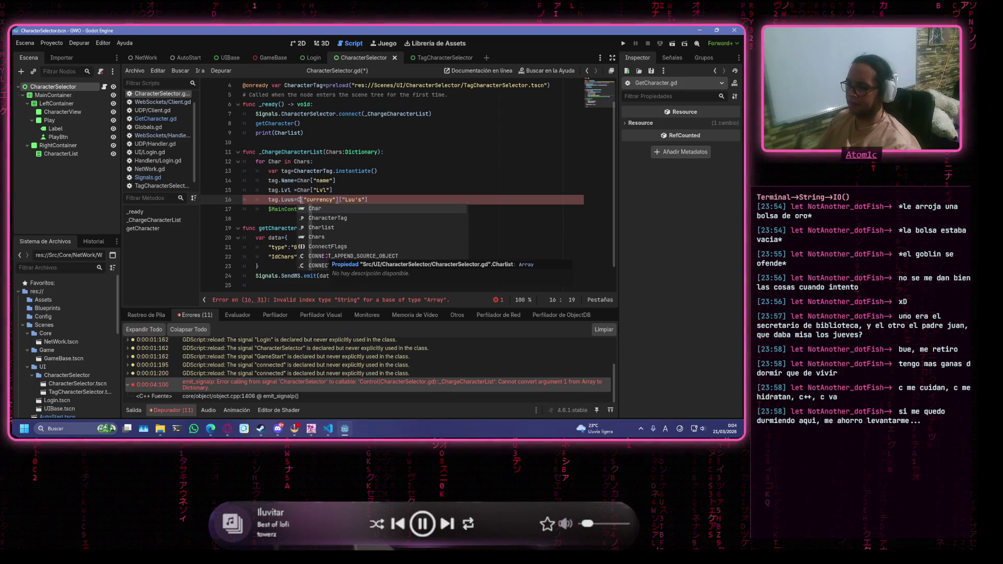
text(har)
click(332, 161)
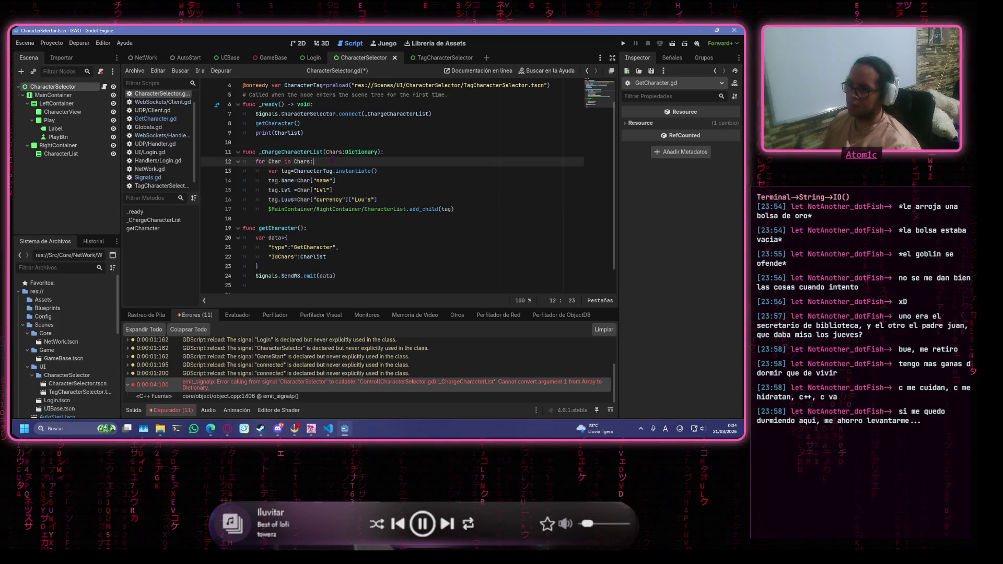
key(ctrl+s)
Capitalize currency to Currency on the Luus line, then return to 1.json in VS Code.
click(329, 190)
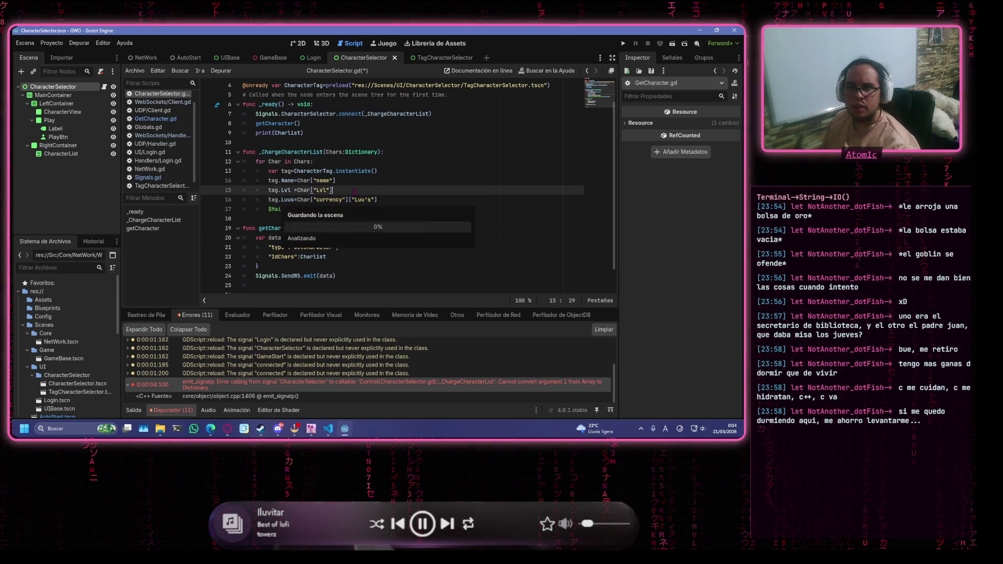
click(316, 200)
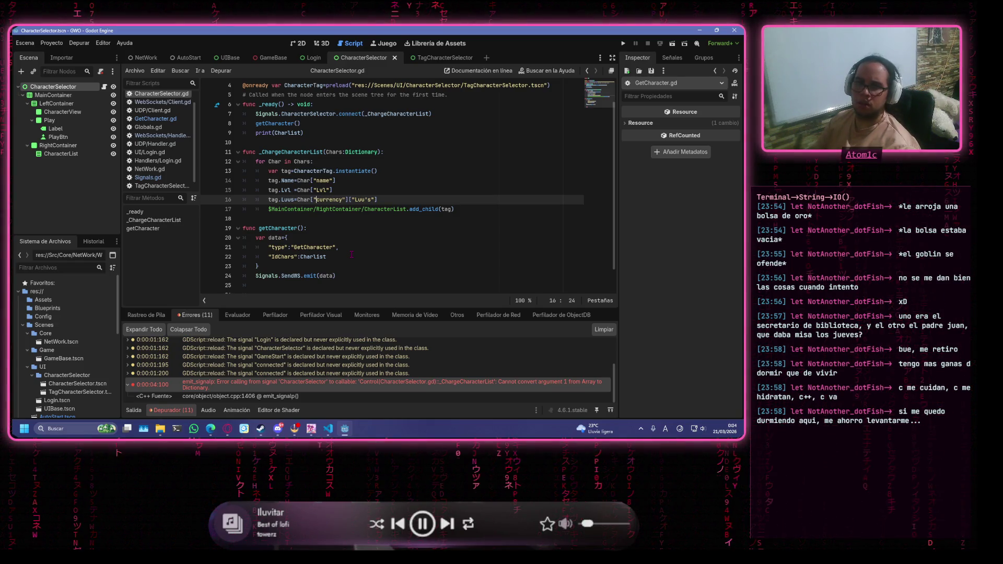
key(BackSpace)
text(C)
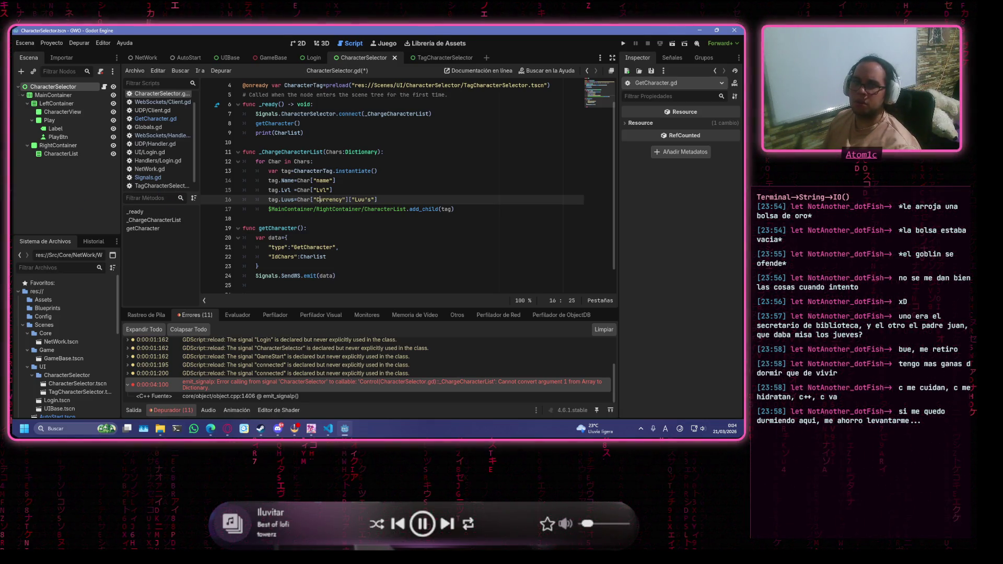
key(alt+Tab)
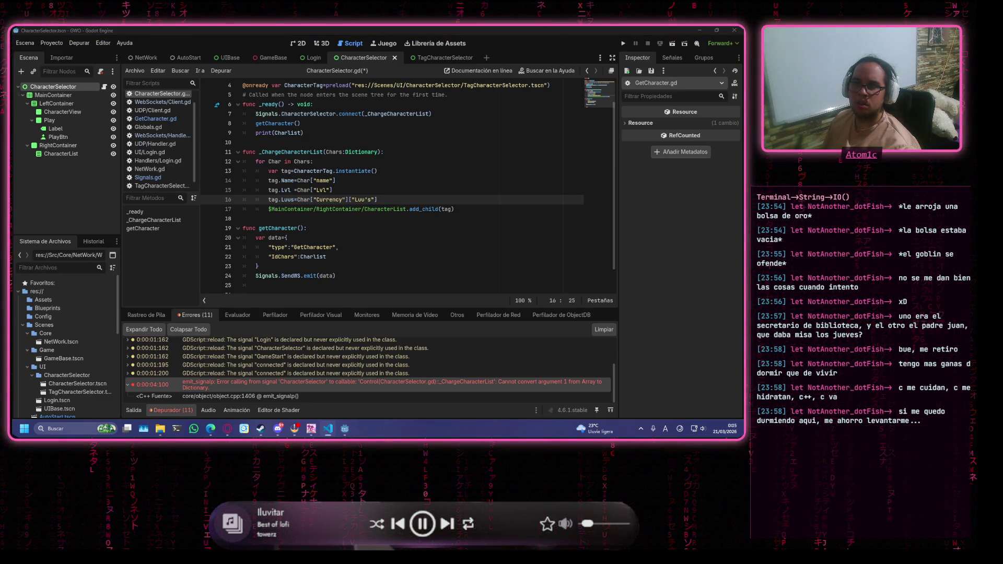
key(alt+Tab)
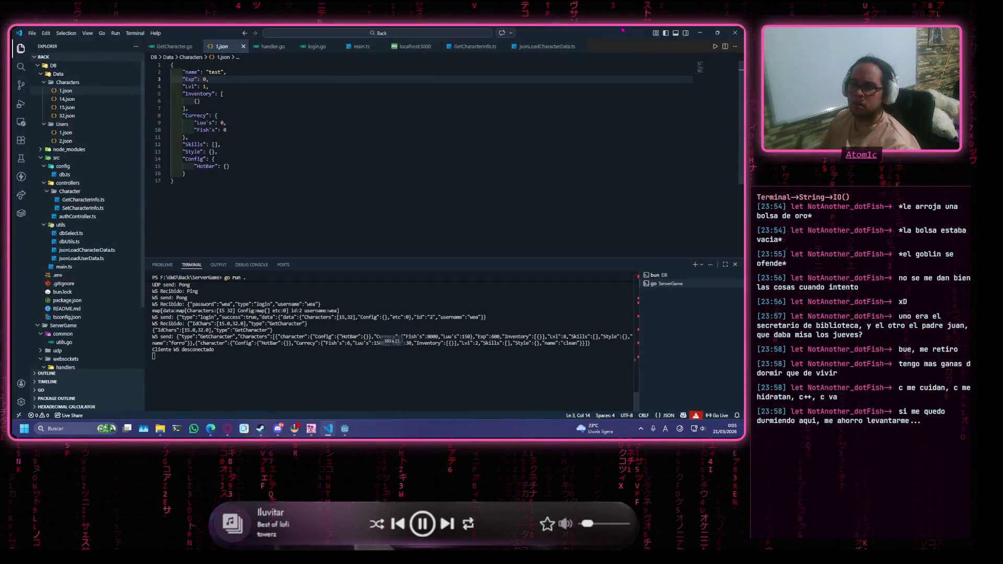
Correct the misspelled Currecy key to Currency in 1.json and save it.
click(200, 115)
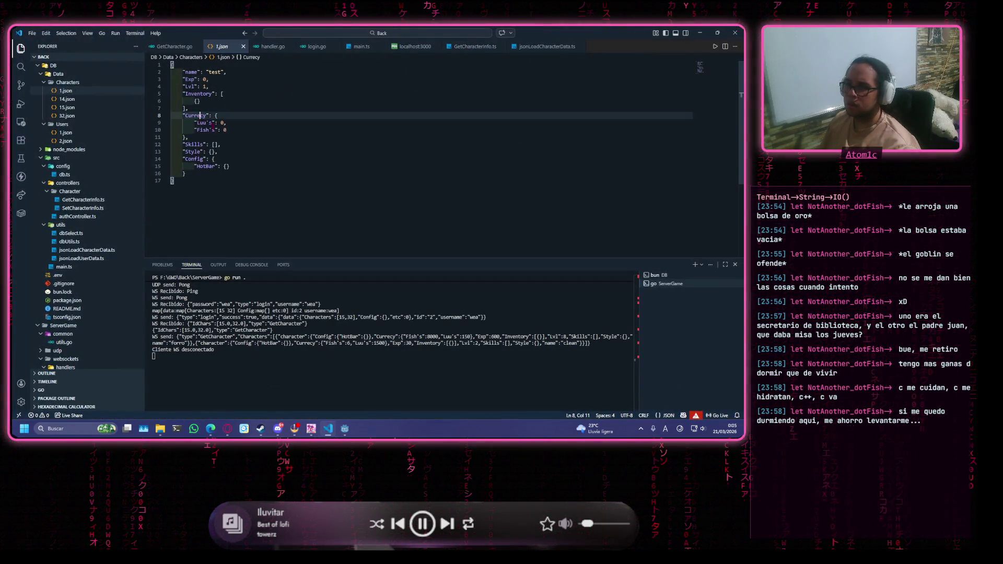
text(n)
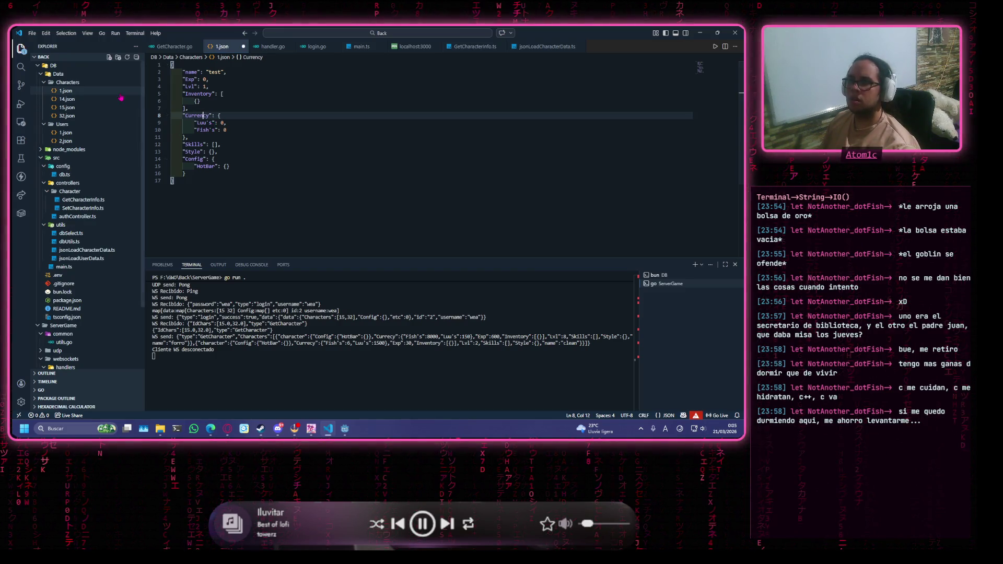
key(ctrl+s)
Check the Currecy key in the 14.json and 15.json character files.
click(67, 99)
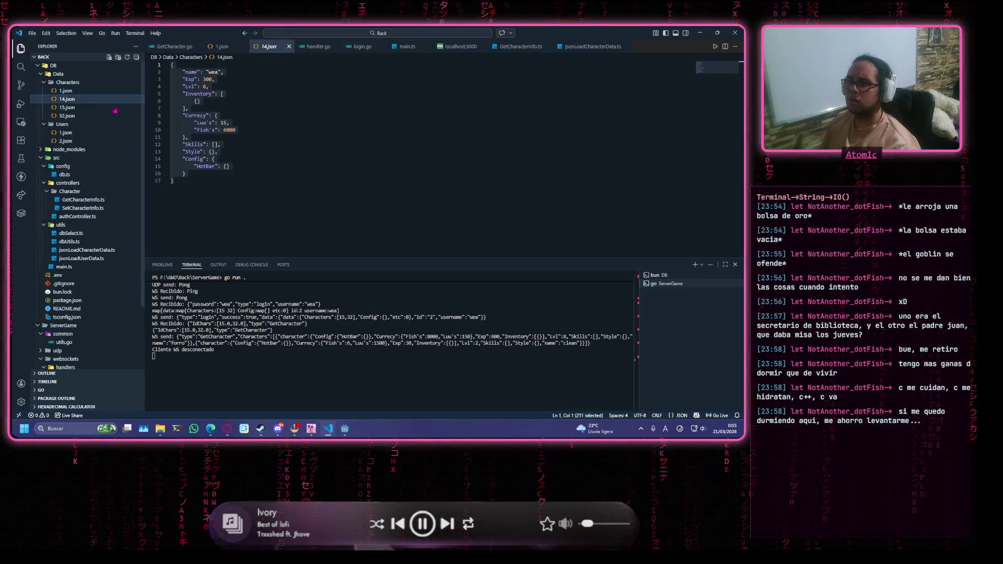
key(ctrl+a)
click(201, 115)
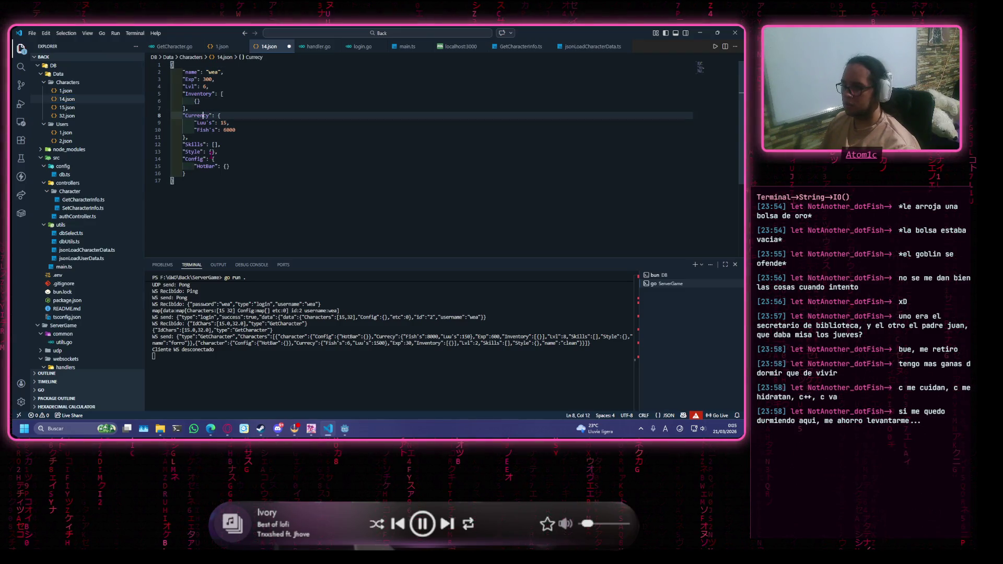
click(67, 107)
click(203, 116)
click(202, 115)
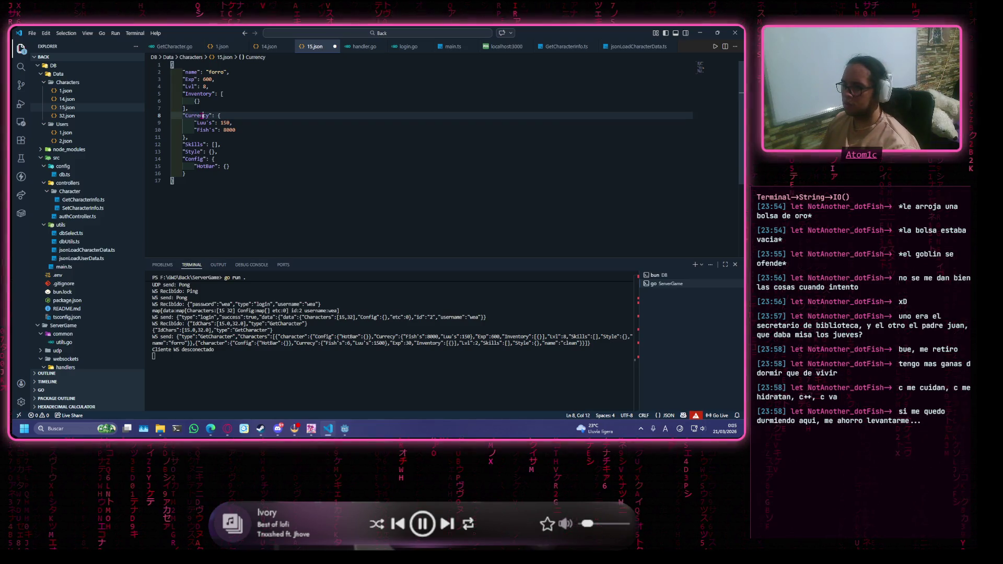
Fix Currecy to Currency in 32.json, save it, and go back to Godot.
click(67, 116)
click(200, 116)
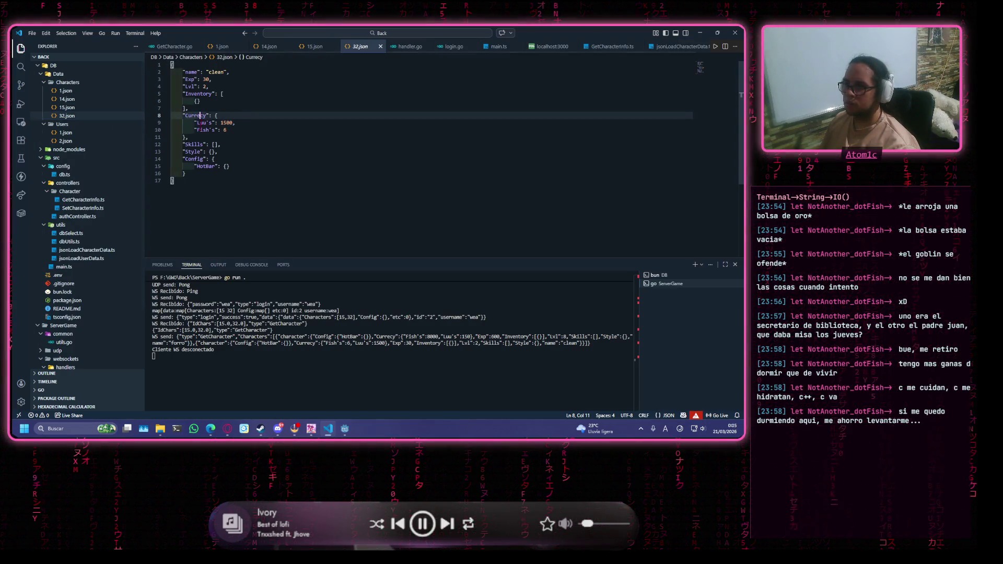
text(n)
click(239, 115)
key(ctrl+s)
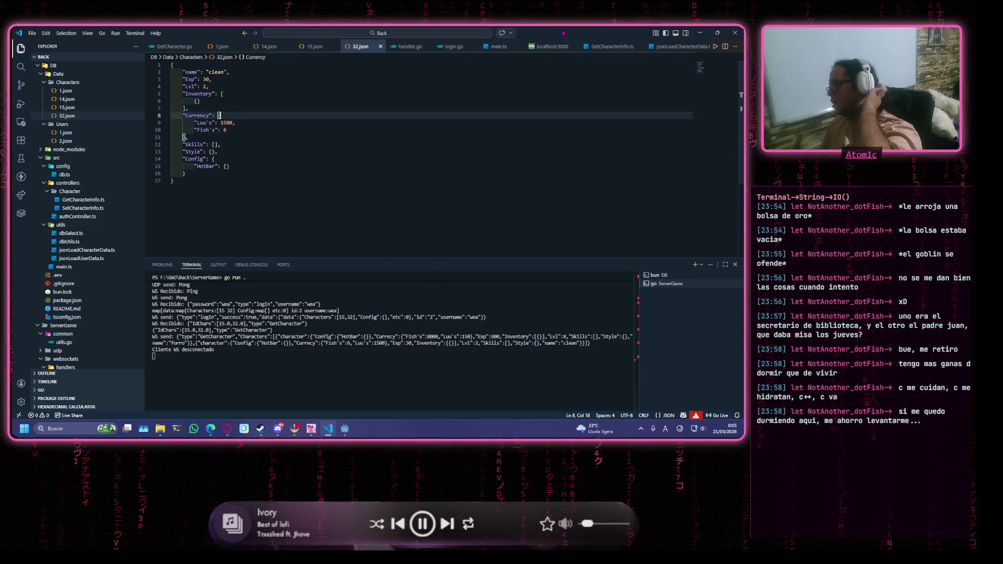
key(alt+Tab)
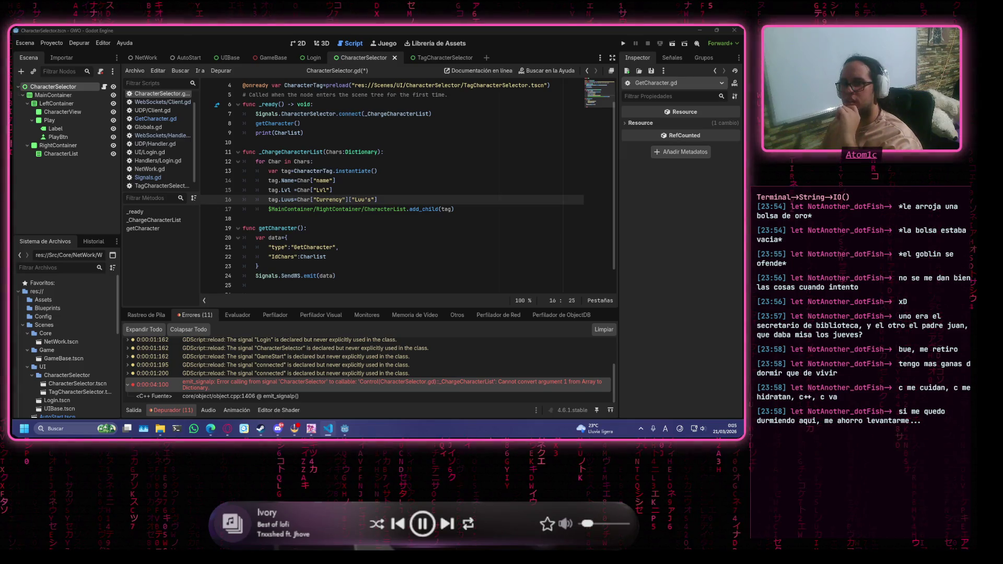
Select the _ChargeCharacterList function in CharacterSelector.gd to inspect it.
click(322, 248)
click(389, 171)
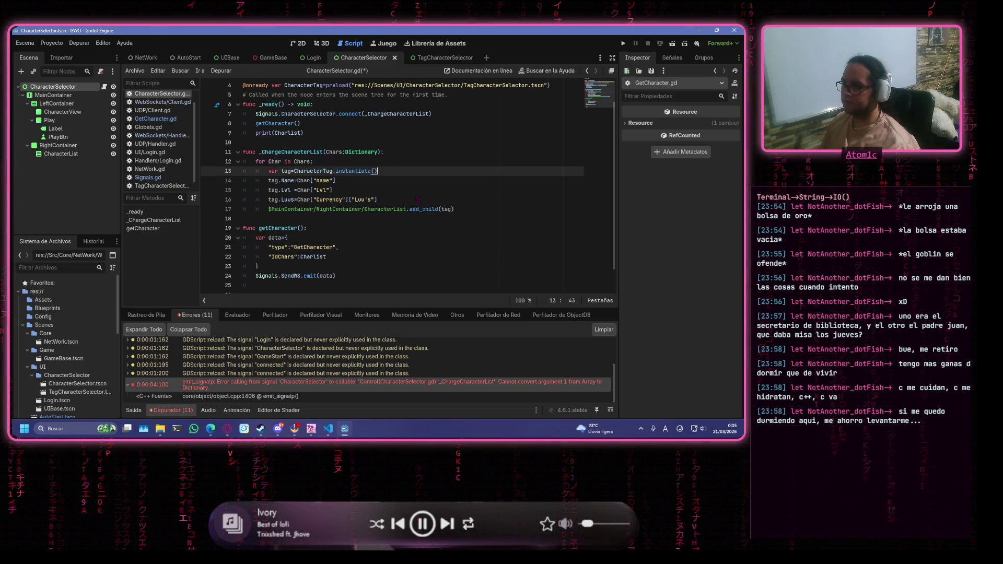
click(443, 199)
mouse_move(488, 209)
mouse_down()
mouse_move(335, 198)
mouse_move(241, 153)
mouse_up()
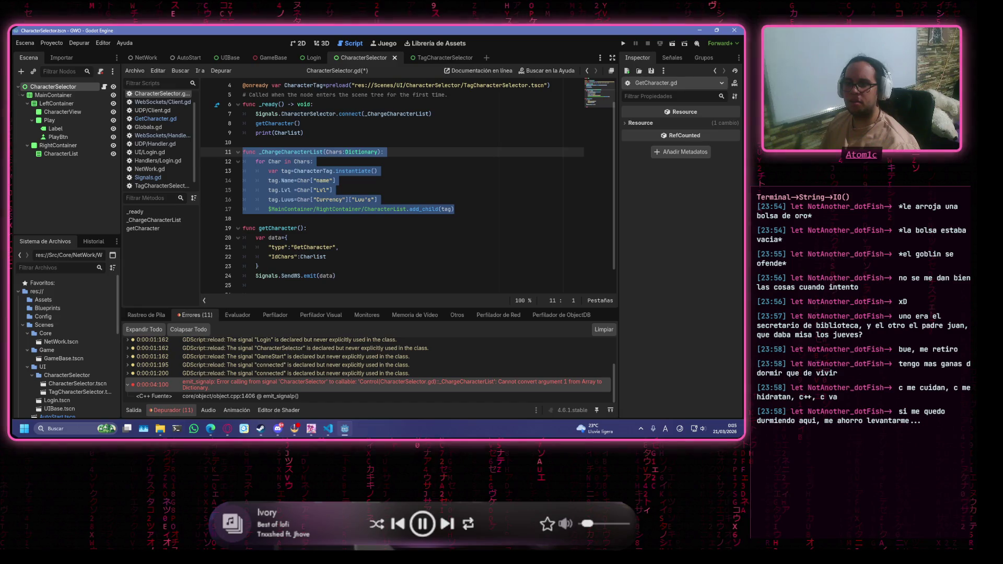
key(alt+Tab)
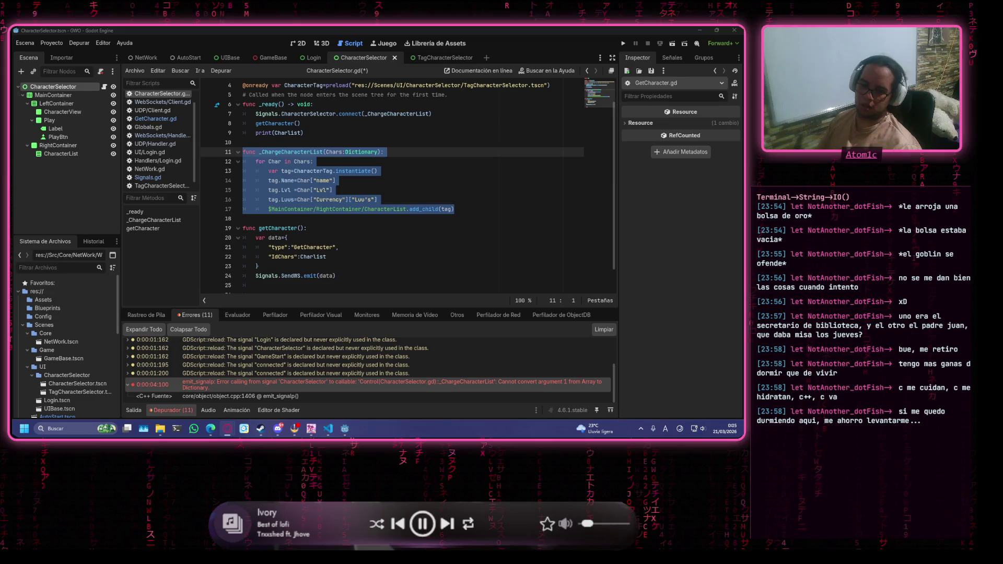
key(alt+Tab)
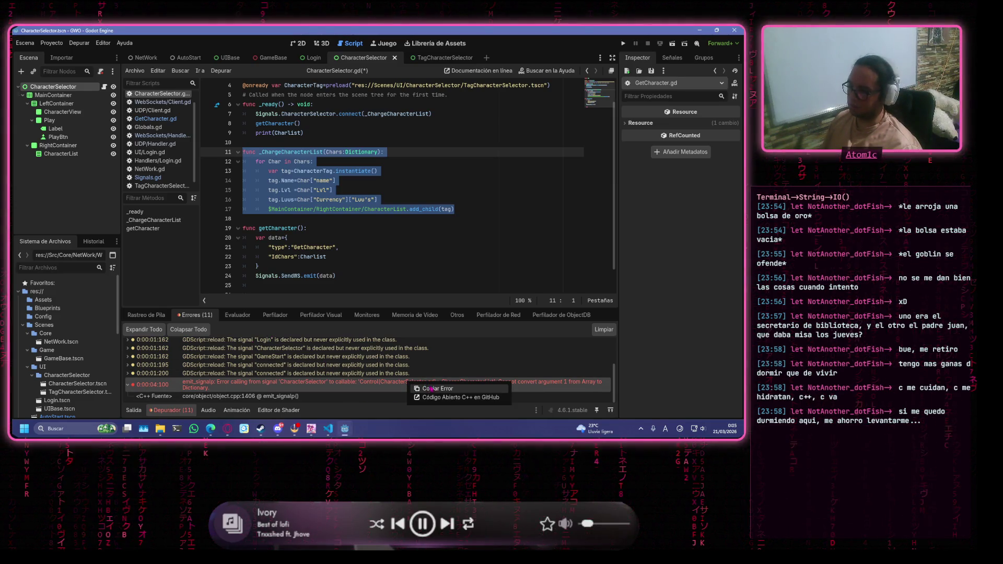
key(alt+Tab)
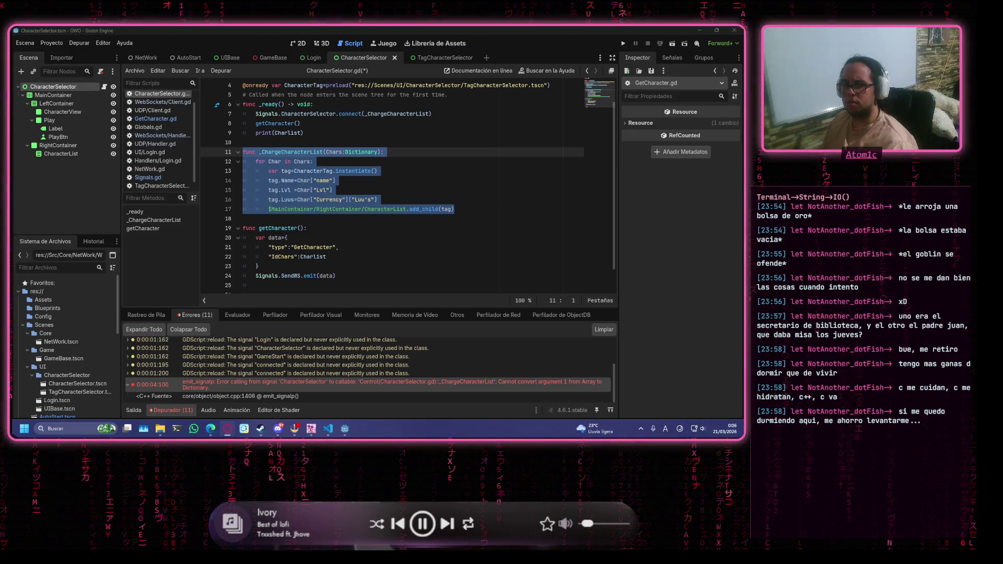
Inspect the Chars parameter on lines 11–12, then show the Salida output log.
key(Up)
click(309, 161)
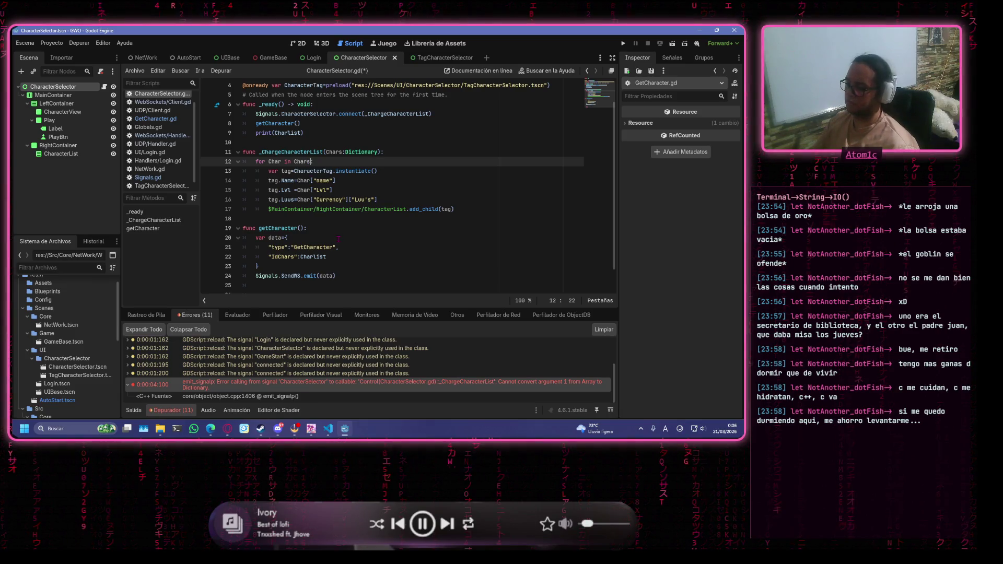
text(.)
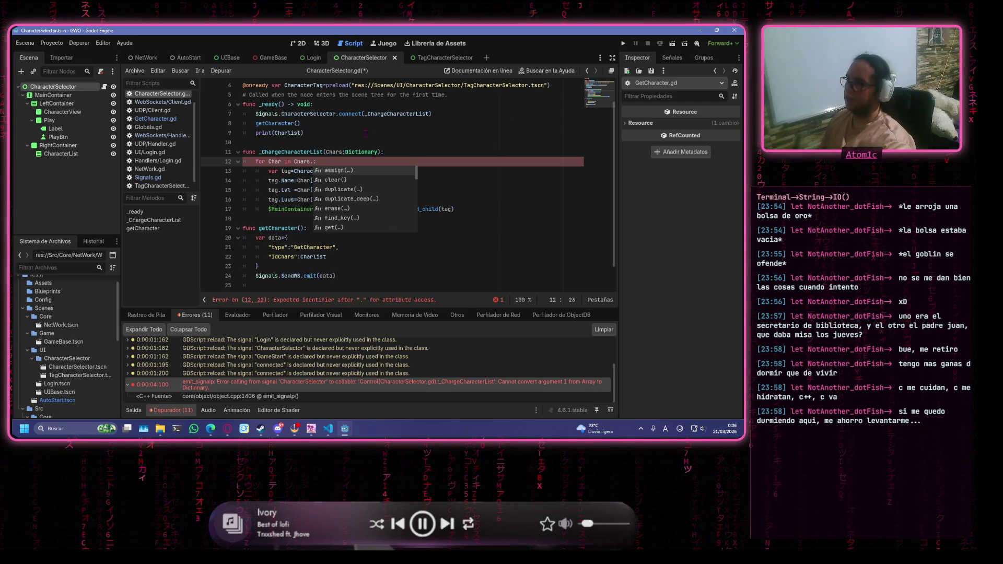
key(BackSpace)
click(369, 151)
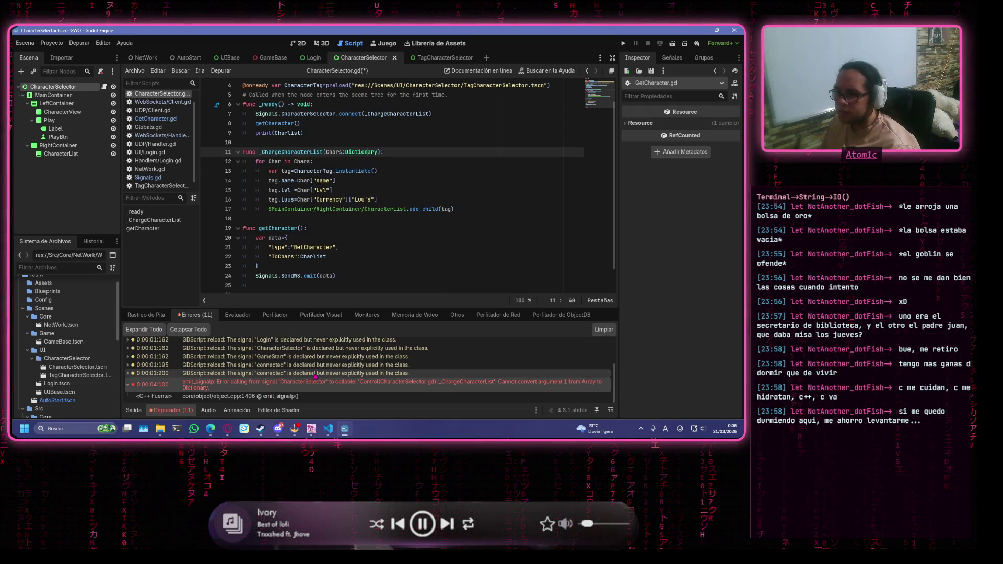
click(140, 411)
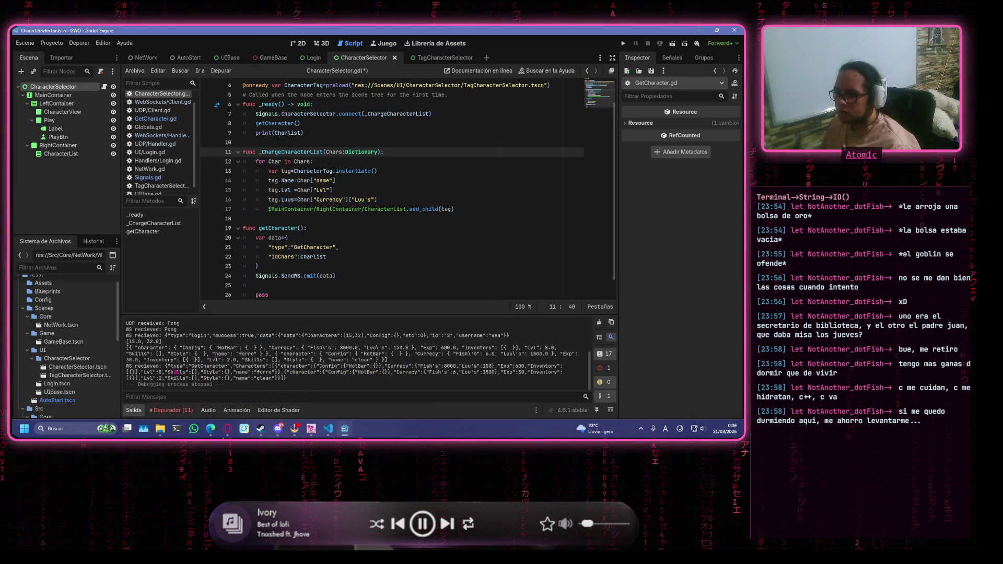
Select the Characters array in the GetCharacter response, then select Dictionary on line 11.
drag(166, 366, 225, 366)
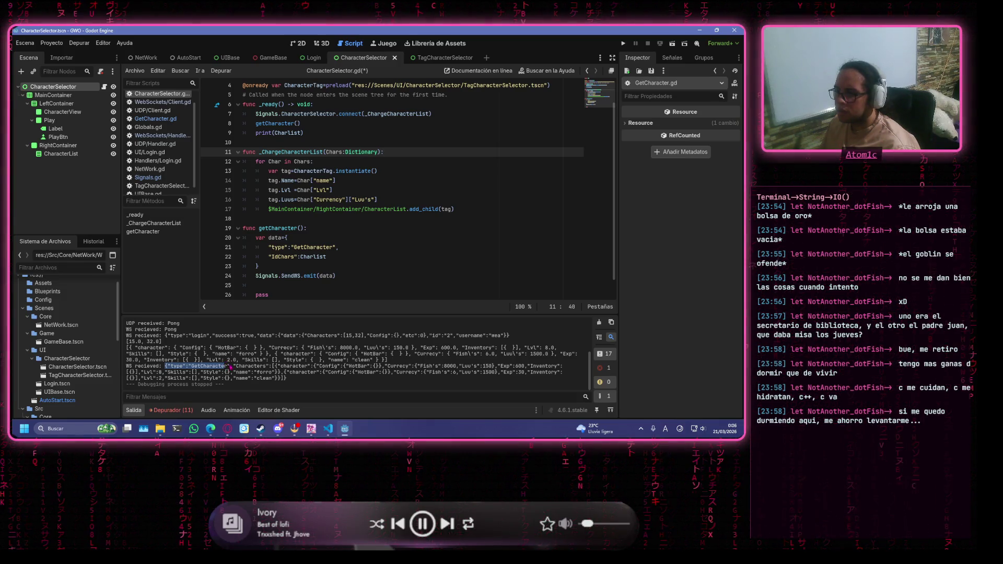
click(233, 368)
drag(234, 366, 273, 366)
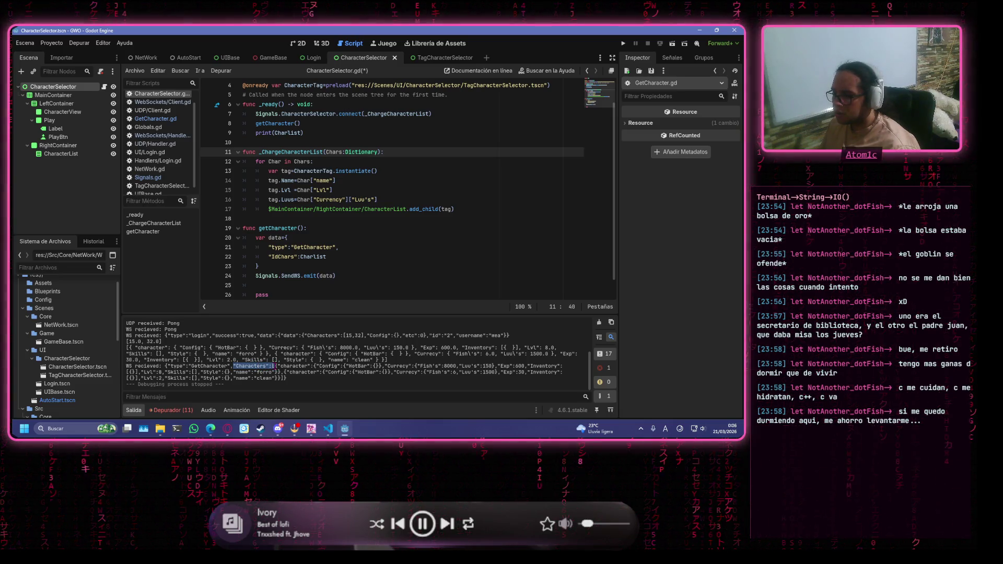
mouse_move(273, 366)
mouse_down()
mouse_move(561, 372)
mouse_move(285, 378)
mouse_up()
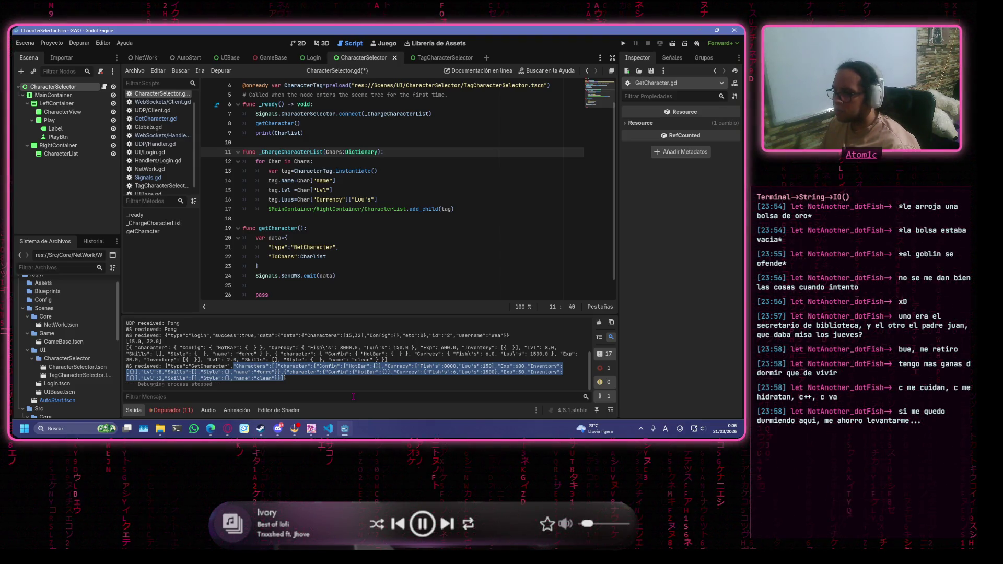
key(alt+Tab)
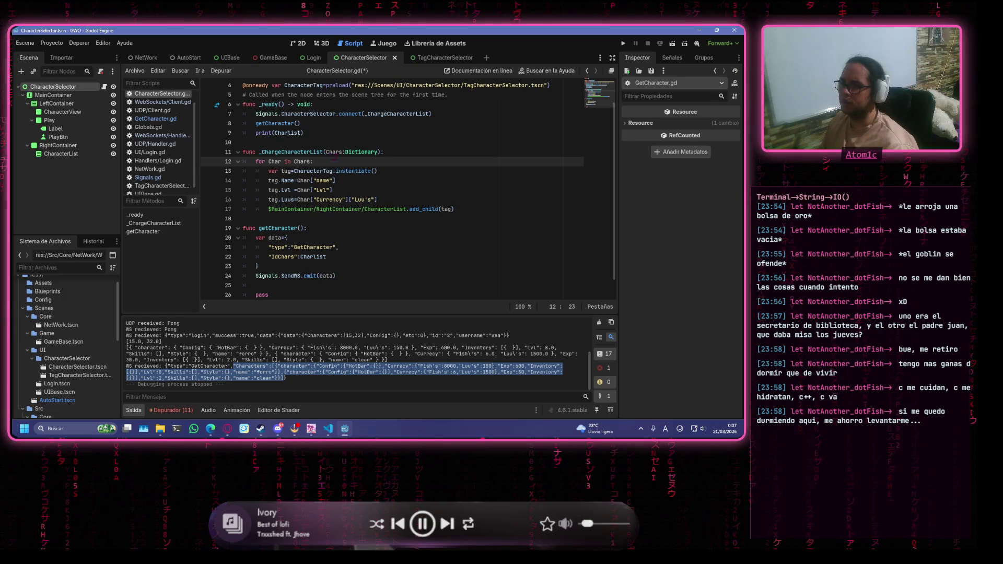
drag(378, 152, 344, 152)
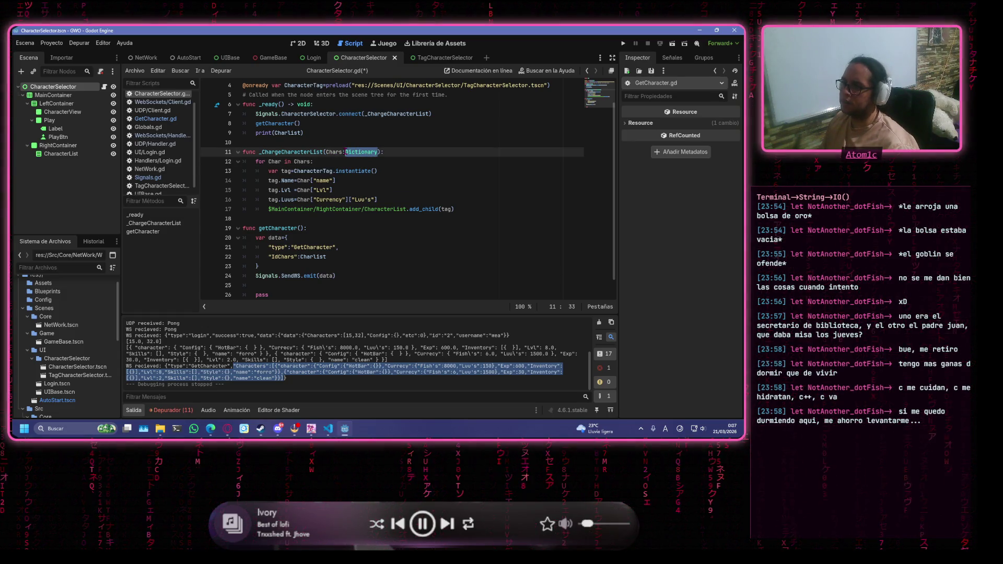
Change the Chars parameter type from Dictionary to Array and save.
text(Arr)
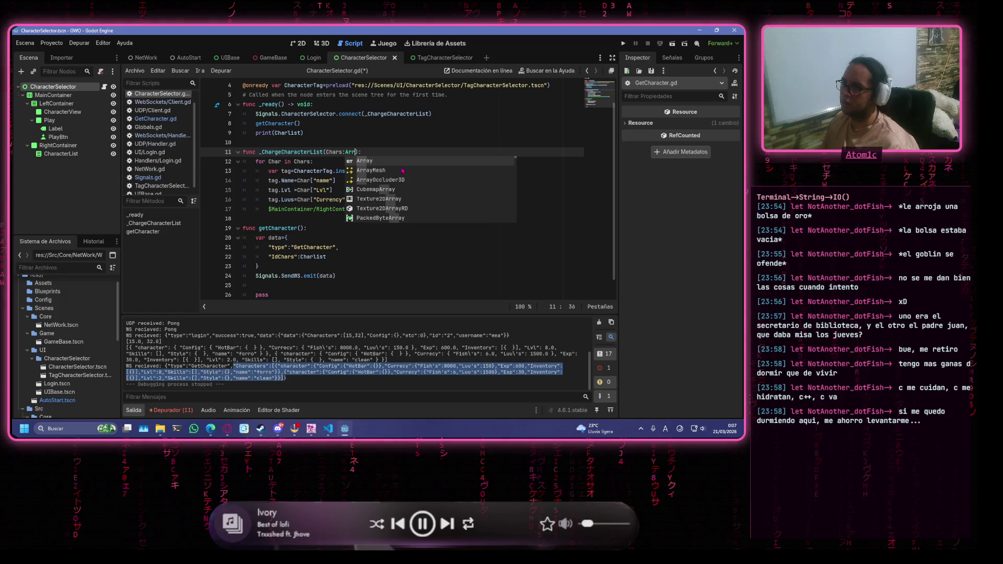
key(Return)
click(409, 152)
key(ctrl+s)
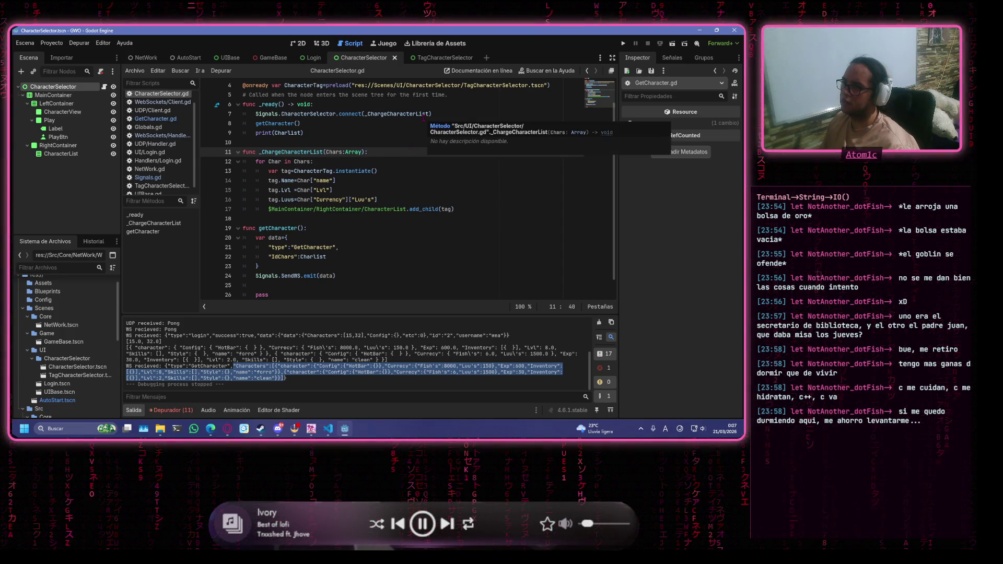
key(Up)
click(355, 162)
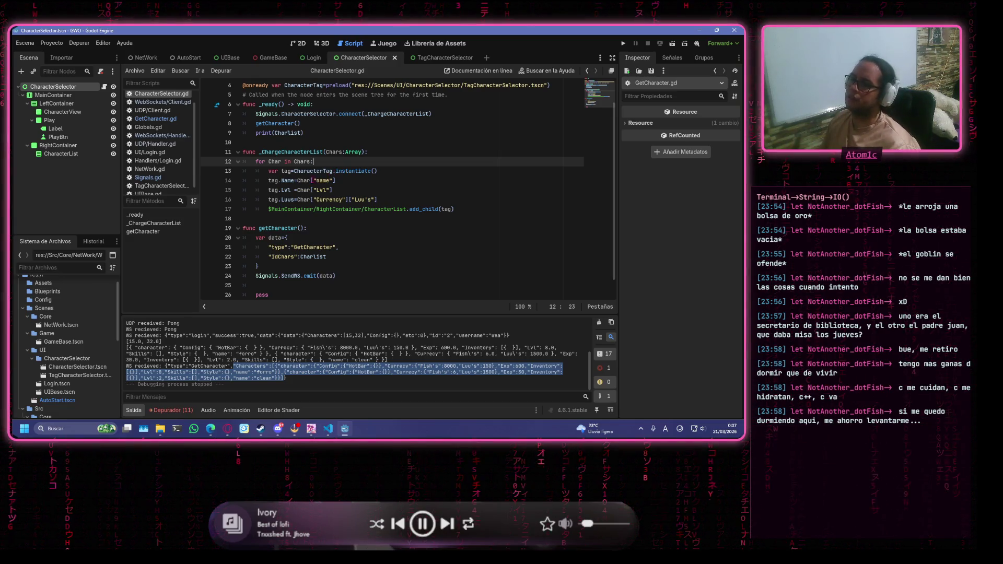
Insert ["character"] after Char on lines 14–16 and save the script.
click(312, 180)
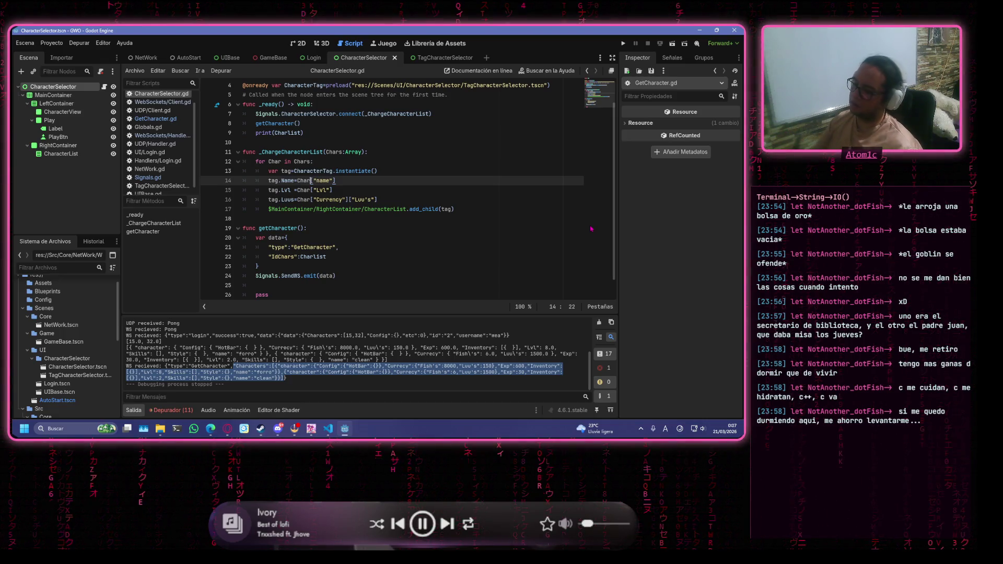
text([])
key(Left)
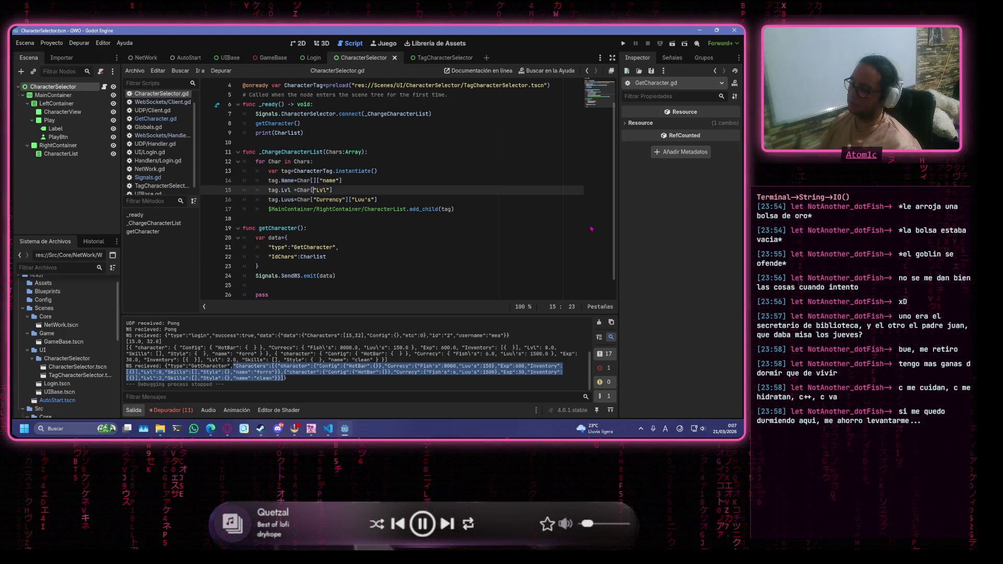
text("cha)
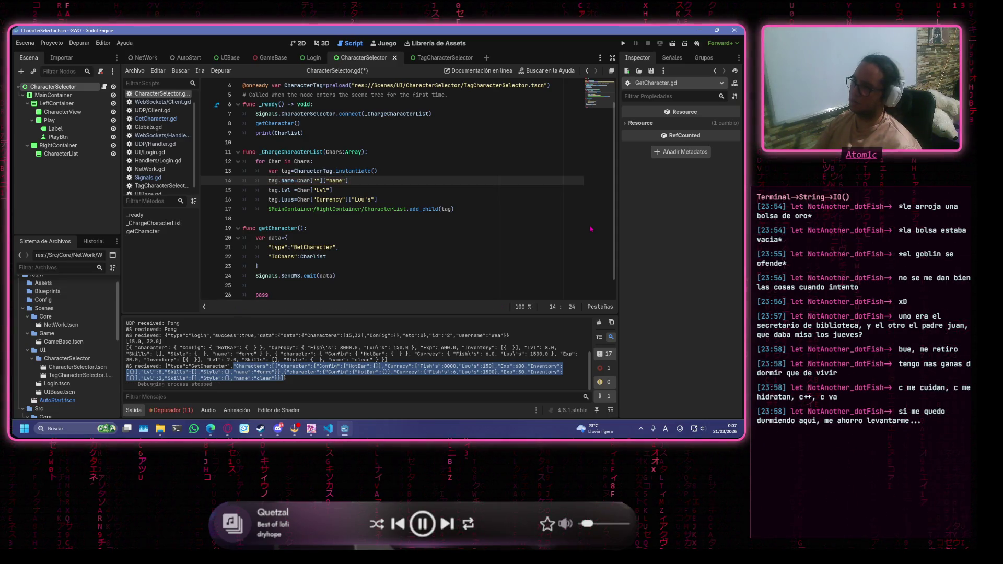
text(racter)
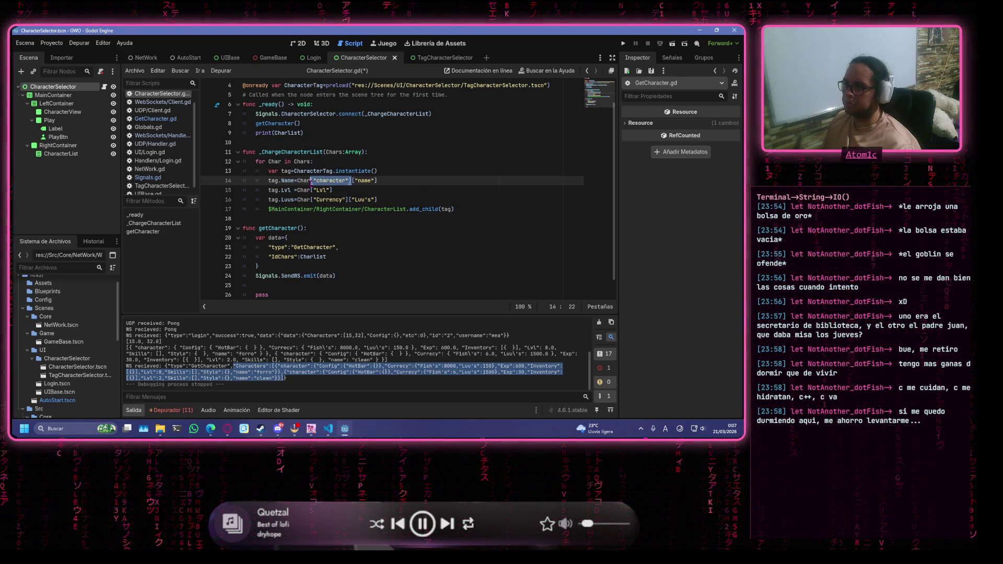
click(311, 190)
text(["character"])
click(311, 199)
text(["character"])
click(414, 180)
key(ctrl+s)
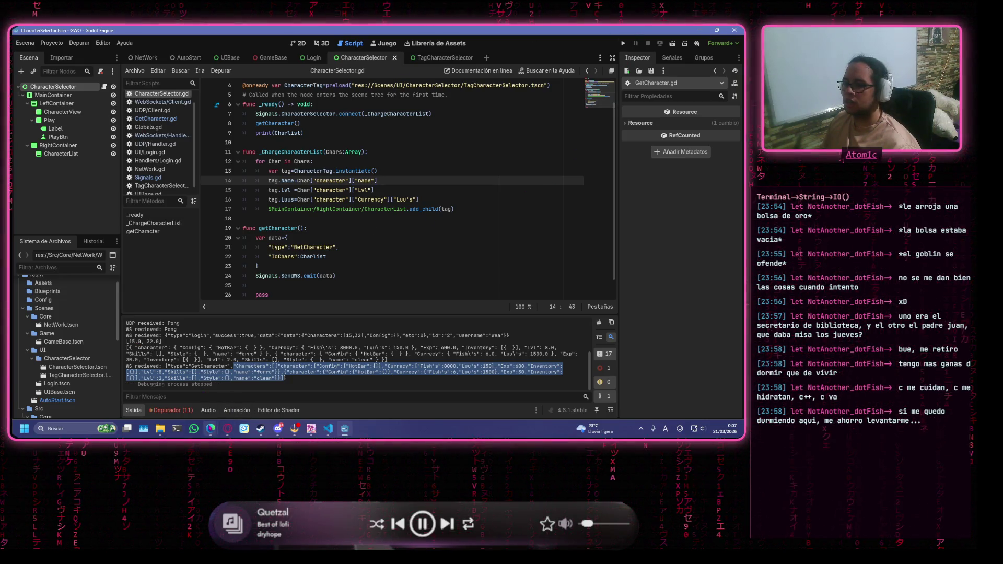
Run the game and log in with the test username and password.
mouse_move(211, 428)
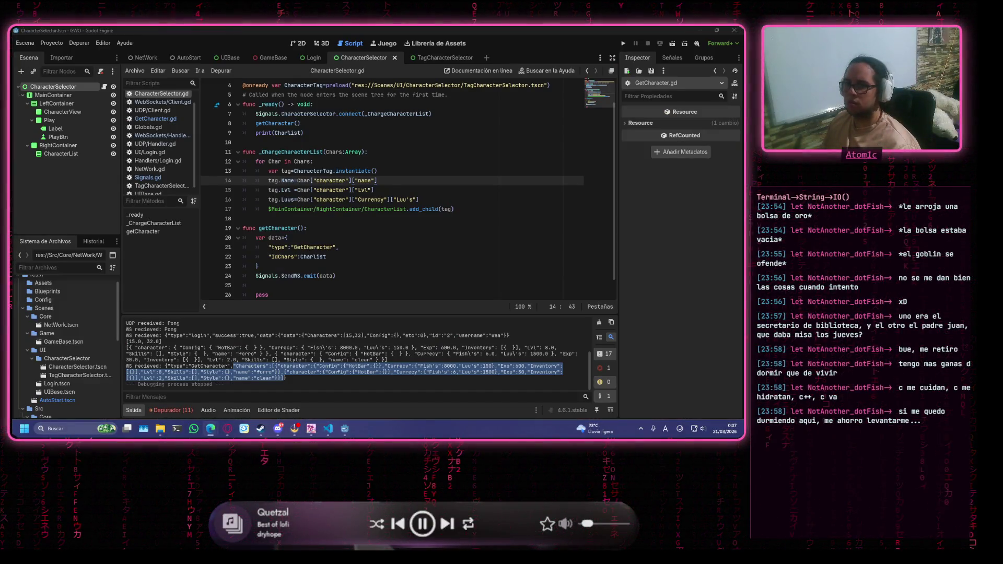
click(397, 152)
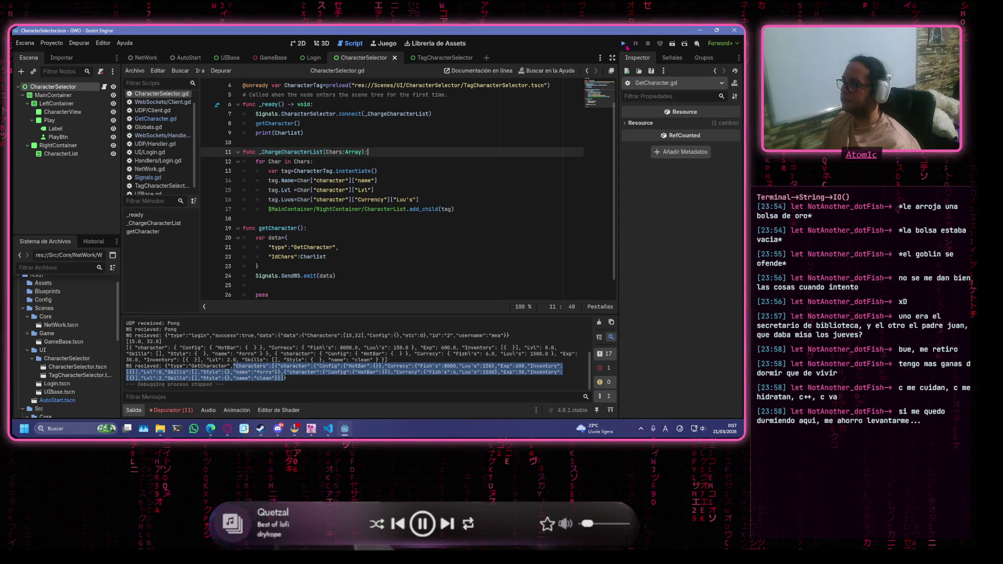
click(623, 44)
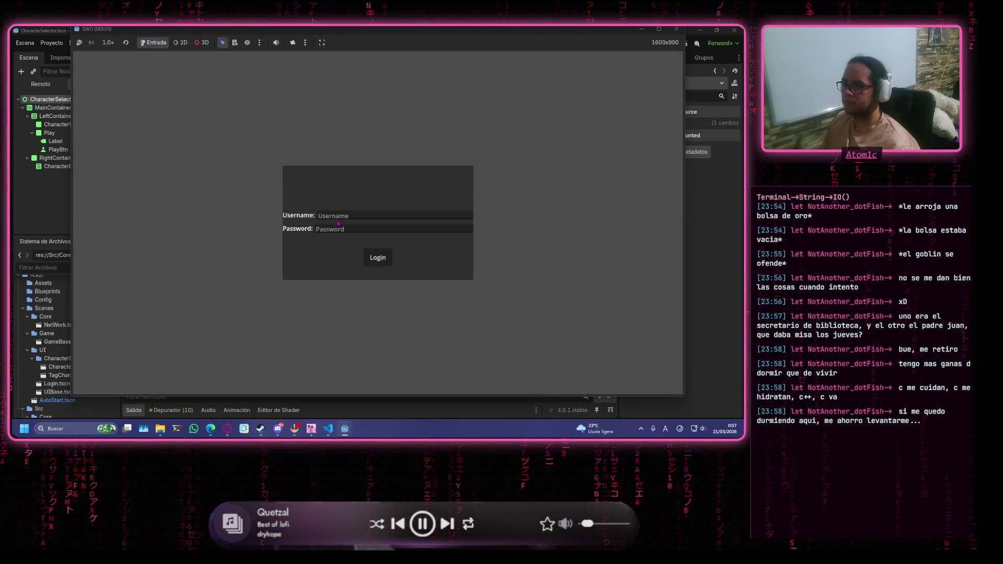
click(340, 216)
text(w)
click(341, 228)
text(12345)
click(377, 257)
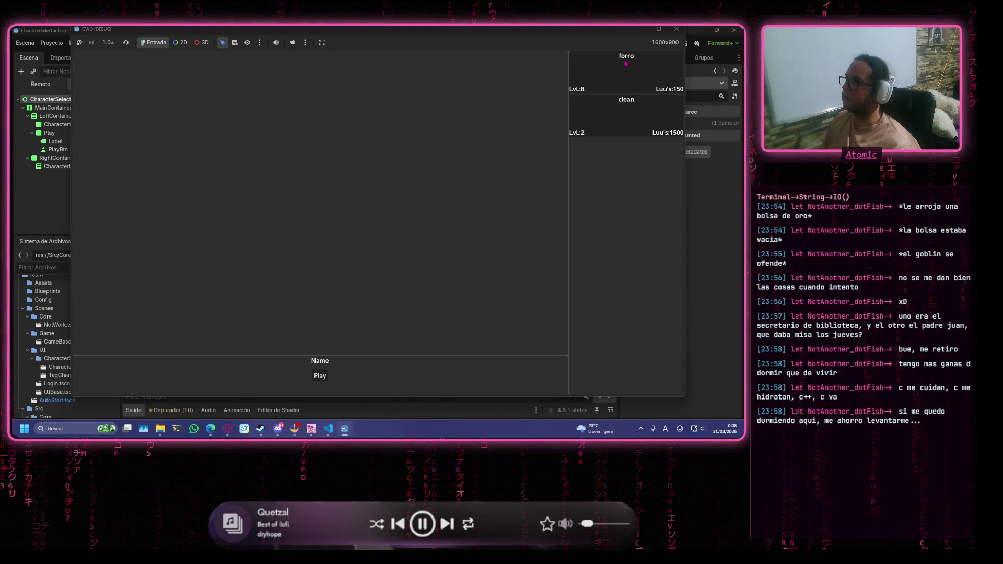
Maximize the game window to check forro and clean with their levels, then minimize it.
click(661, 29)
click(661, 30)
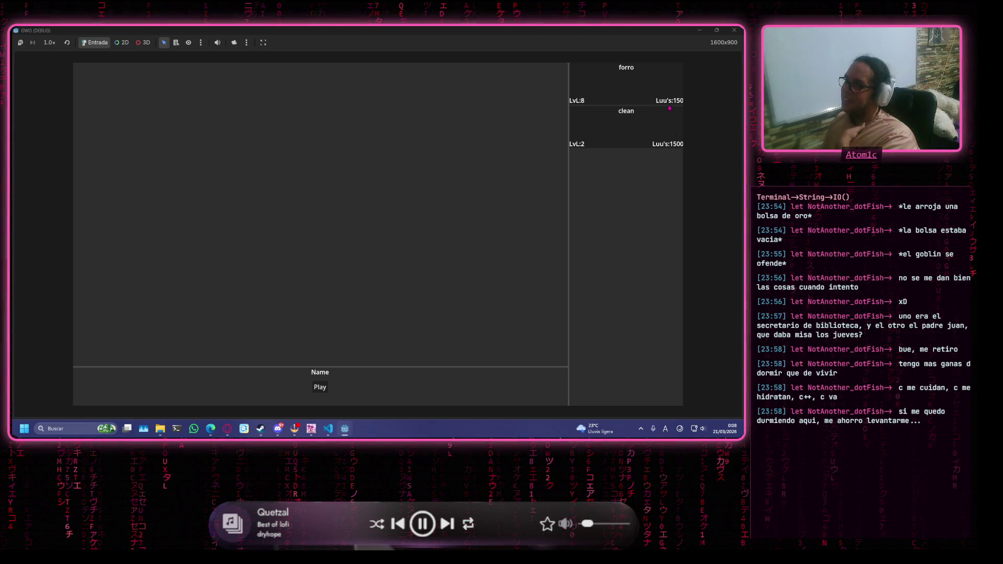
click(700, 30)
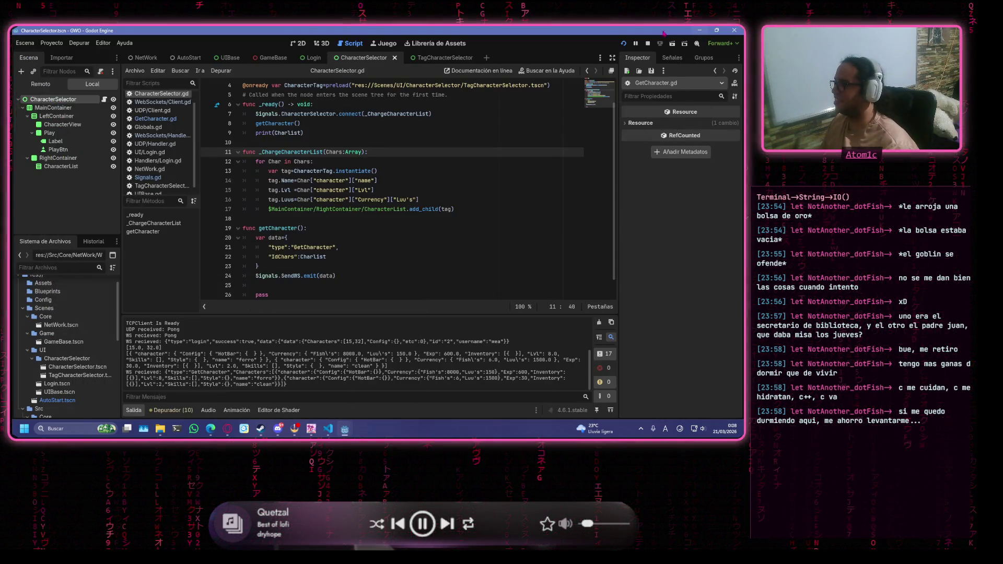
Switch the script editor from CharacterSelector.gd to TagCharacterSelector.gd.
click(432, 190)
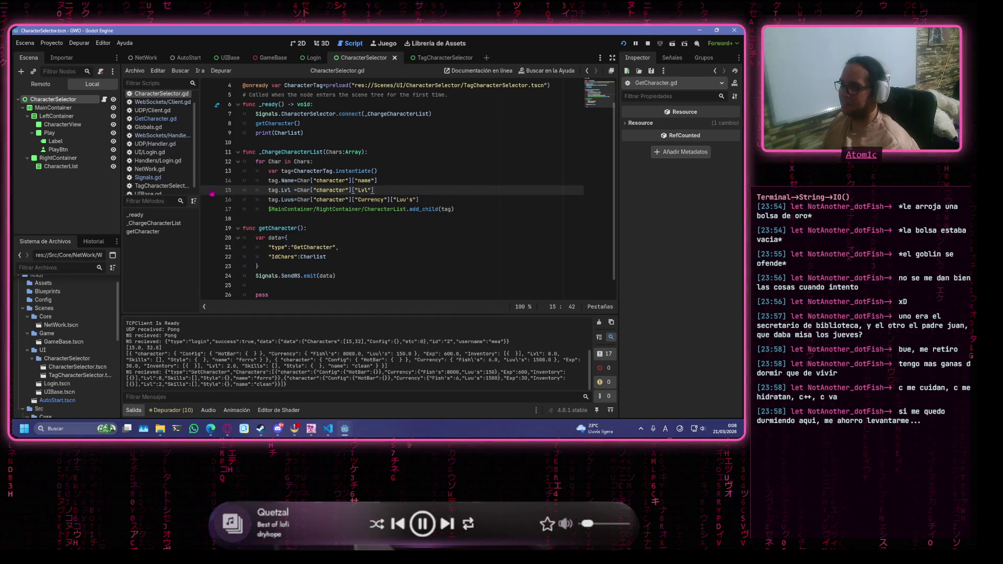
click(420, 199)
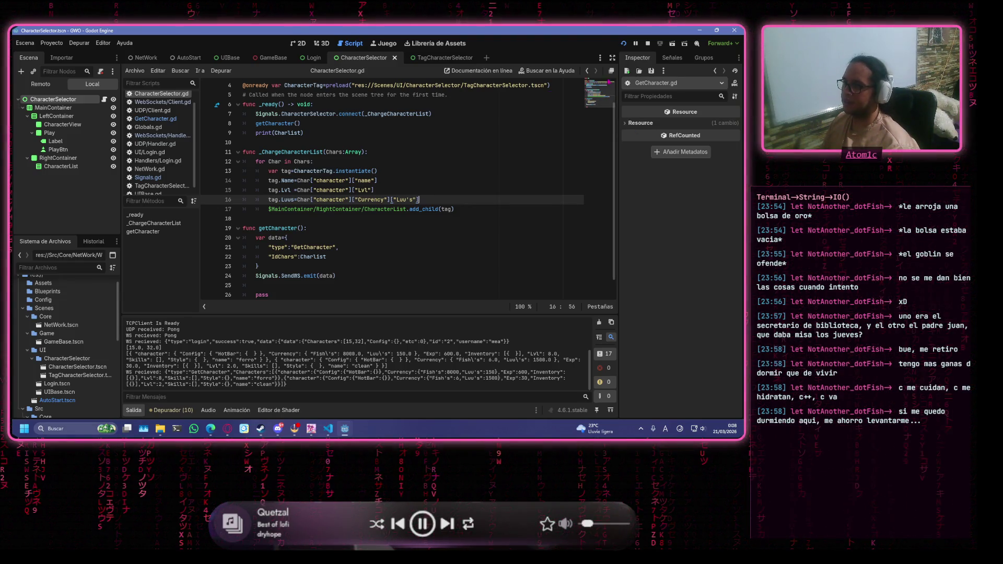
click(433, 58)
click(361, 57)
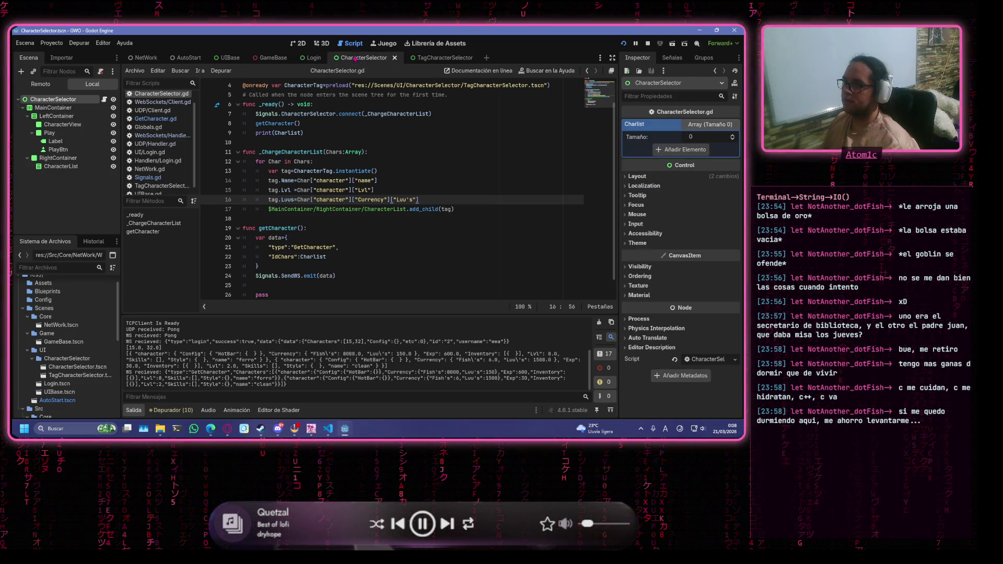
click(157, 186)
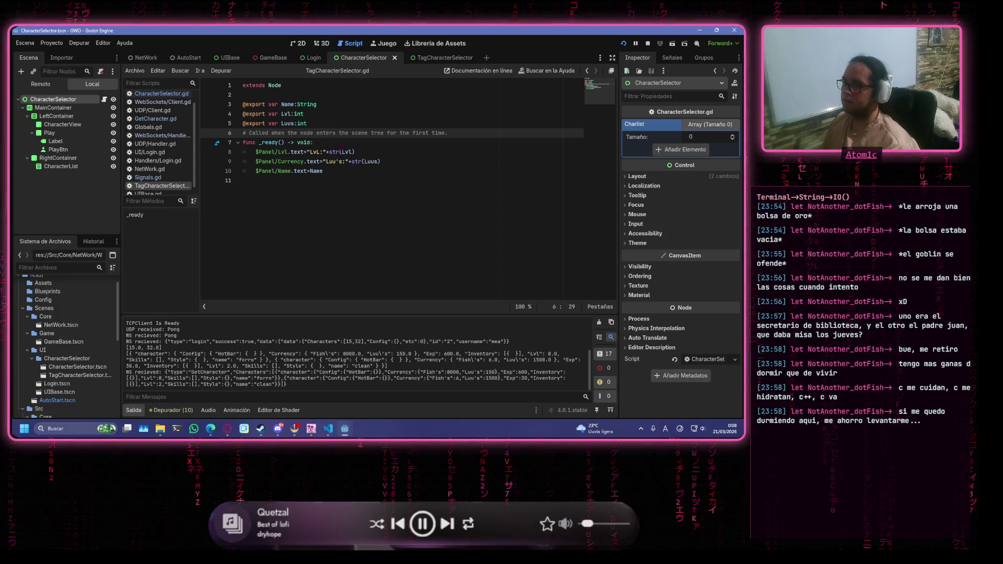
Append +" " after str(Luus) on the Currency line, save, and tidy line 8.
click(418, 161)
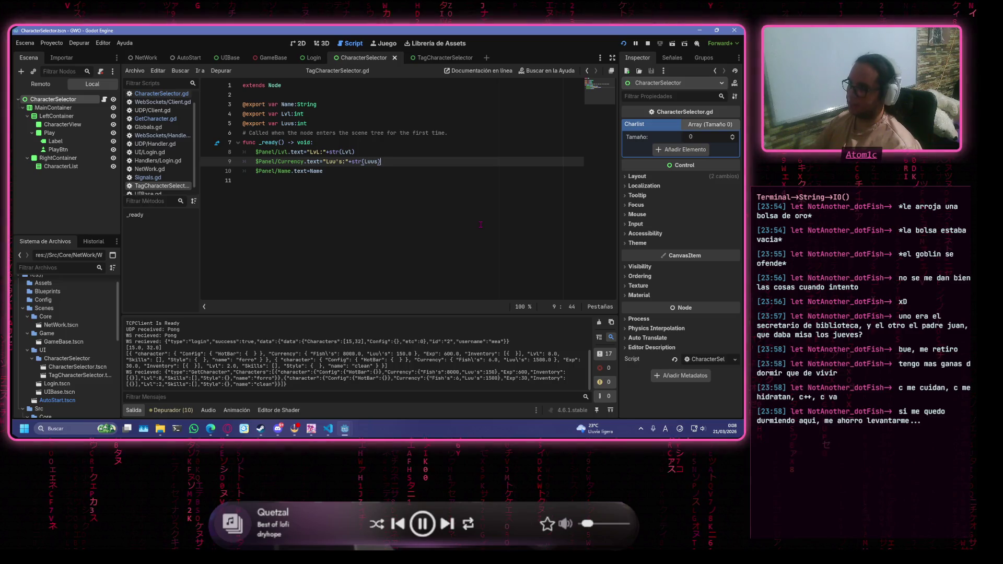
text(+")
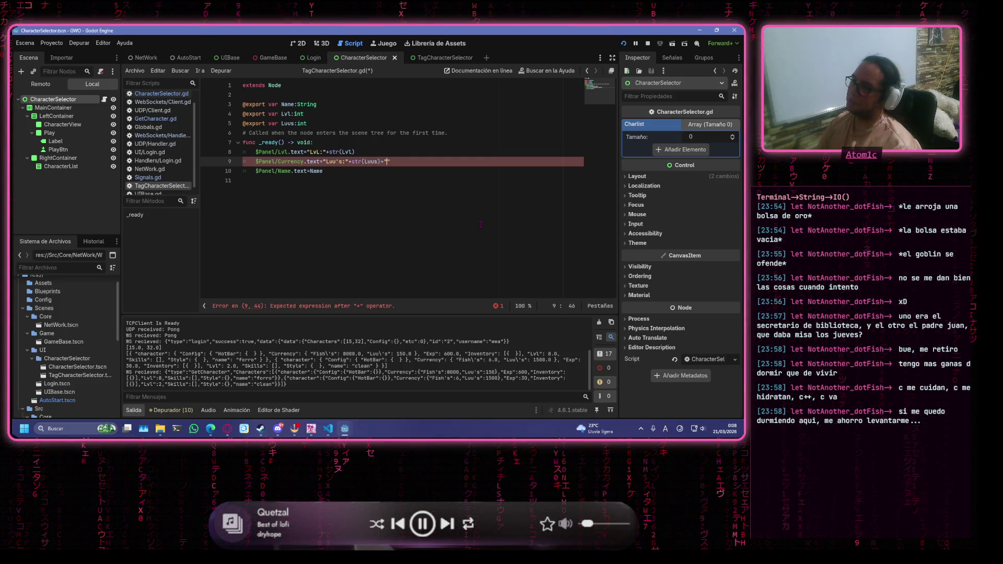
key(Up)
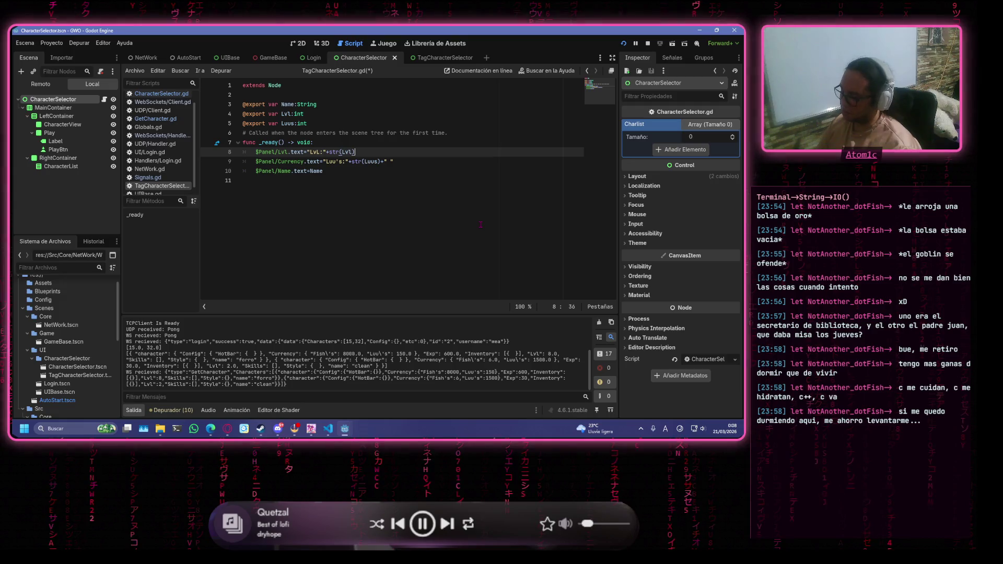
text(+)
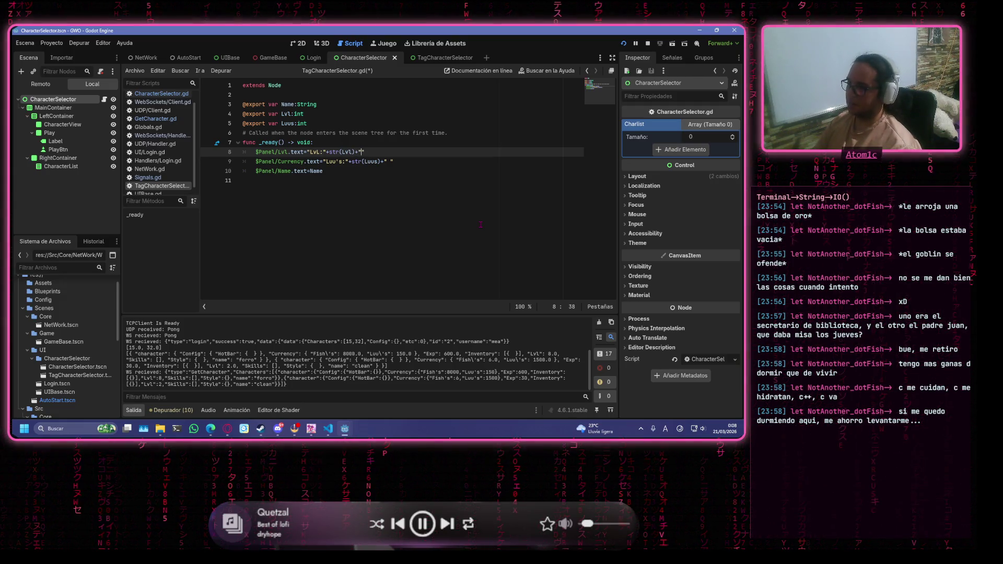
key(ctrl+s)
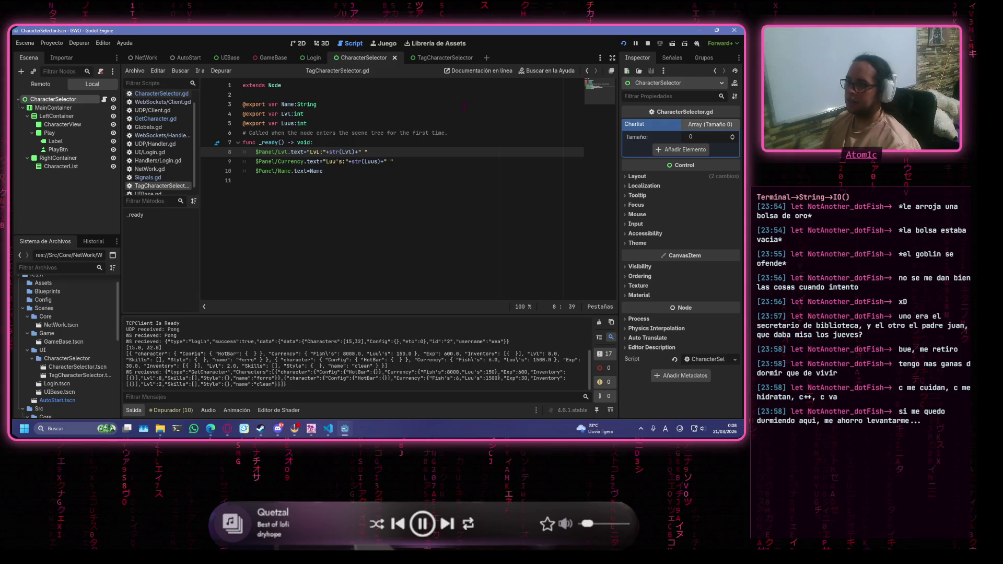
key(BackSpace)
key(BackSpace)
key(BackSpace)
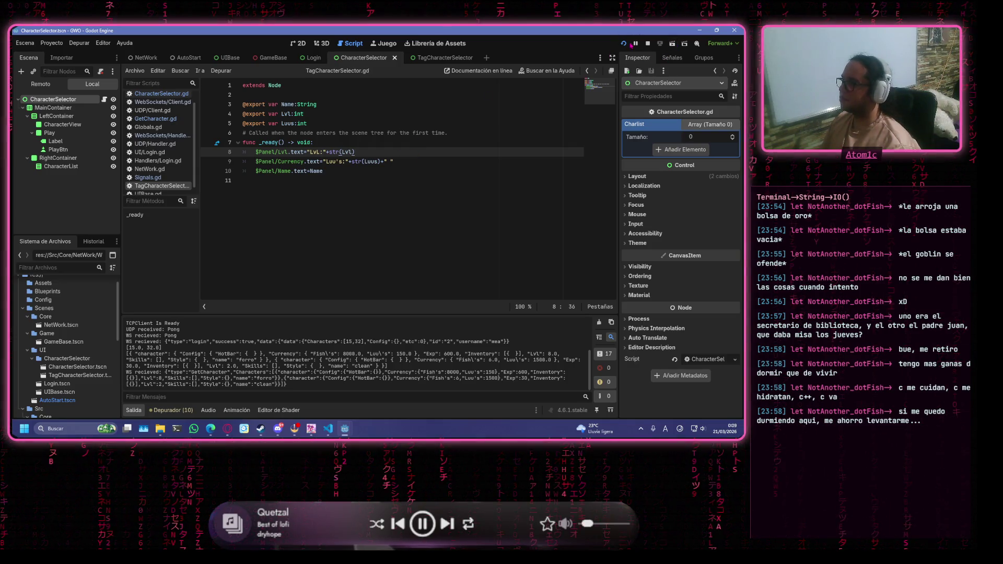
click(624, 43)
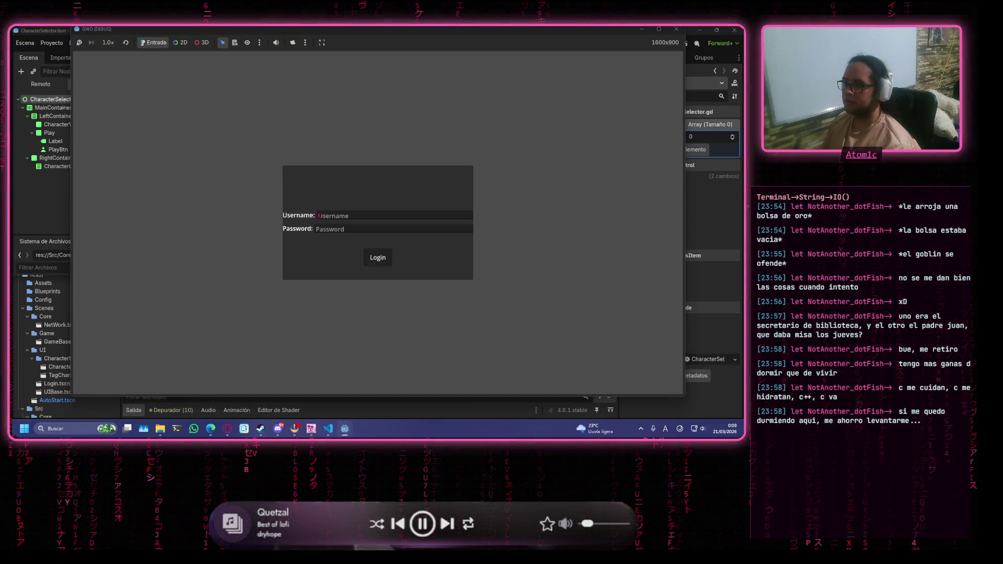
click(340, 215)
text(wea)
click(341, 228)
text(wea)
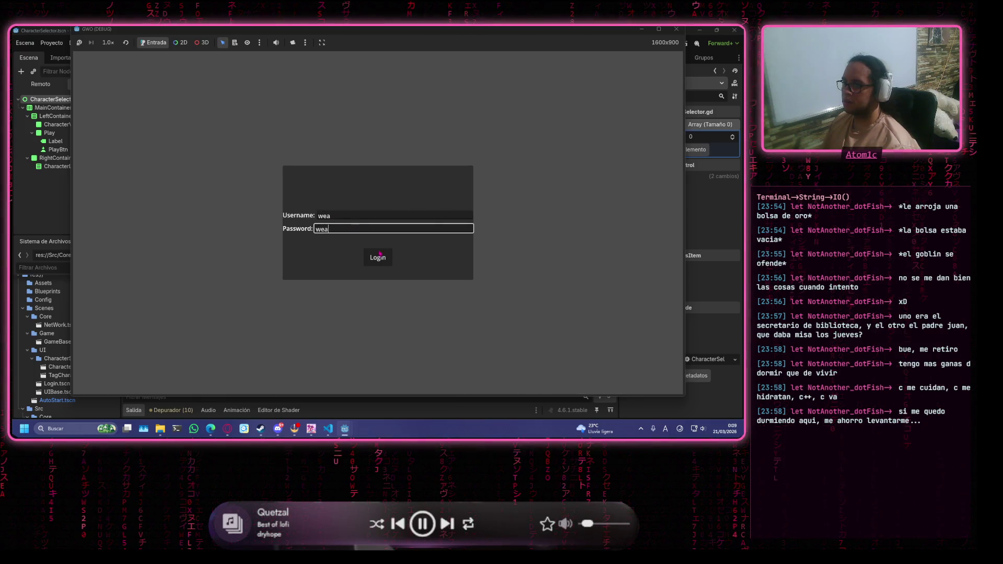
click(378, 257)
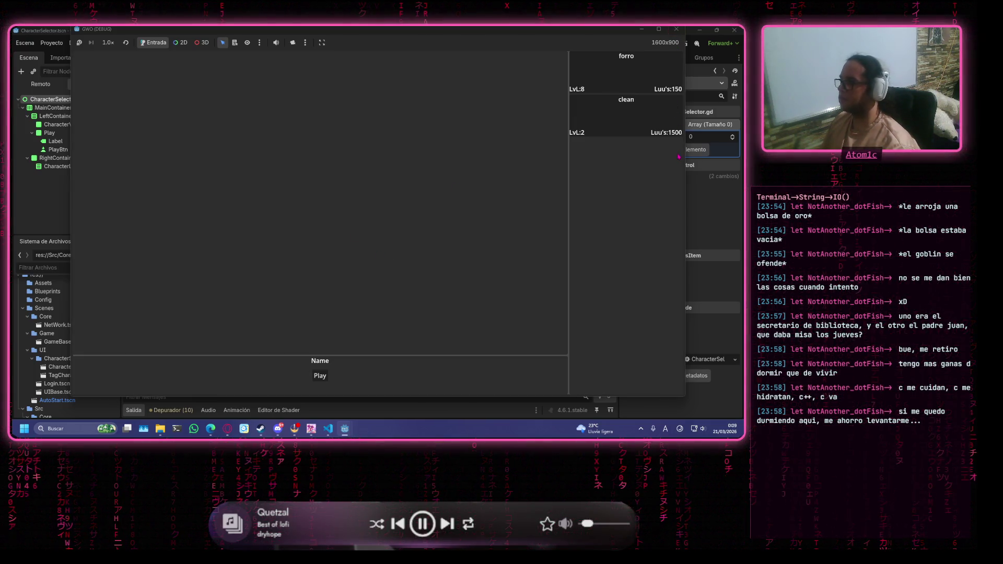
click(659, 28)
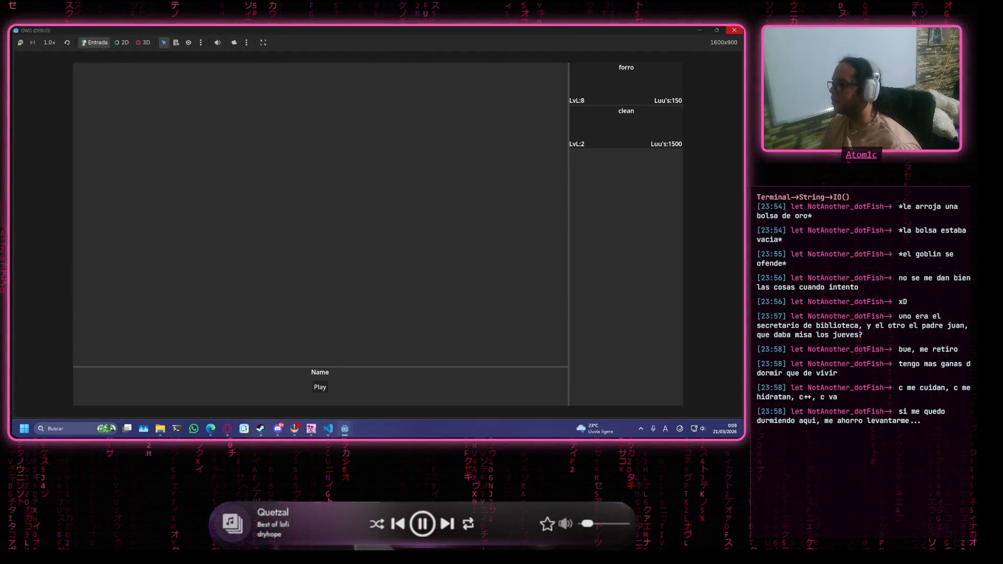
mouse_move(716, 30)
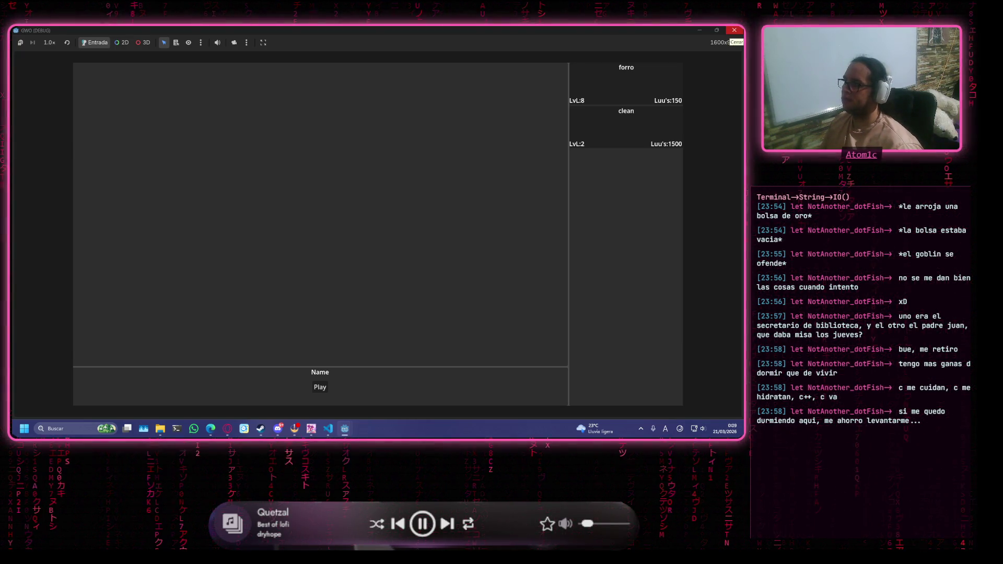
click(735, 30)
click(298, 114)
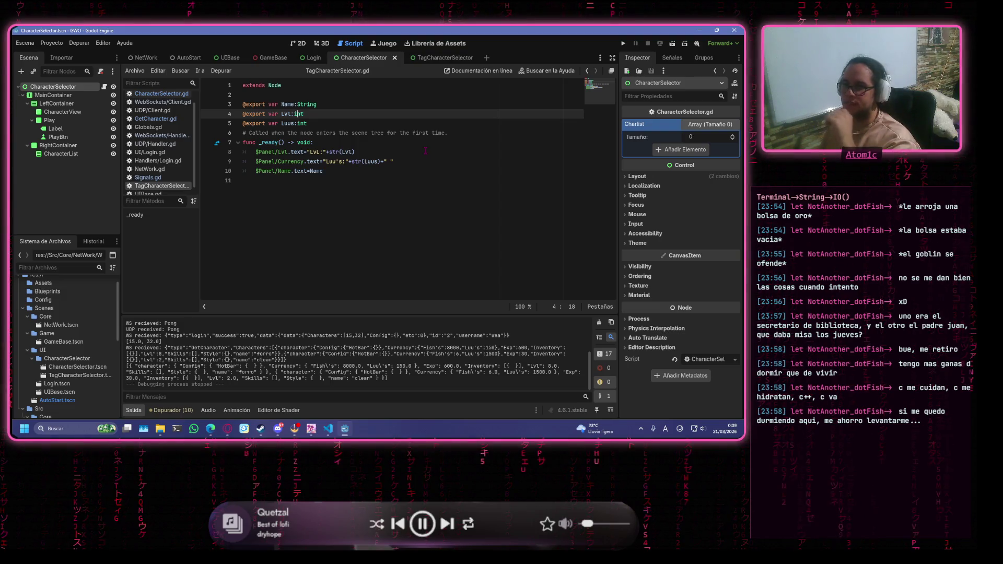
Open Signals.gd in the script editor with the caret on empty line 15.
click(441, 58)
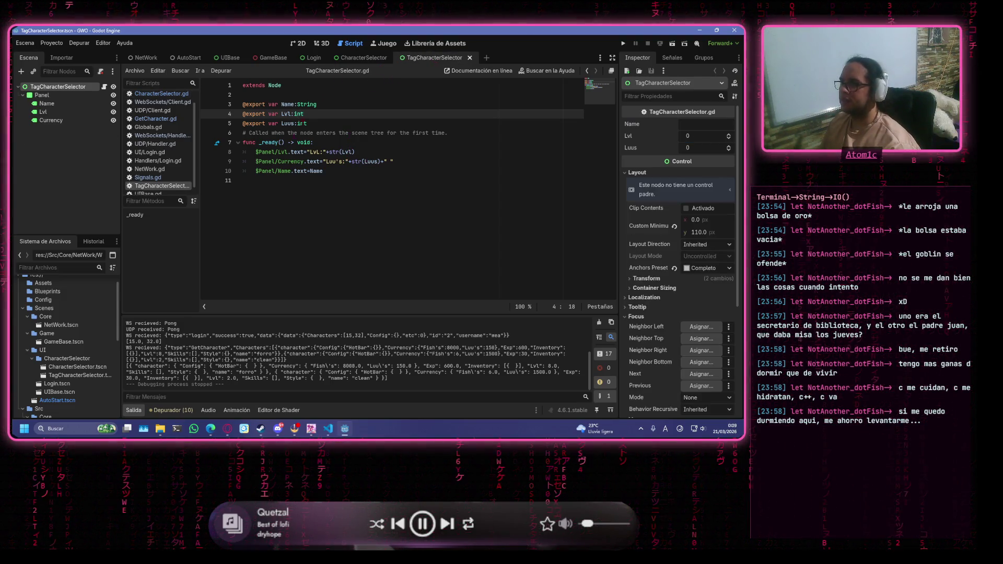
click(364, 58)
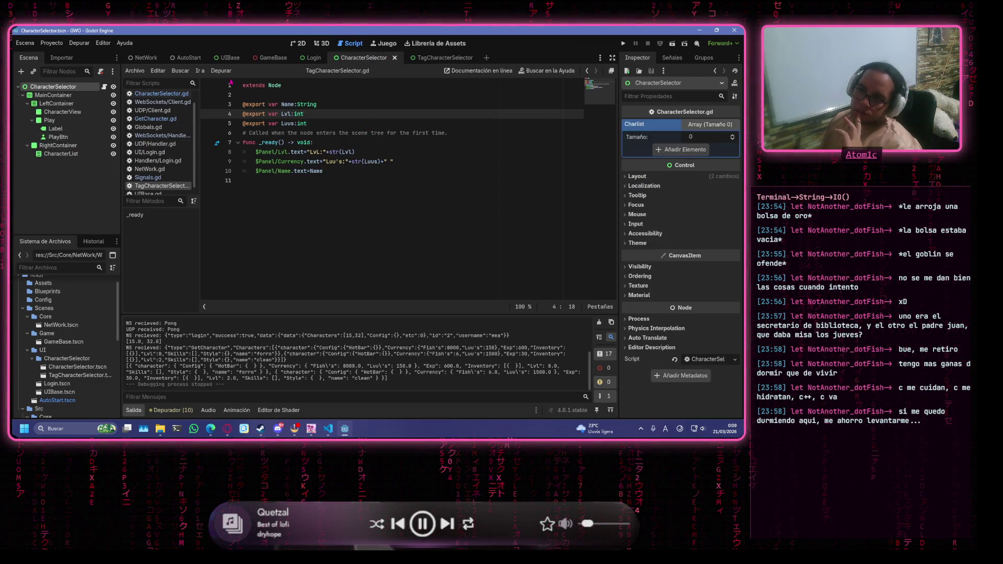
click(148, 177)
click(407, 229)
click(418, 218)
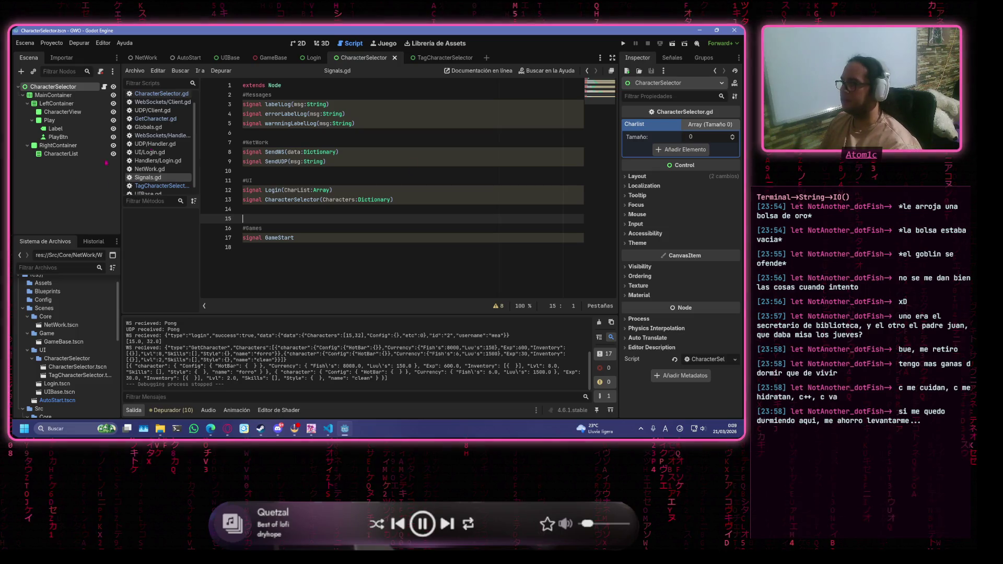
Run the project with F5, then stop it with F8.
mouse_move(329, 428)
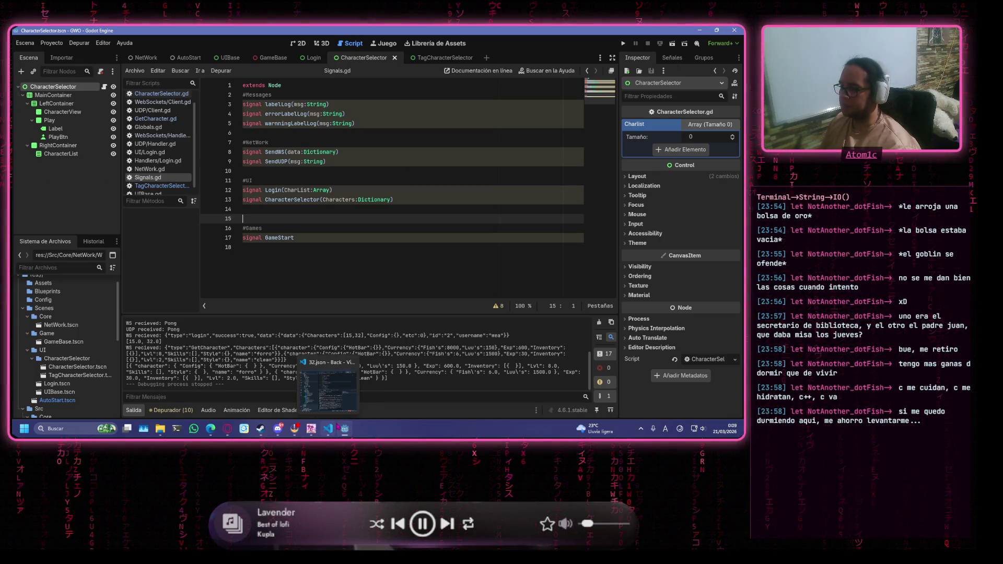
key(F5)
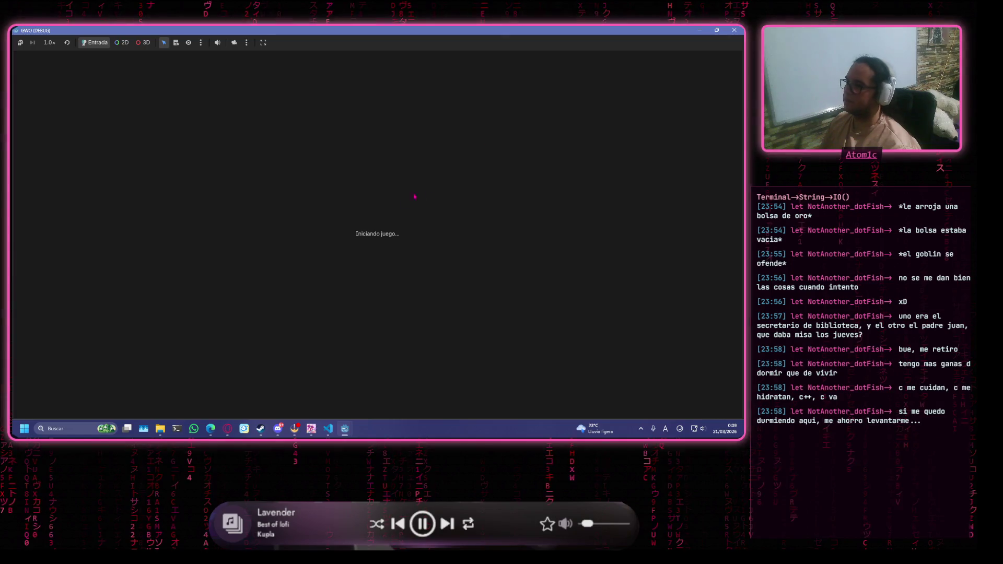
key(F8)
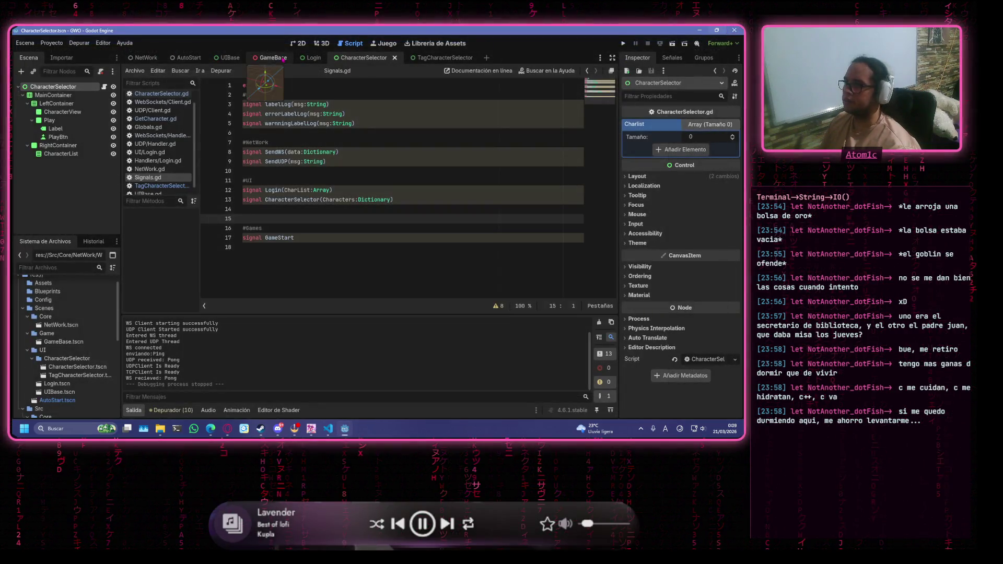
Make TagCharacterSelector the open scene and return to Signals.gd at line 14.
click(299, 44)
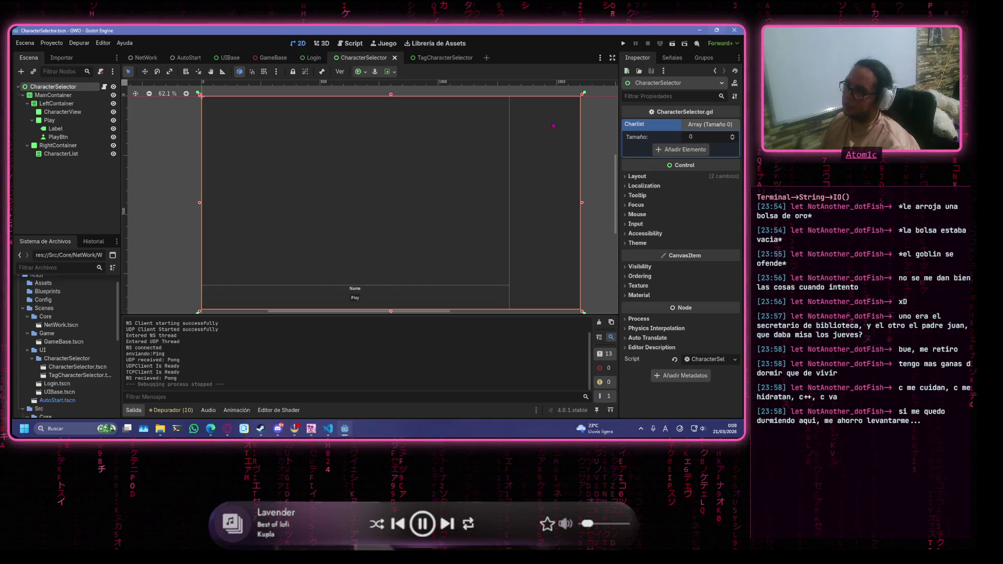
click(444, 57)
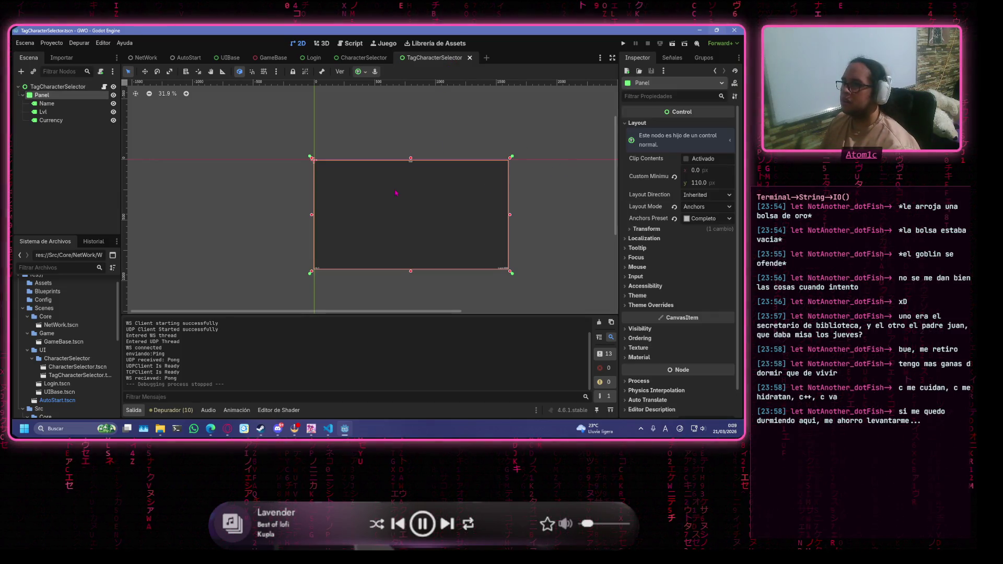
click(347, 58)
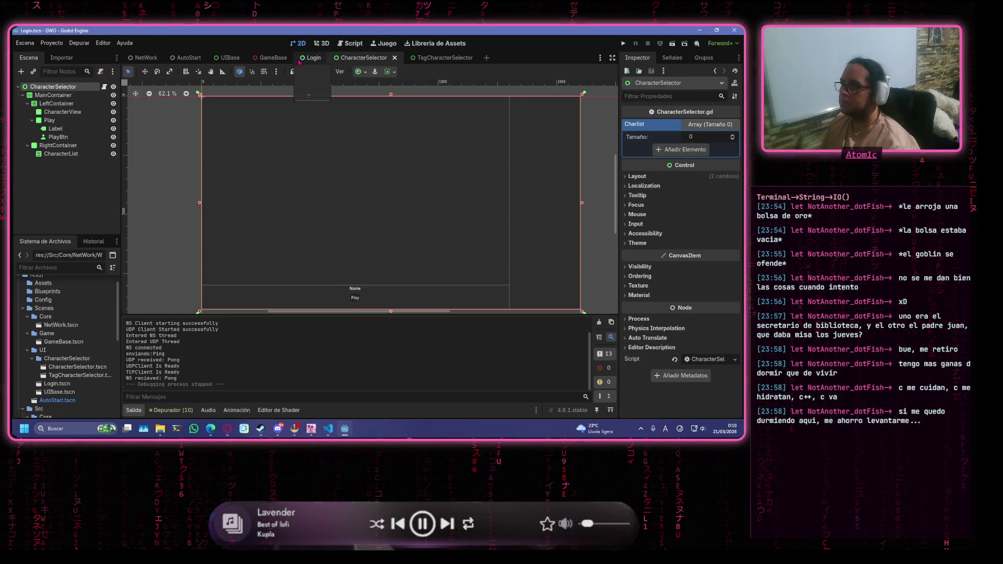
click(313, 58)
click(449, 58)
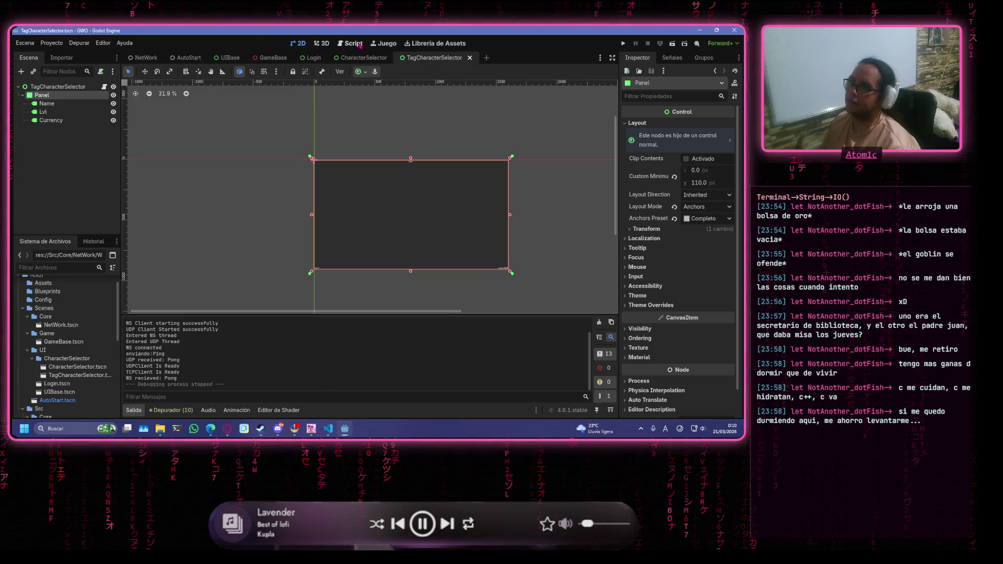
key(ctrl+F3)
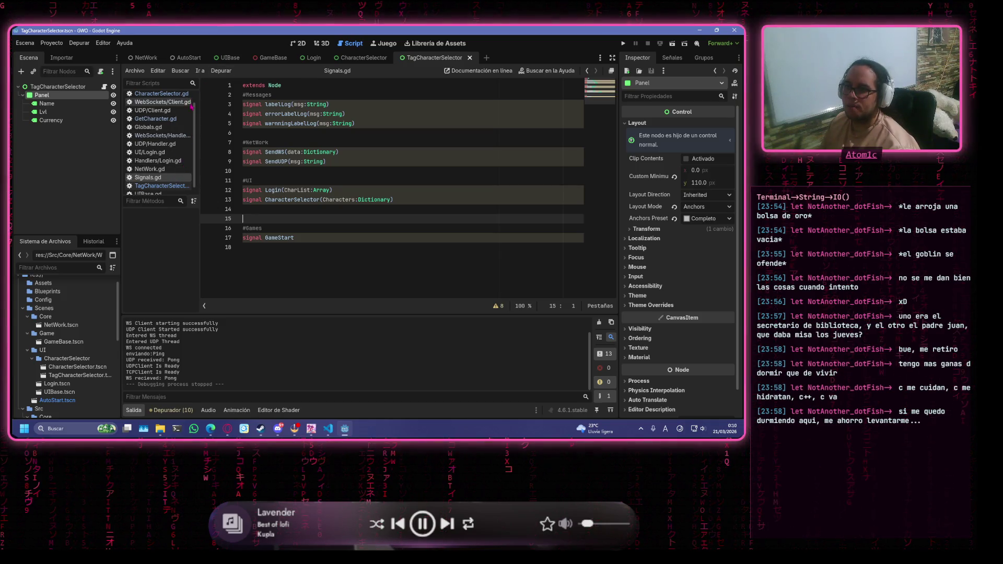
click(366, 210)
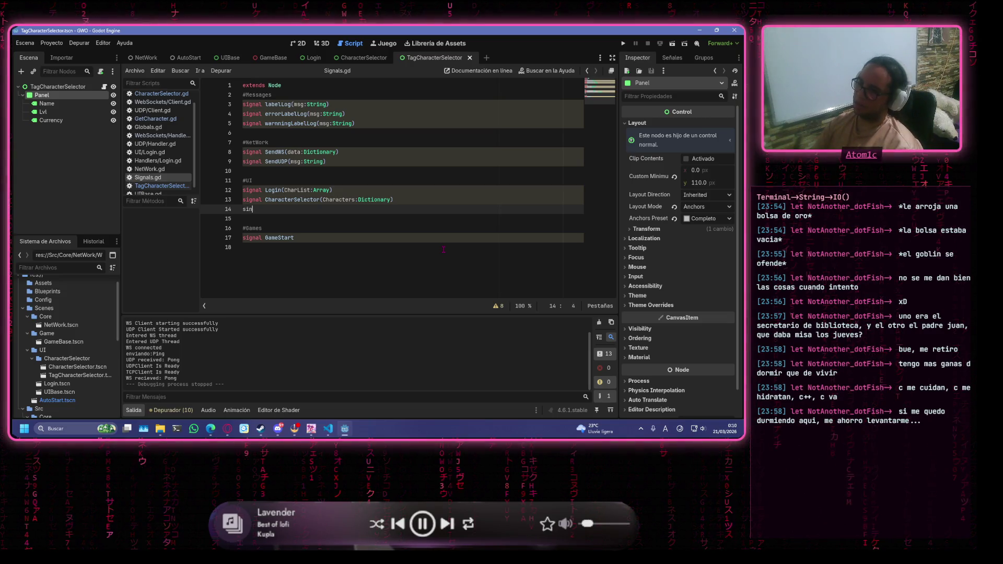
Declare a new CharacterSelectorClickTag signal in Signals.gd and save.
text(sin)
text(gnal )
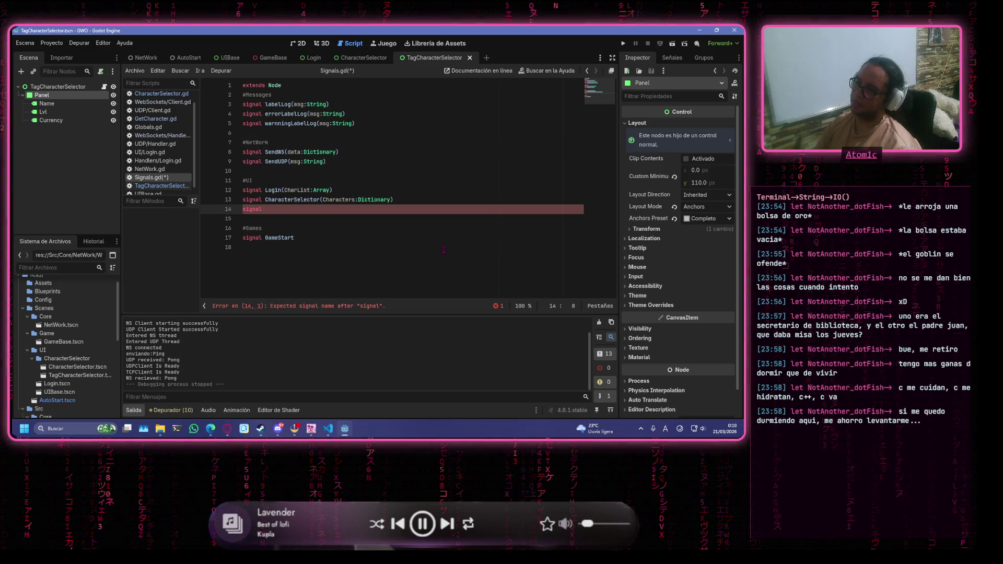
text(Charac)
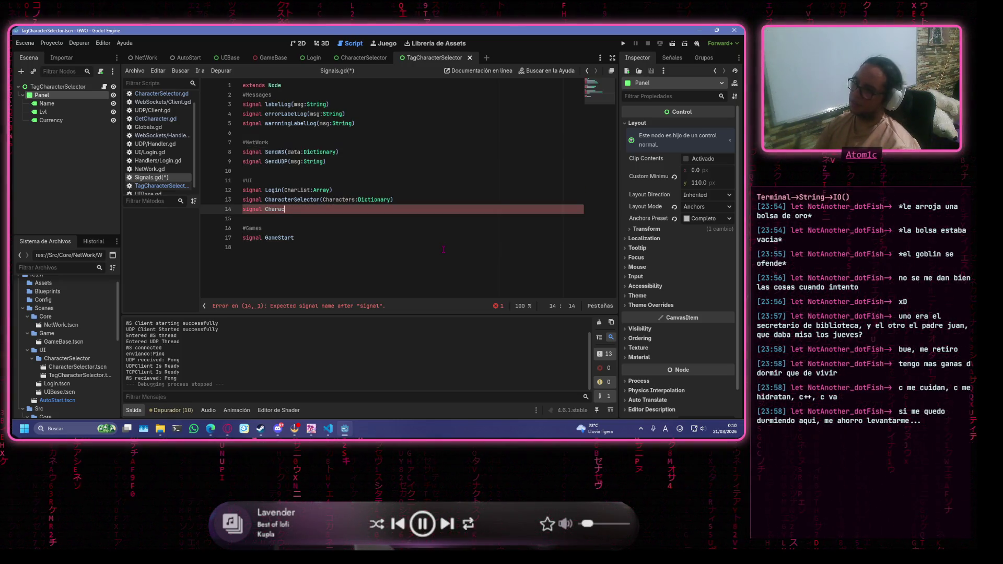
text(terSelectorClick)
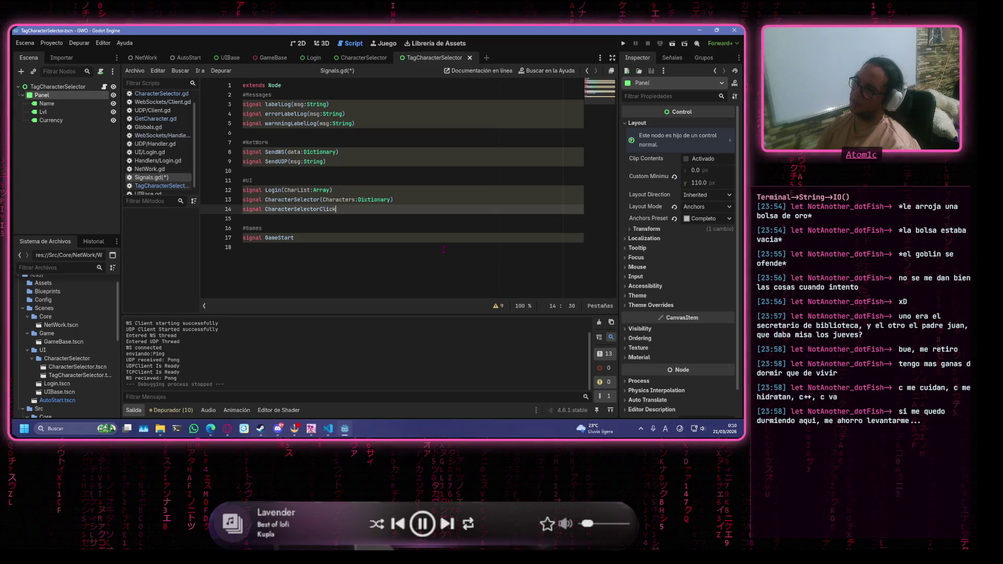
text(Tag)
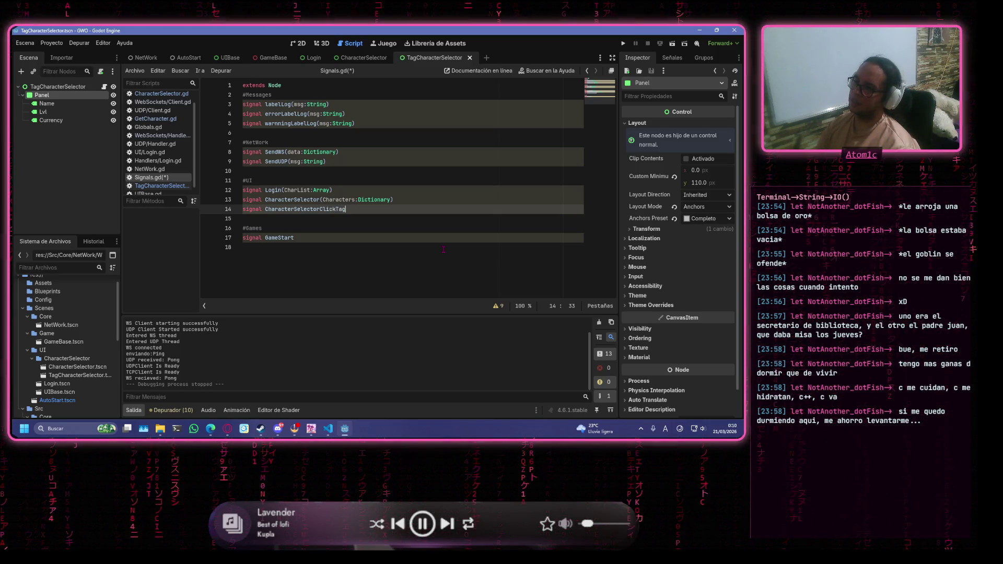
text(Charac)
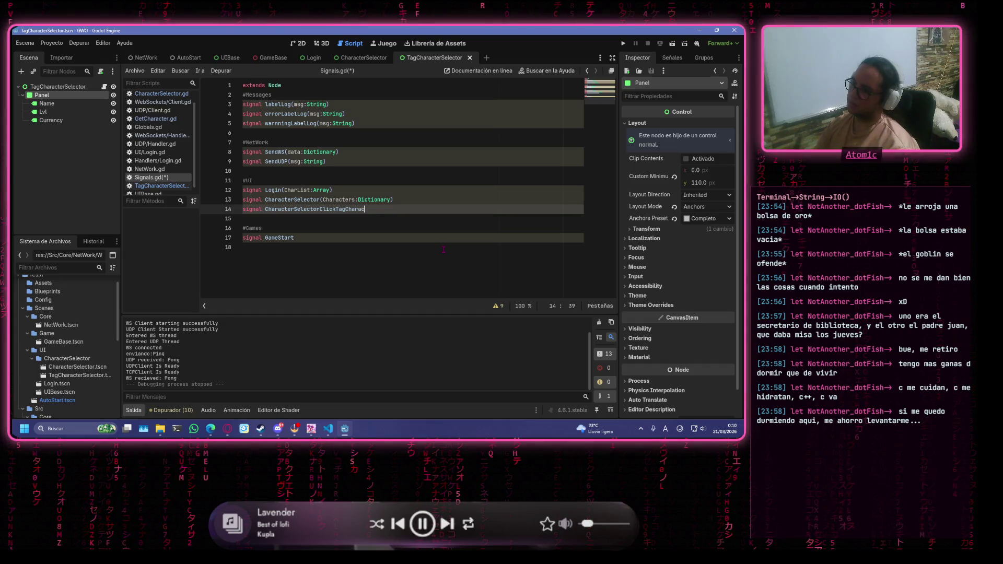
text(terLecle)
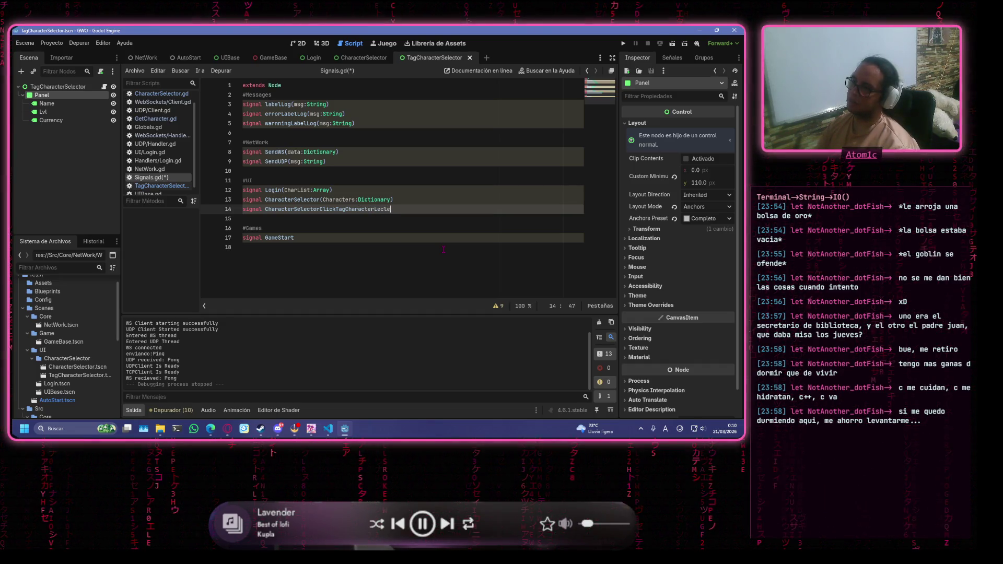
key(BackSpace)
key(BackSpace)
key(BackSpace)
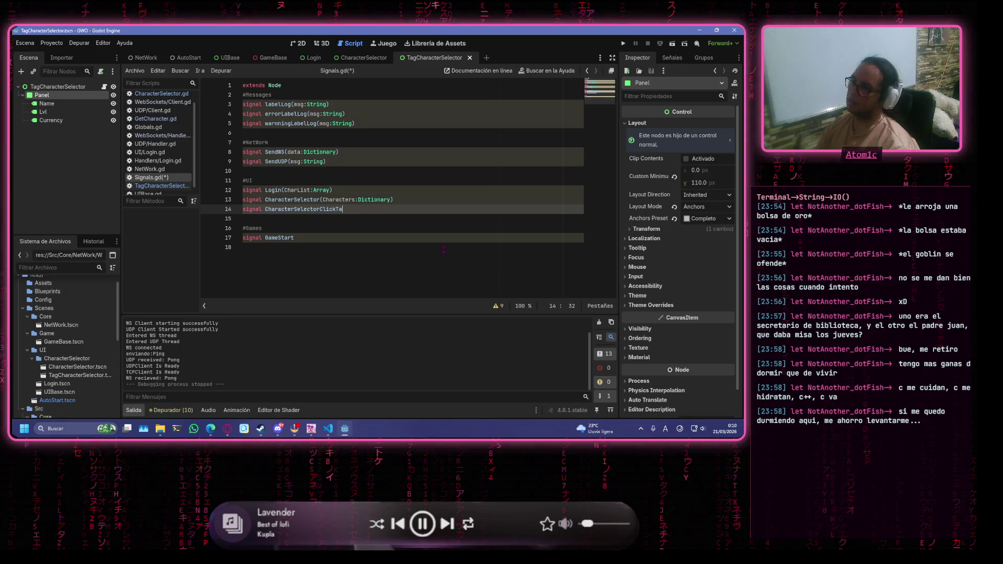
text(()
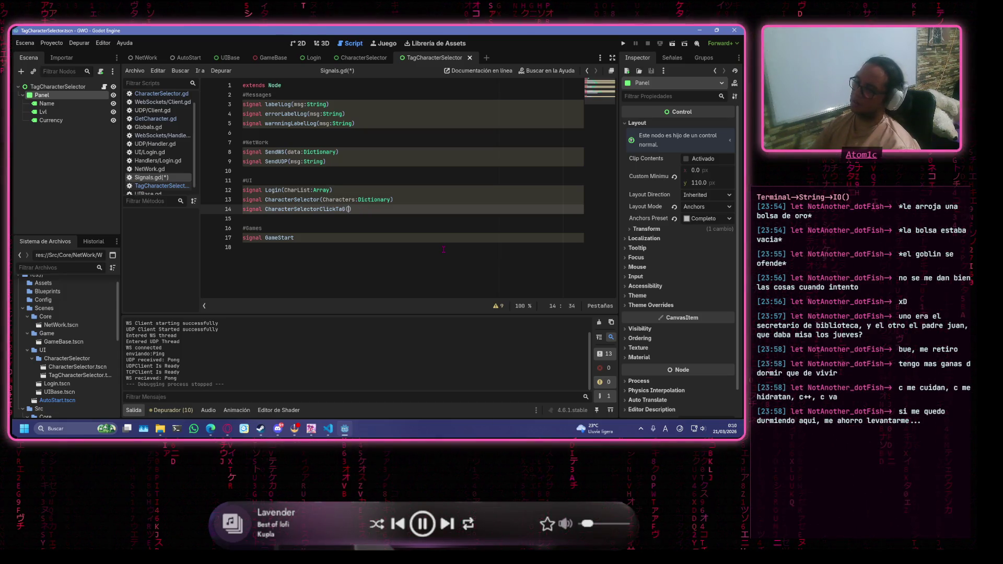
key(BackSpace)
key(BackSpace)
key(ctrl+s)
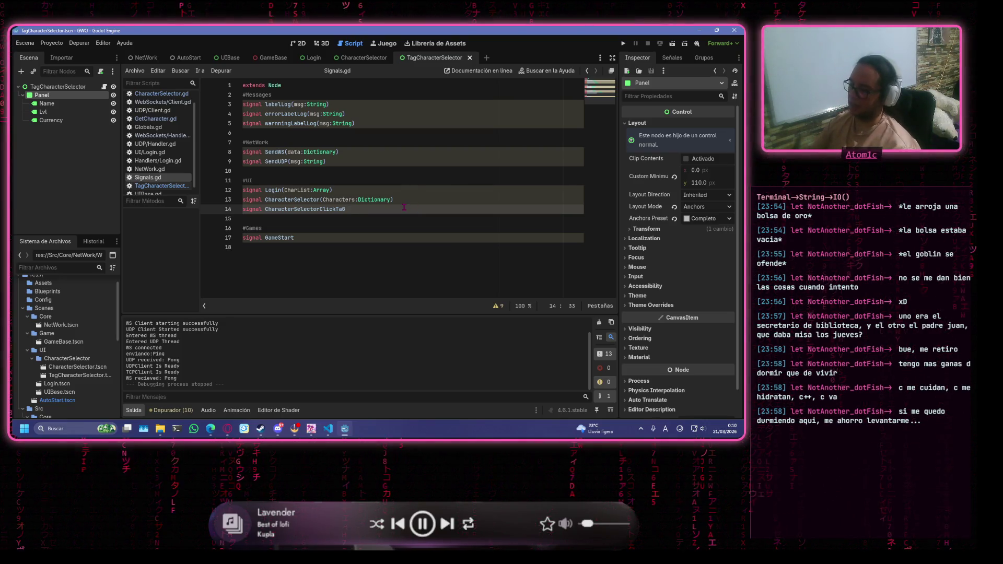
Add the id:int parameter to CharacterSelectorClickTag and save Signals.gd.
text(id)
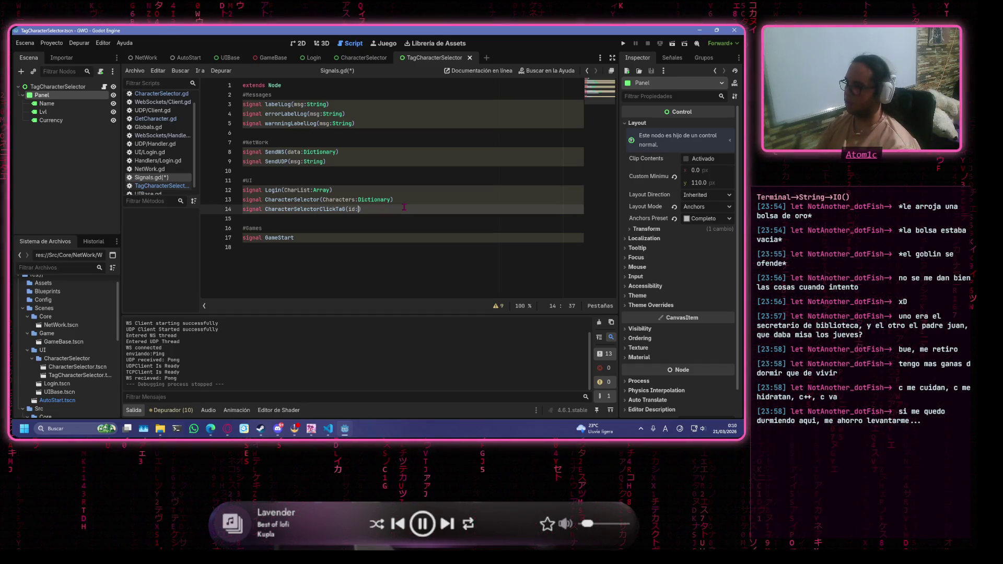
text(:)
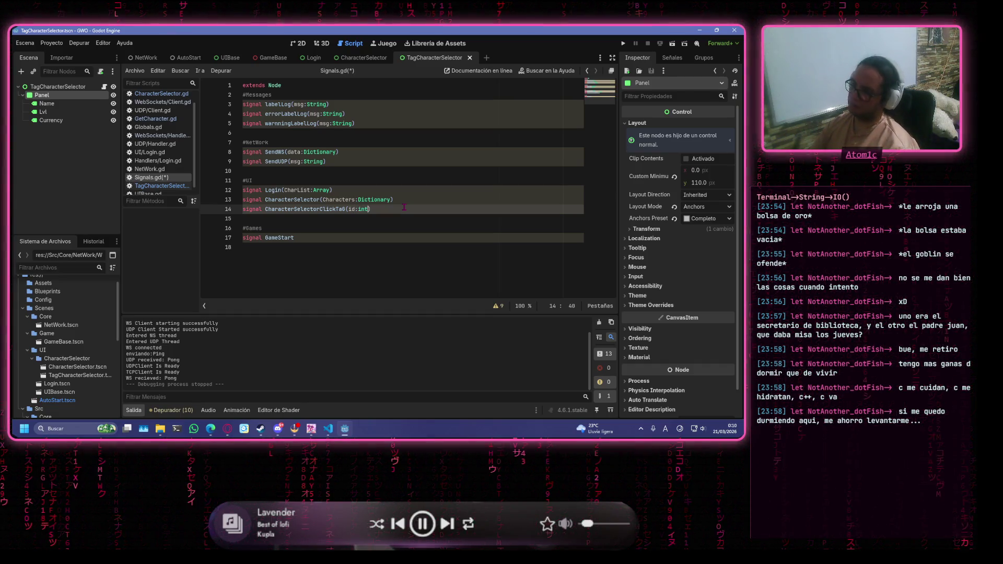
click(319, 173)
key(ctrl+s)
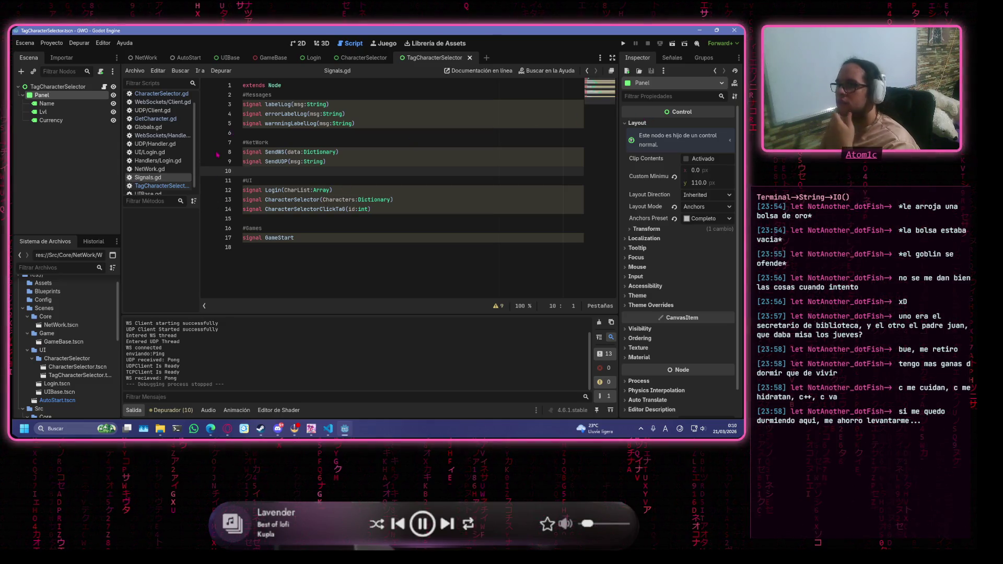
click(160, 186)
Insert a new indented first line in _ready of TagCharacterSelector.gd.
click(349, 142)
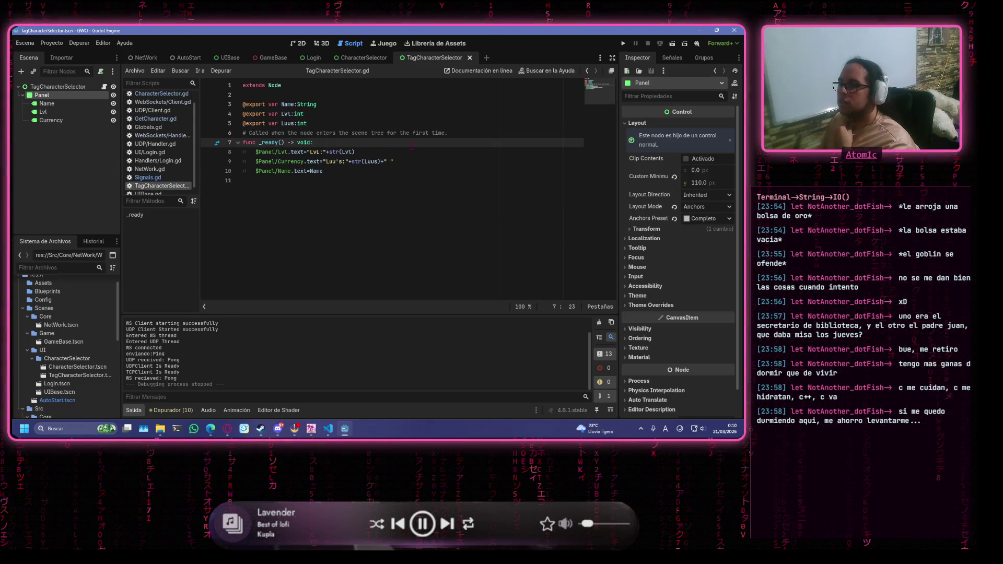
click(469, 132)
click(475, 142)
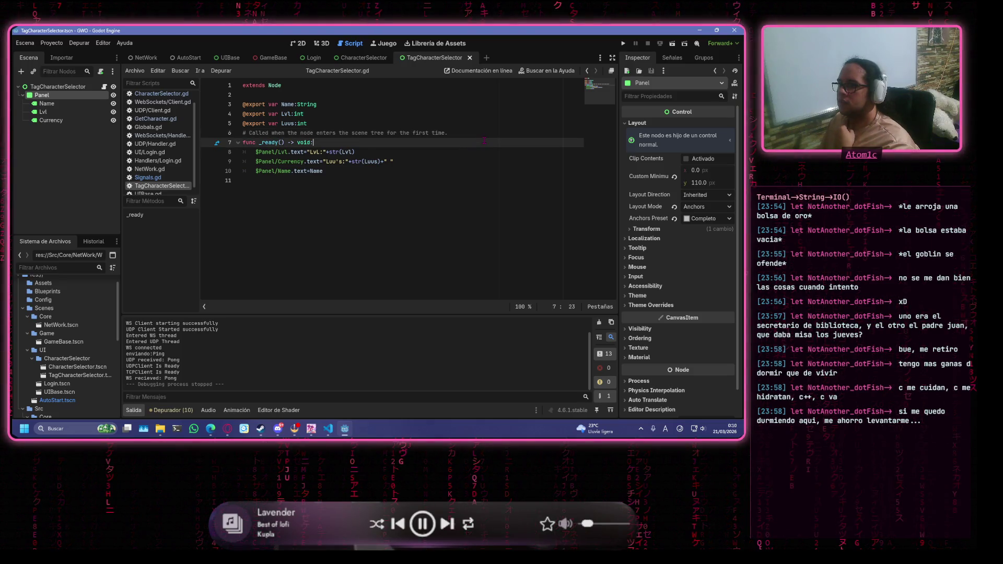
click(485, 172)
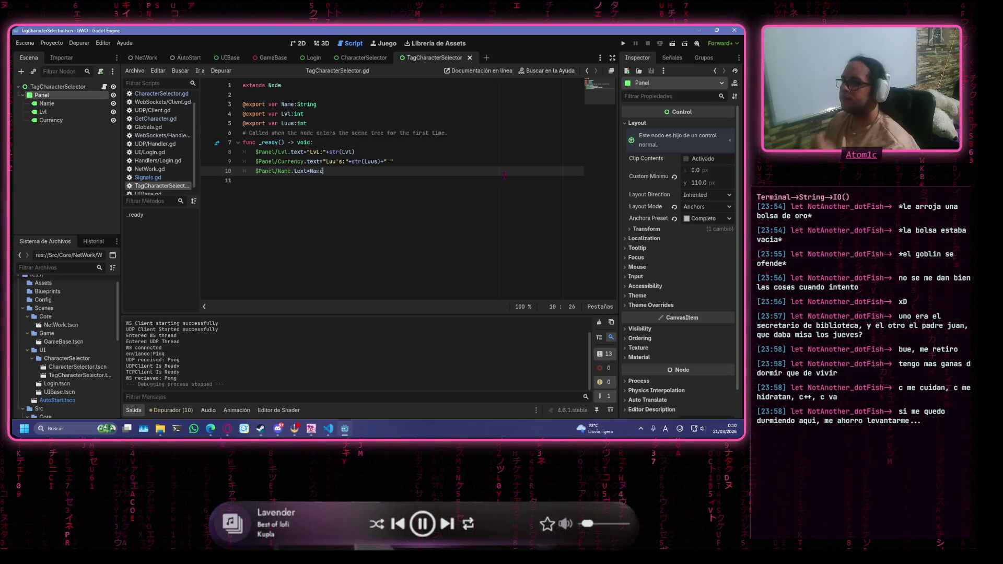
click(531, 142)
key(Return)
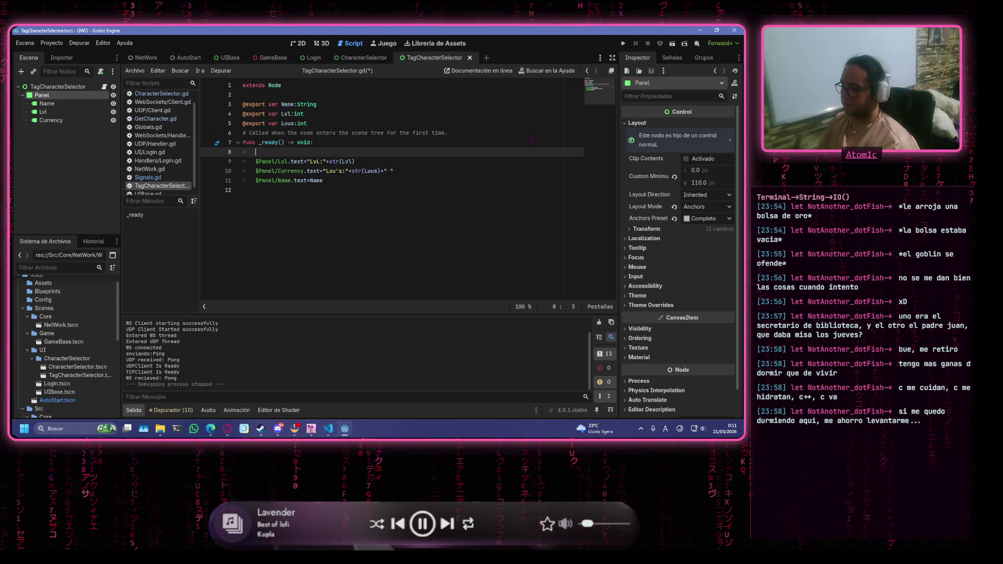
Type $Panel.get on the new _ready line and bring up the web browser.
text($Panel.)
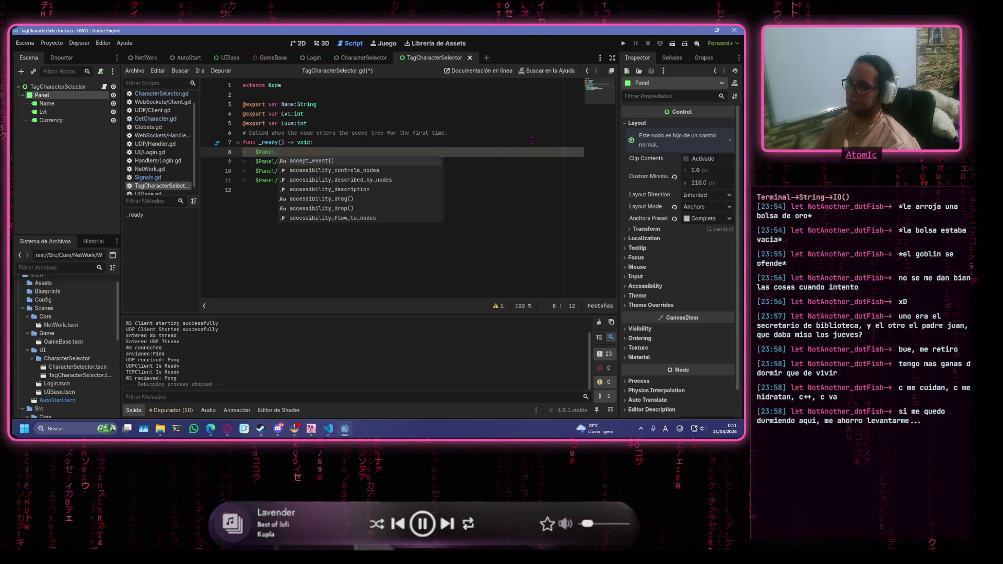
text(e)
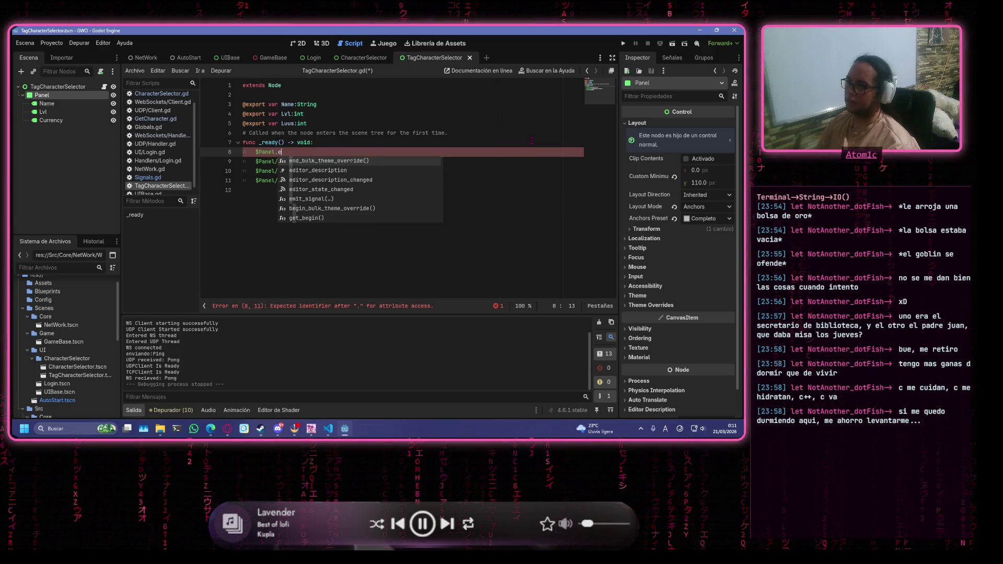
key(BackSpace)
text(p)
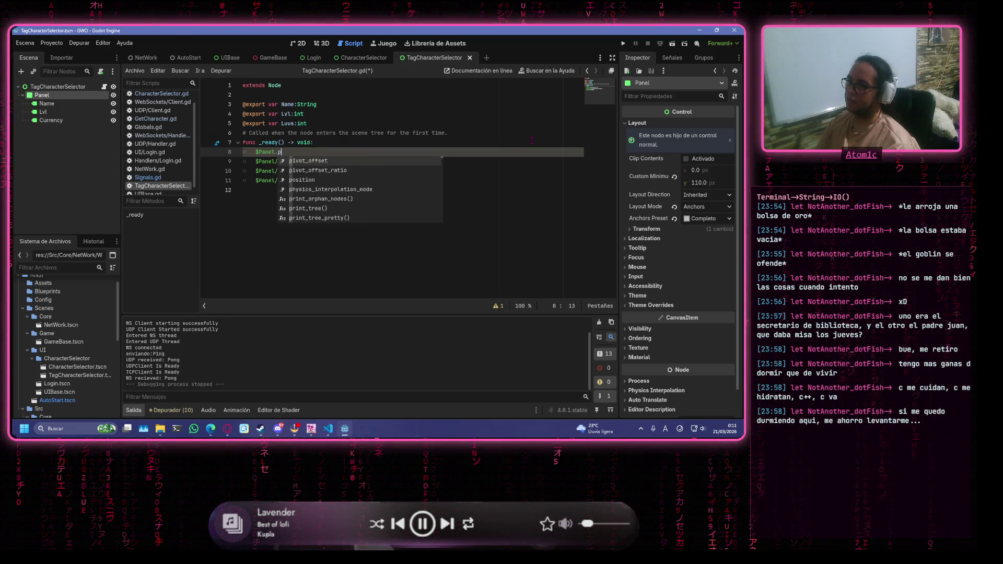
key(BackSpace)
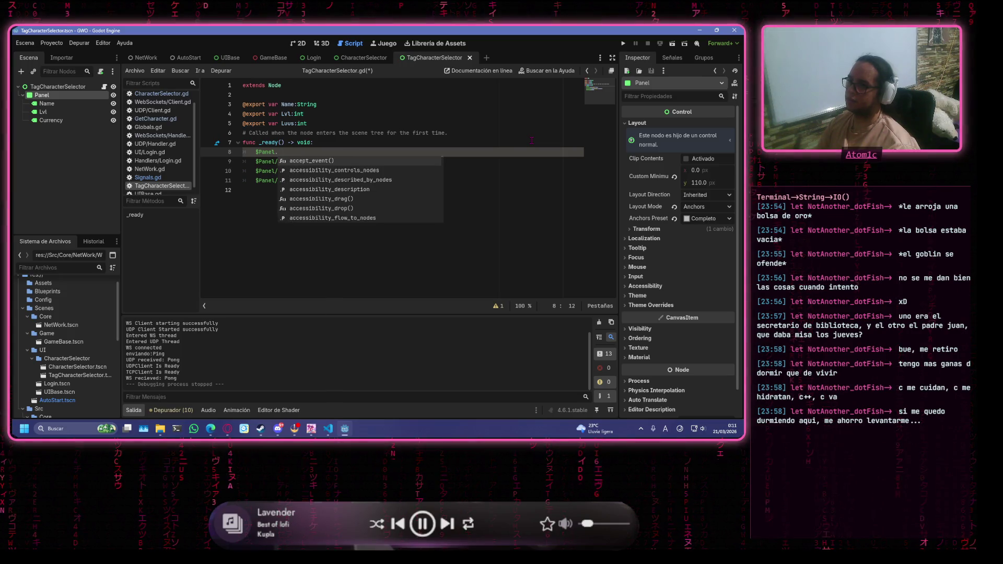
text(get)
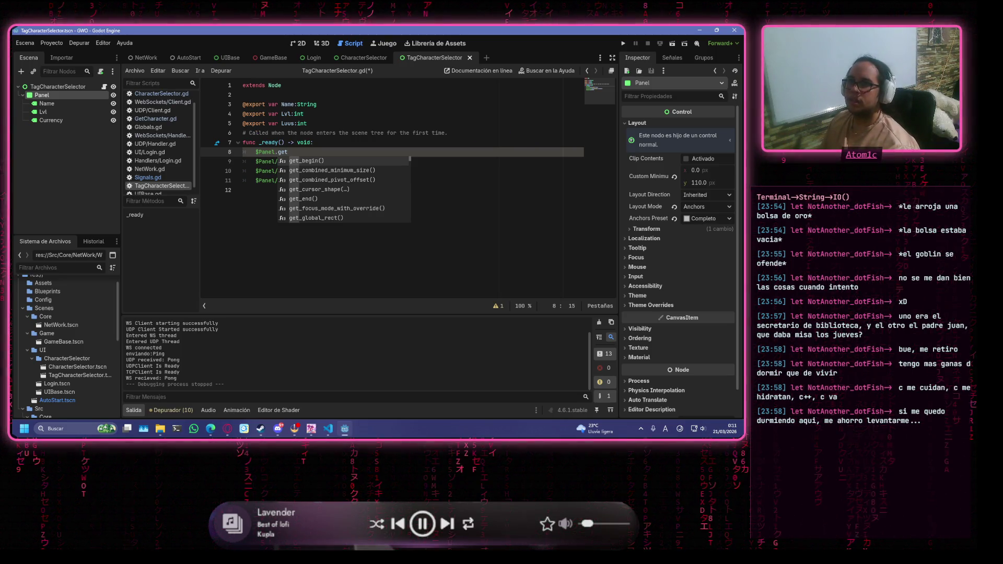
key(super+6)
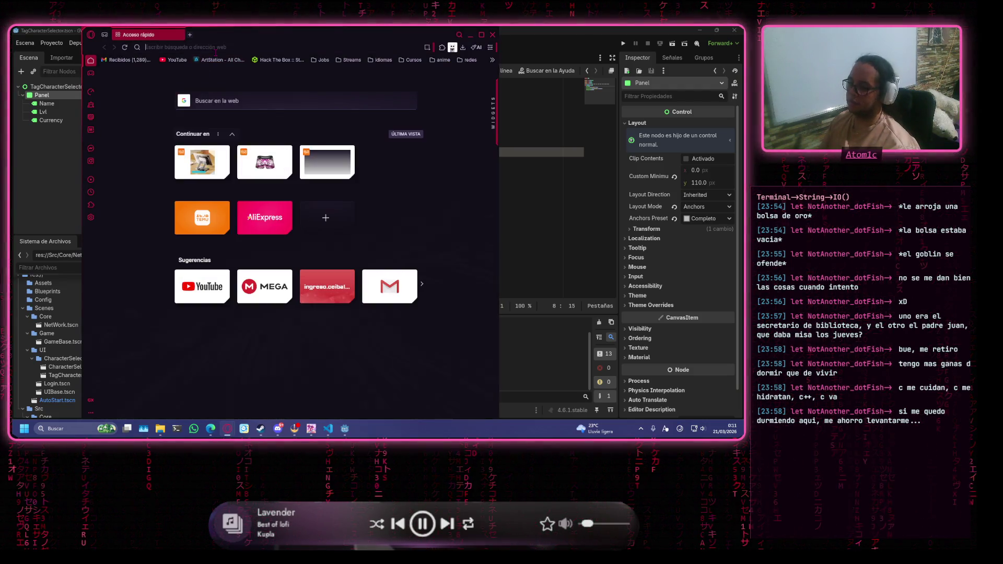
text(como detectar u)
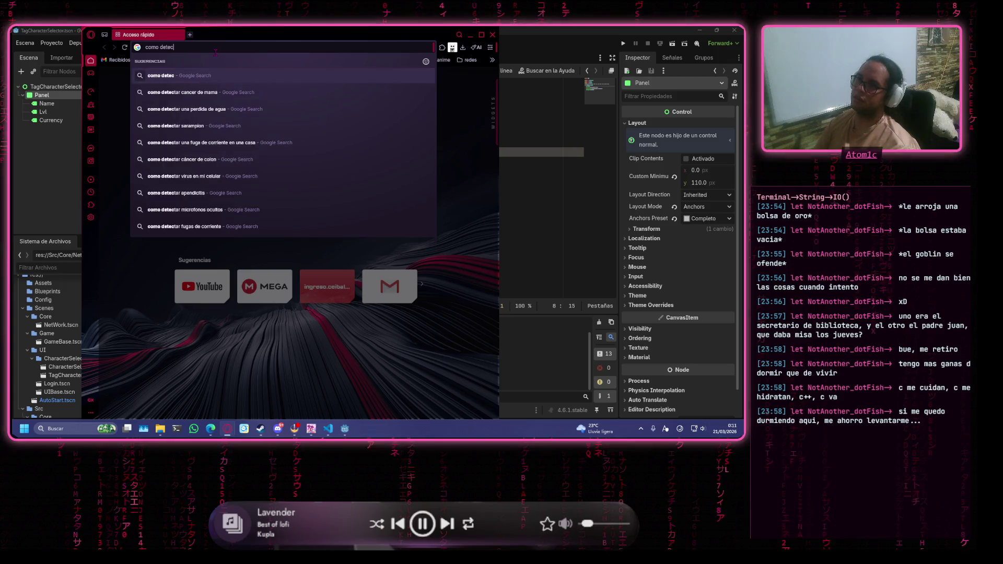
text(n click e)
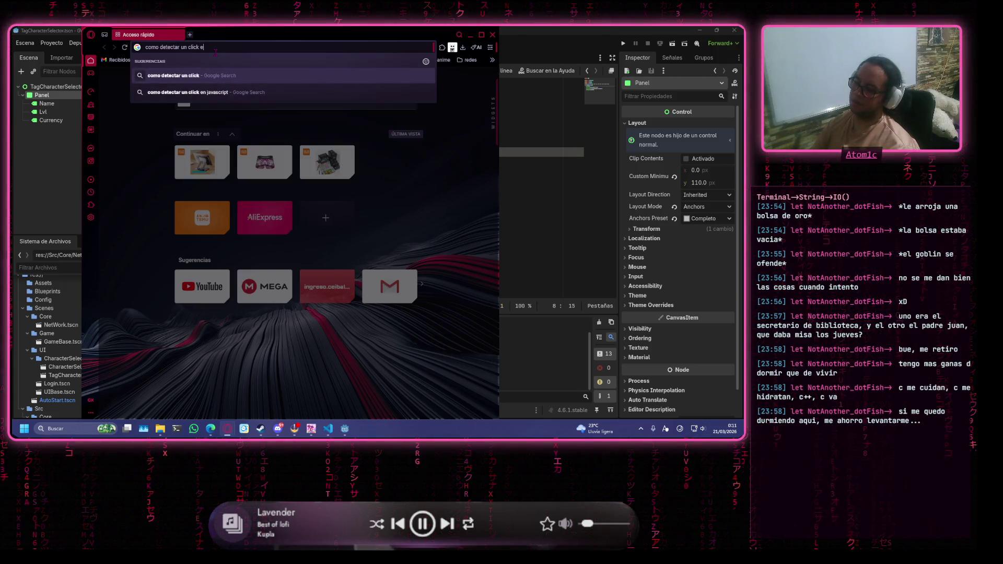
text(n un panel godot 4.6.1)
key(Return)
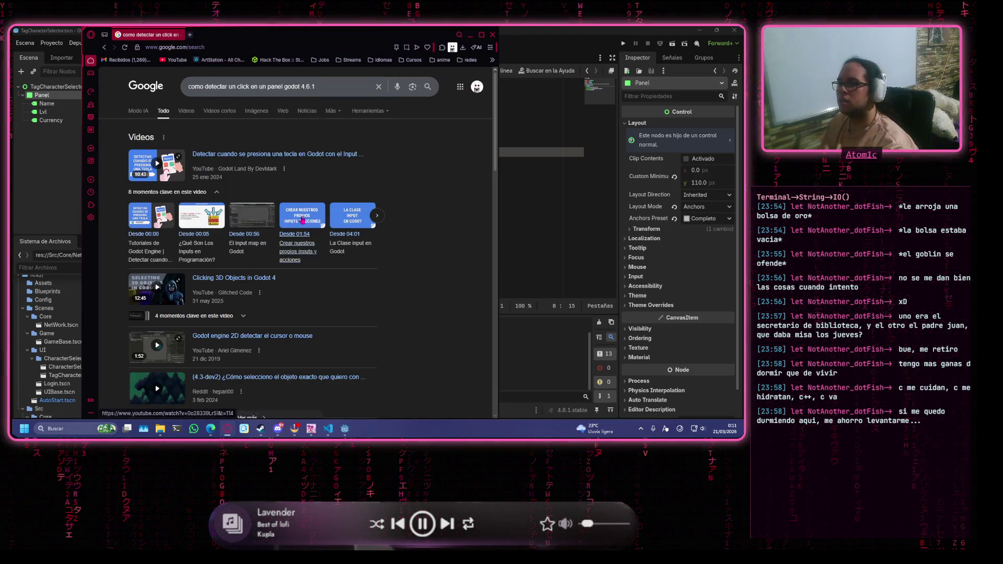
scroll(295, 365, down, 5)
click(295, 365)
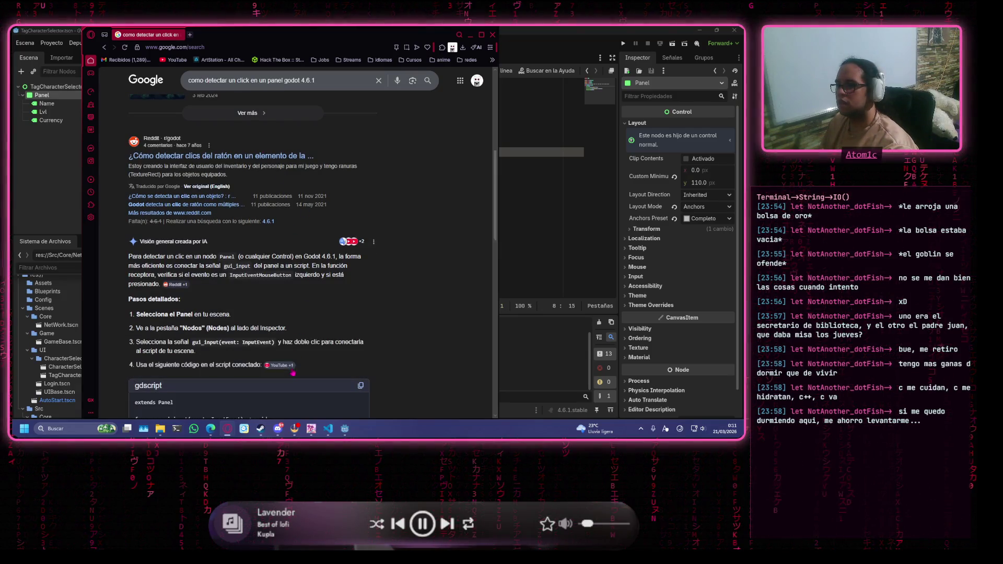
scroll(333, 315, down, 2)
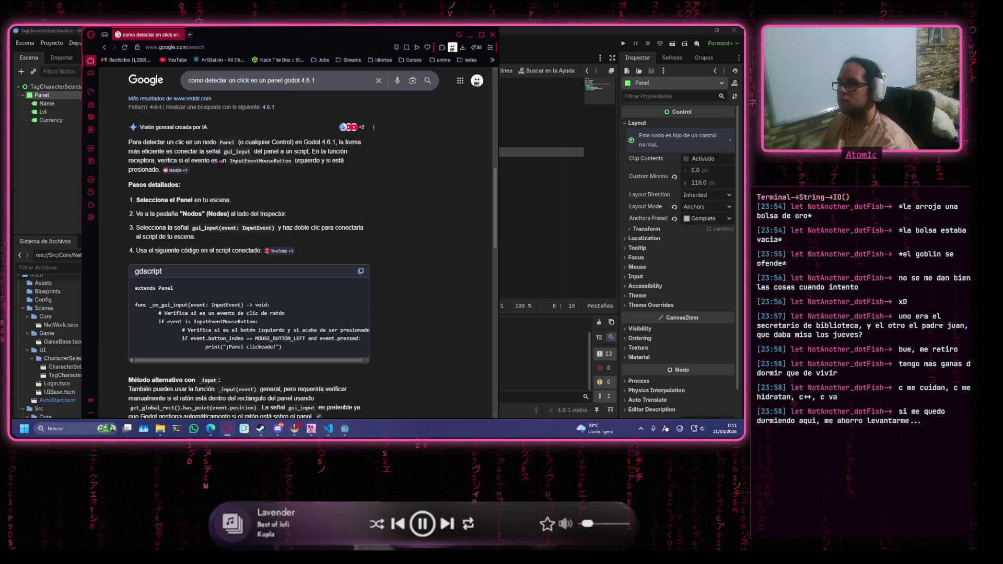
scroll(252, 321, down, 3)
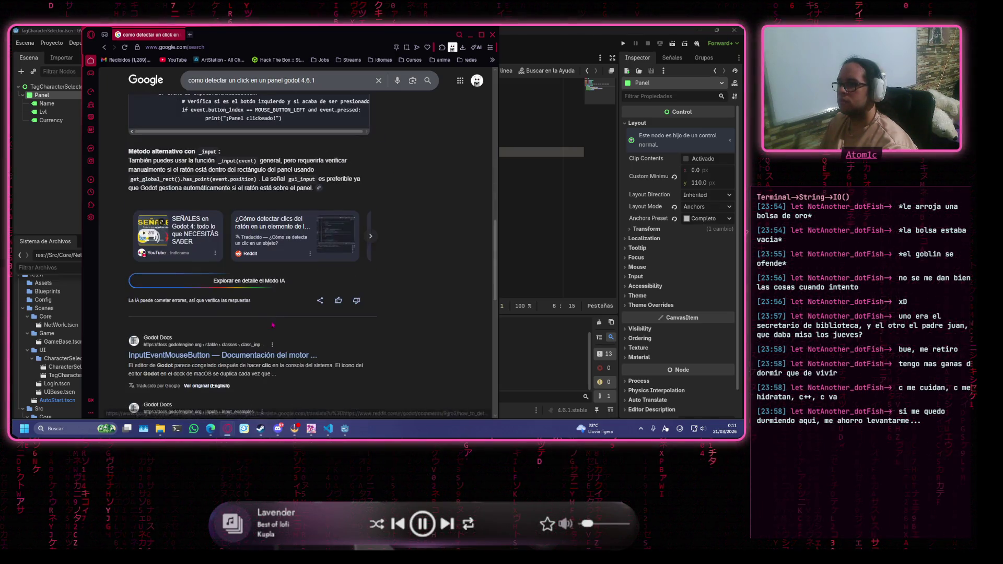
scroll(280, 262, up, 1)
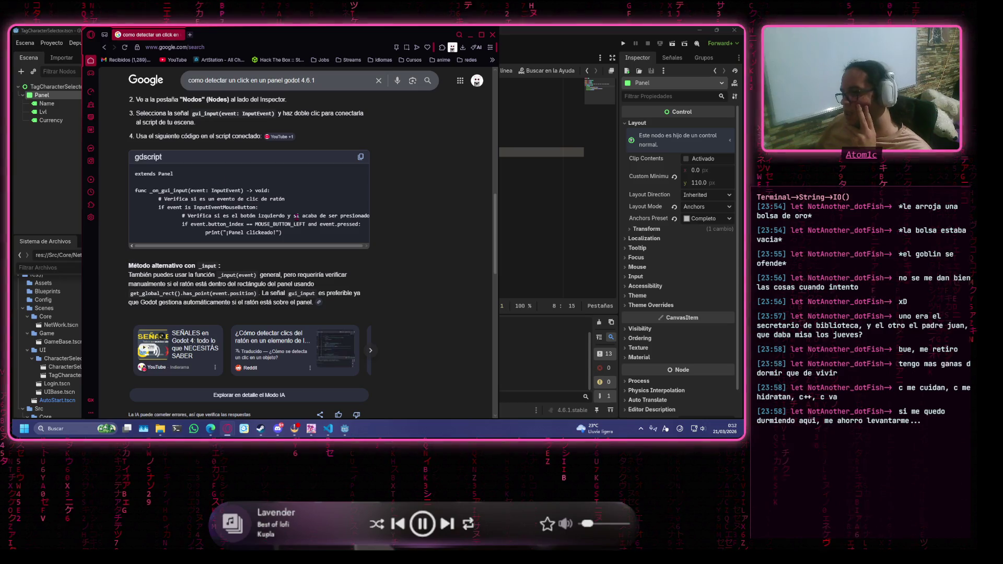
scroll(296, 239, up, 3)
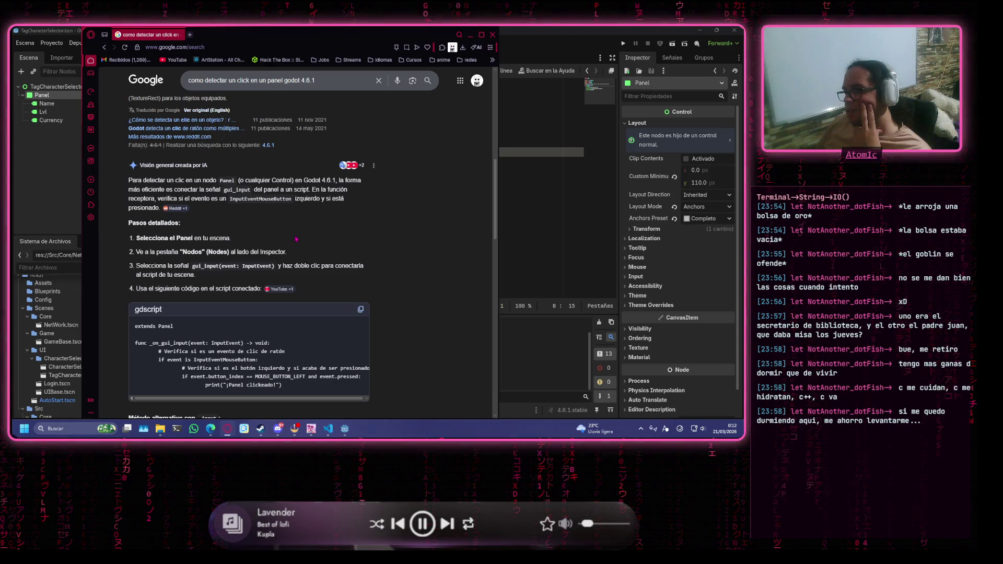
drag(316, 81, 185, 87)
key(BackSpace)
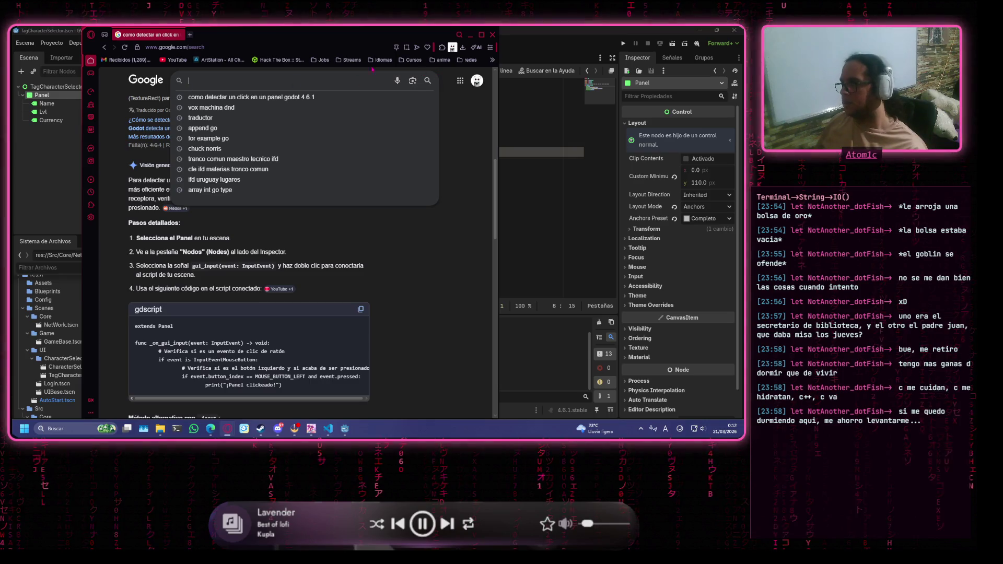
click(310, 46)
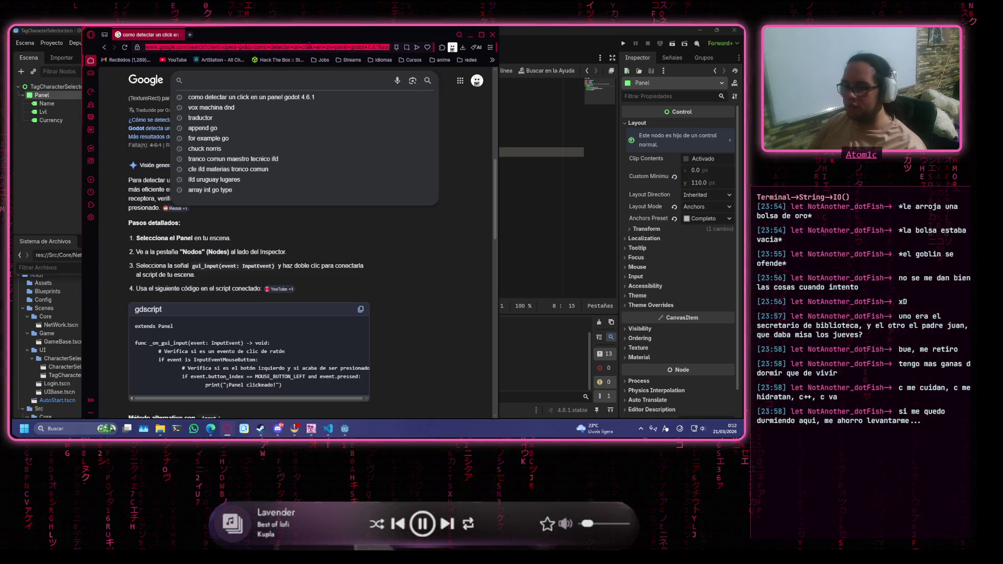
key(Escape)
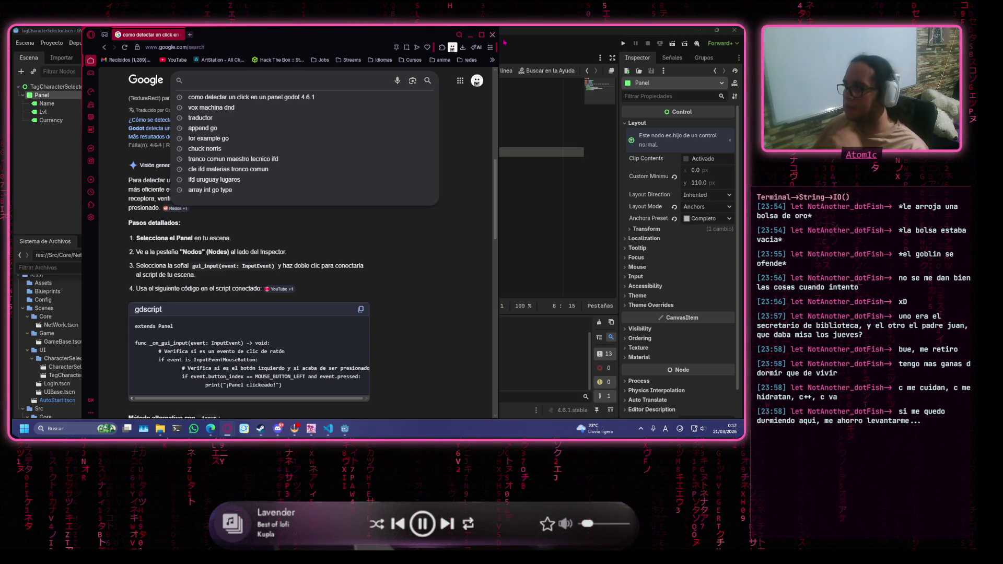
key(alt+Tab)
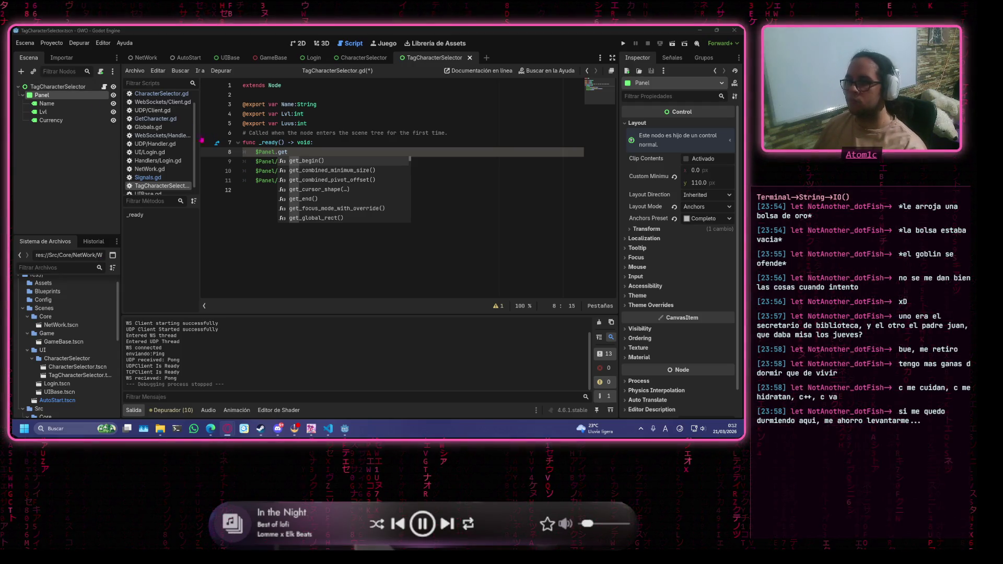
Open UI/Login.gd and find the line connecting LoginBtn's pressed signal.
click(149, 152)
scroll(313, 171, down, 2)
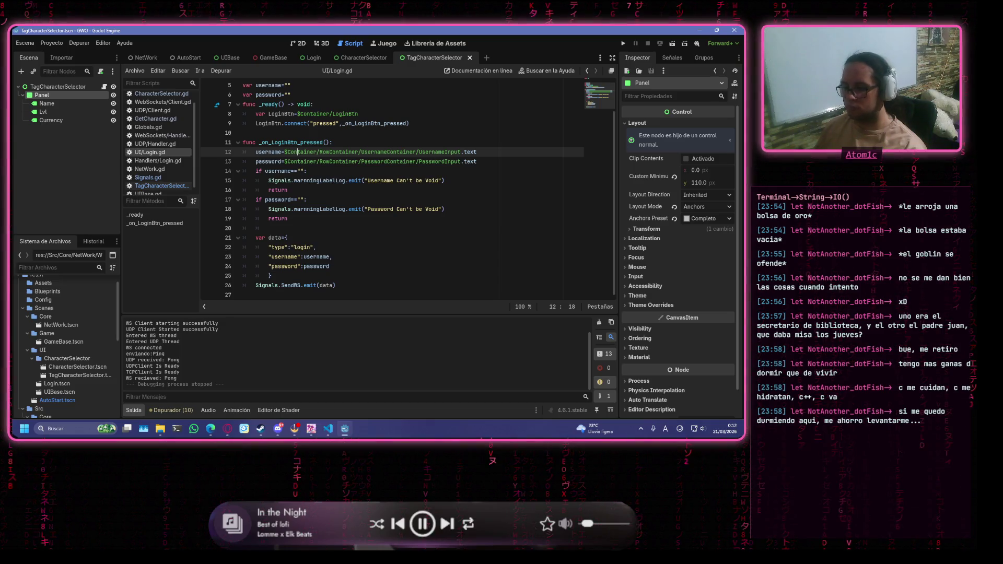
key(alt+Tab)
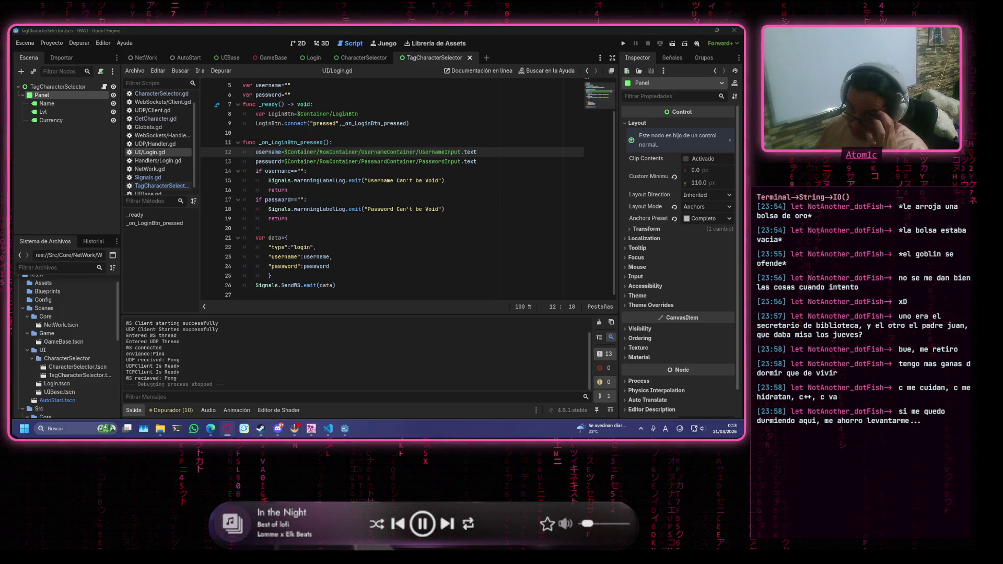
click(441, 122)
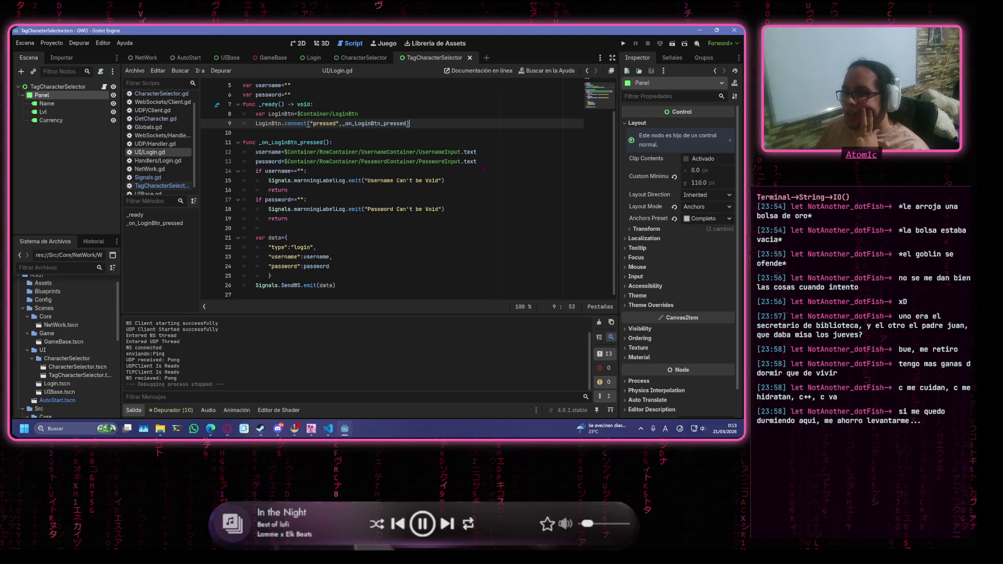
Switch to the CharacterSelector scene, then return to the TagCharacterSelector scene.
click(361, 59)
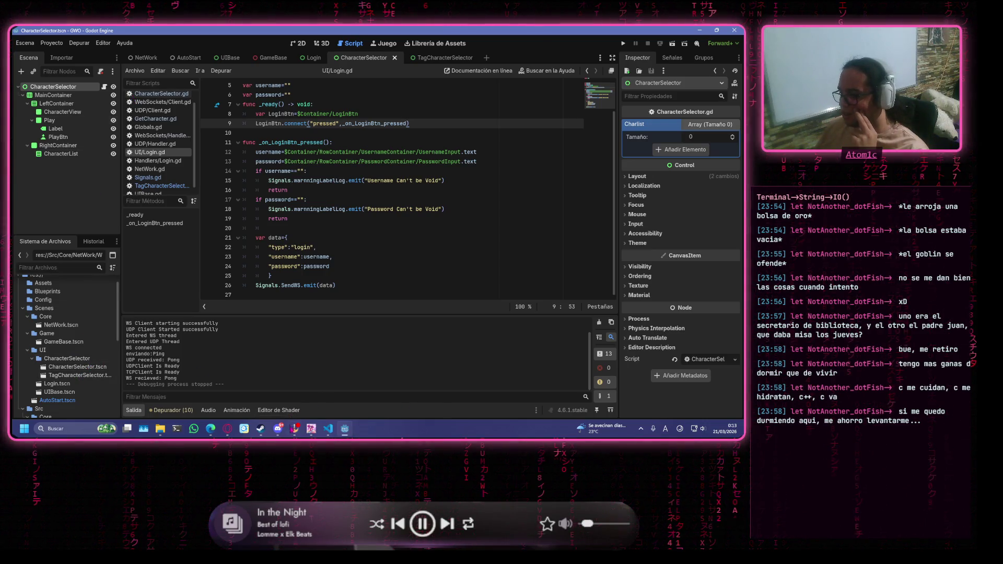
mouse_move(330, 430)
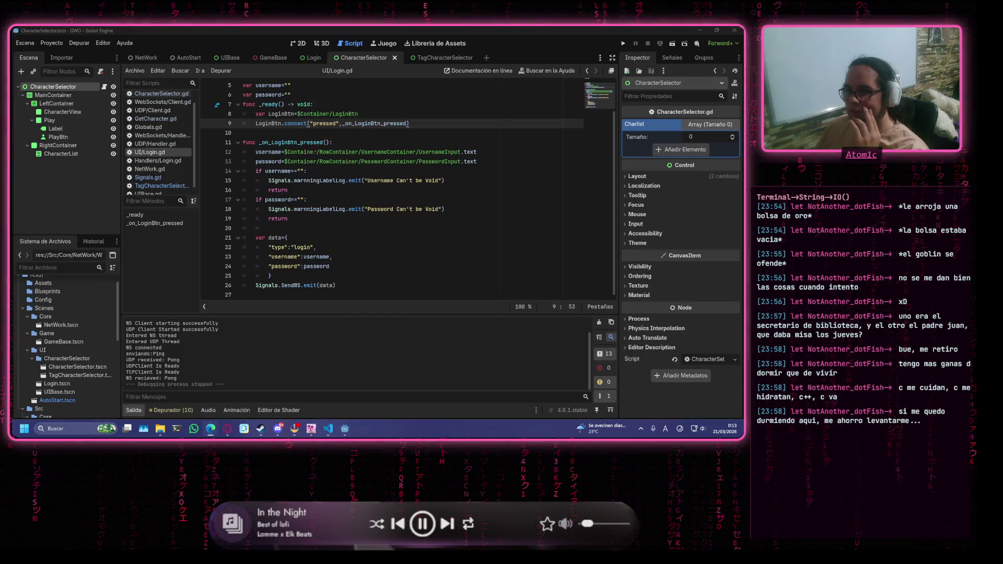
click(391, 152)
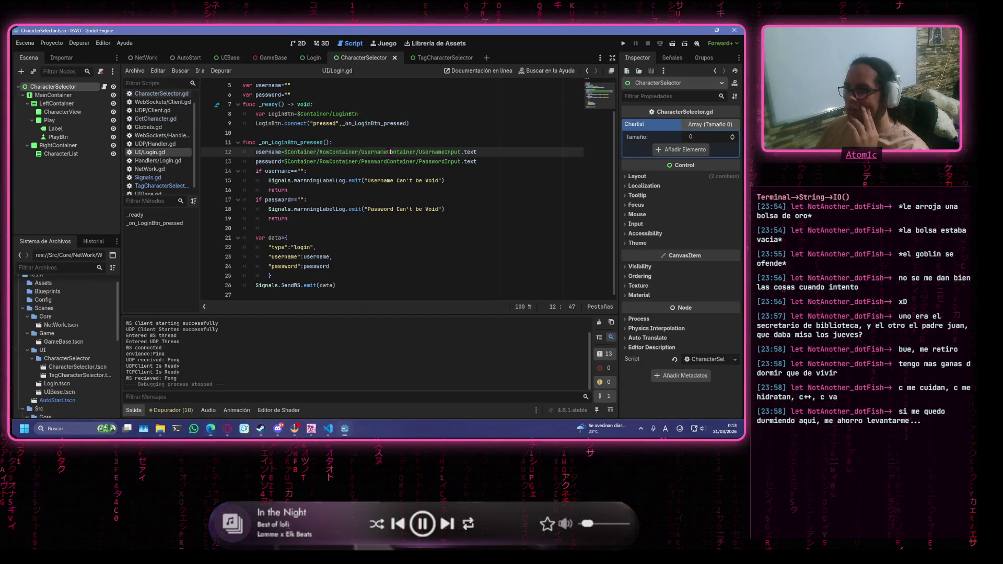
click(434, 59)
Create a new PanelClick.gd script in the CharacterSelector folder via Crear Nuevo > Script.
right_click(76, 97)
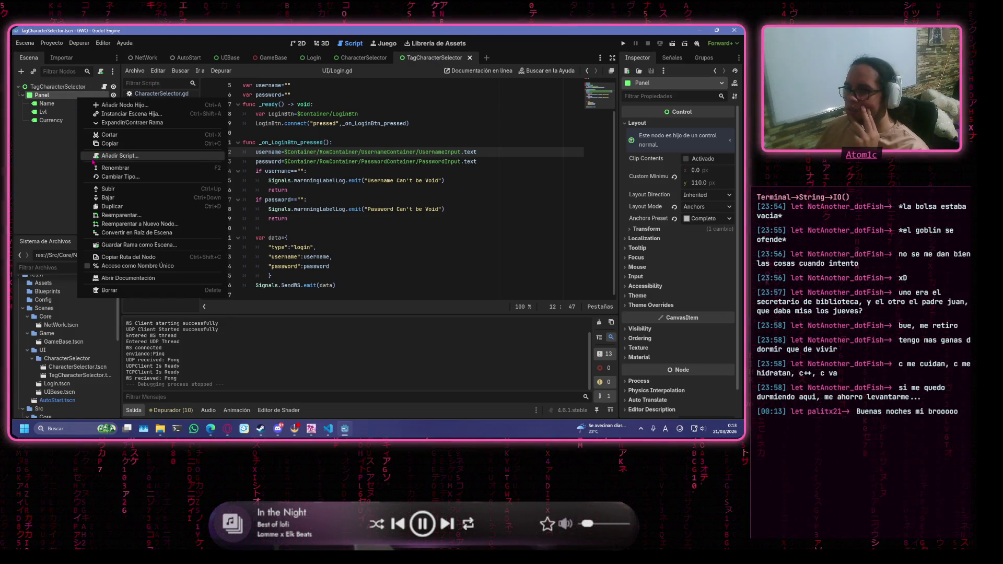
click(47, 151)
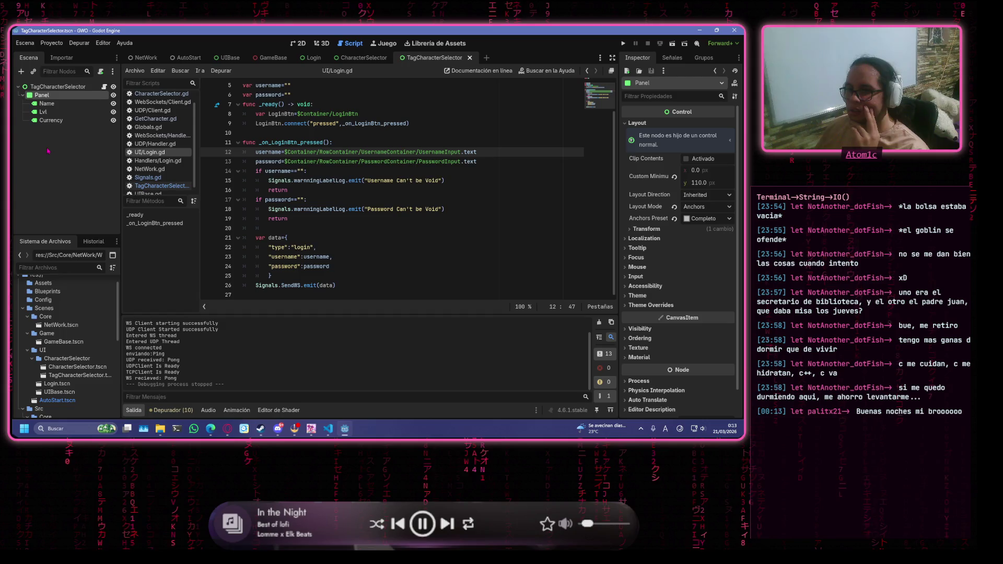
right_click(77, 359)
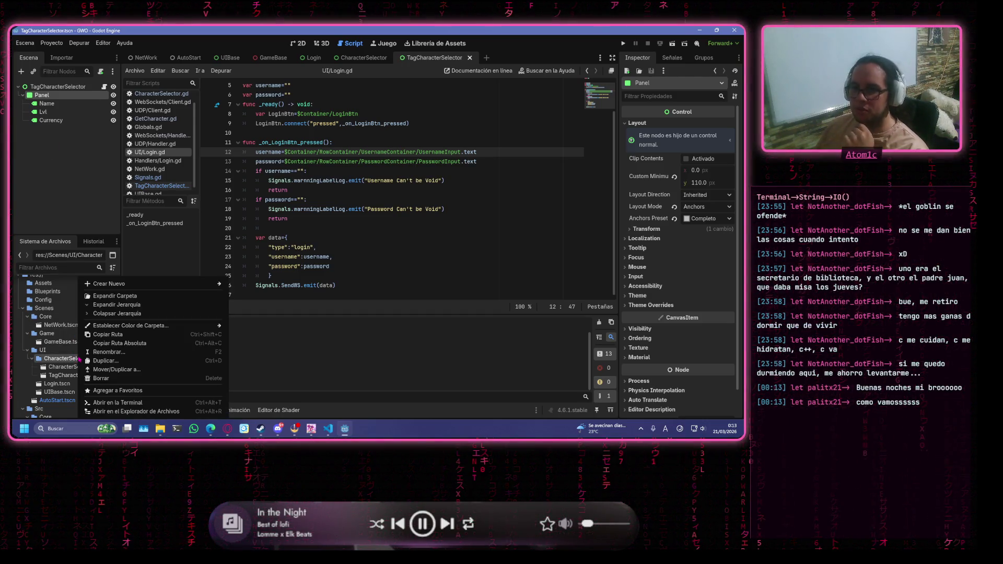
mouse_move(191, 289)
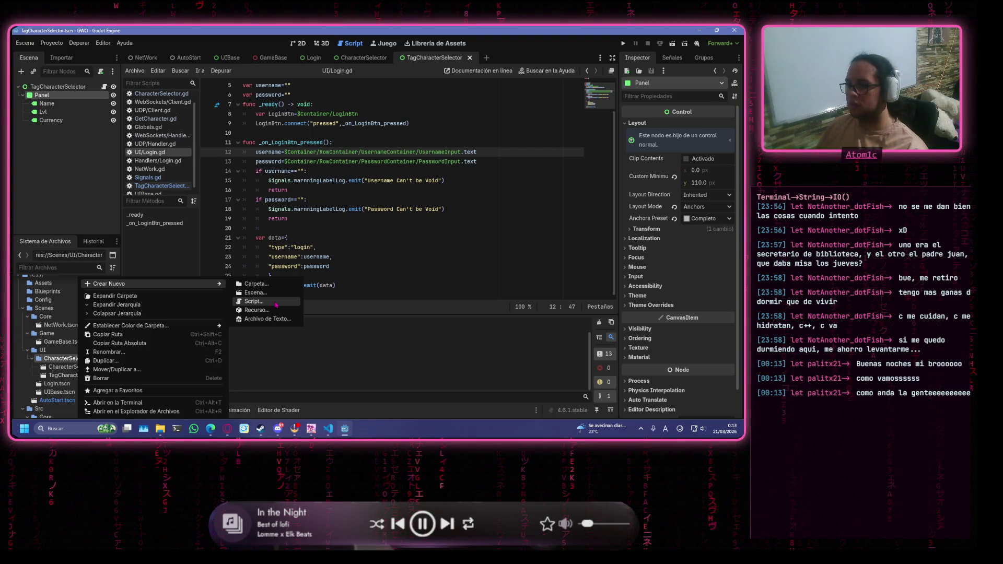
click(275, 305)
text(PanelC)
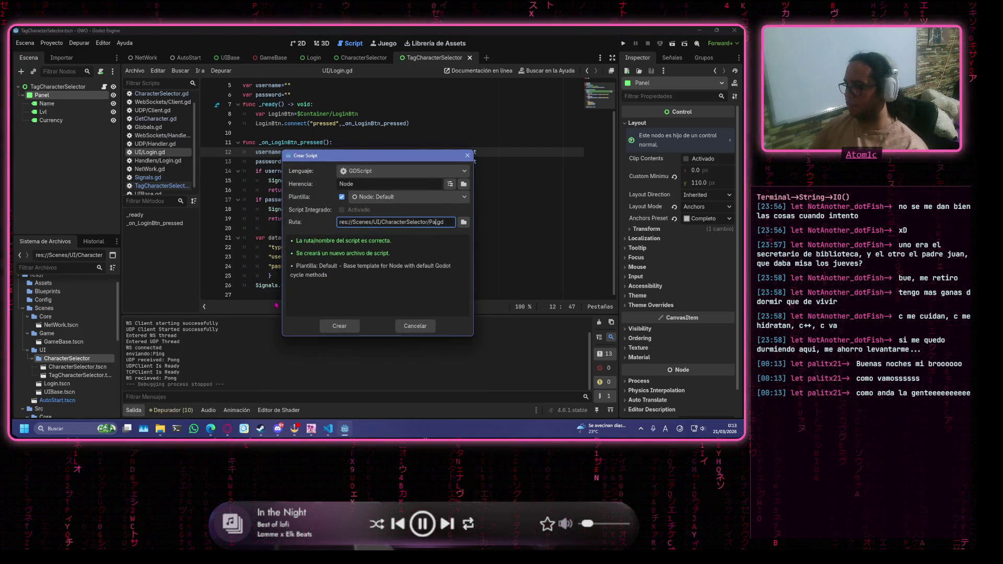
text(lick)
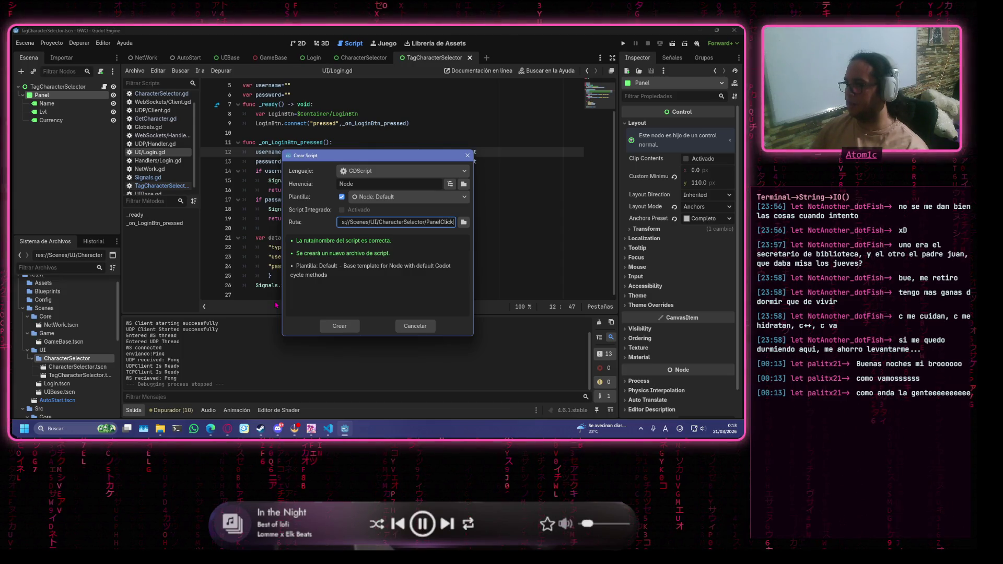
key(Return)
scroll(79, 319, down, 5)
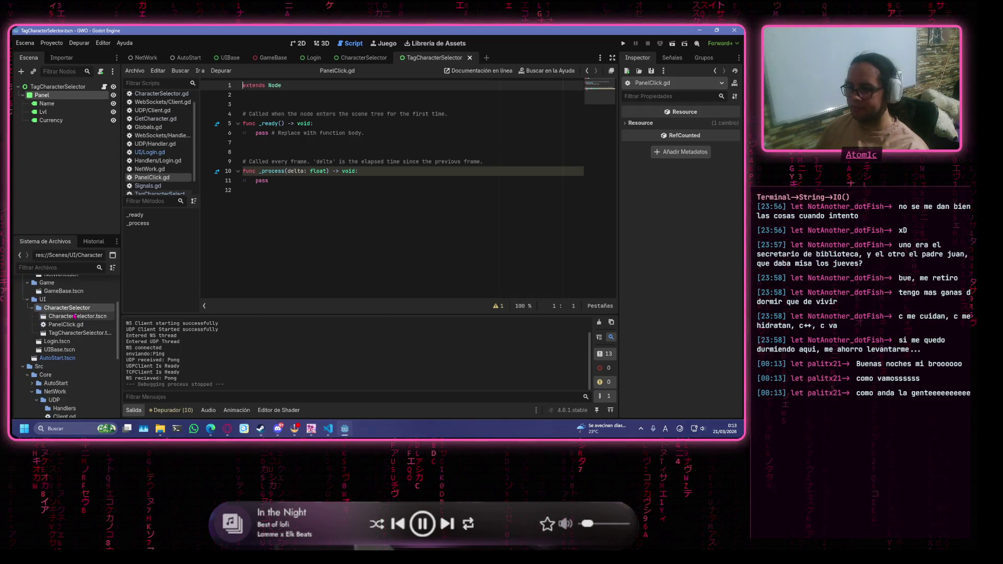
Move PanelClick.gd into the CharacterSelector folder and delete its template code on lines 6-11.
mouse_move(81, 290)
mouse_down()
mouse_move(60, 329)
mouse_move(59, 387)
mouse_move(65, 365)
mouse_move(83, 362)
mouse_move(128, 139)
mouse_move(57, 104)
mouse_move(97, 95)
mouse_up()
click(340, 240)
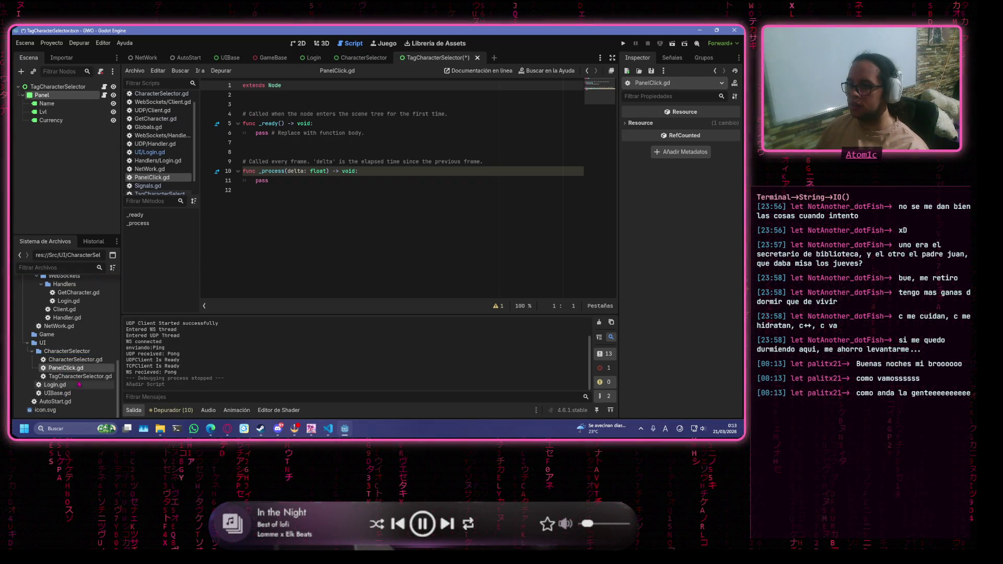
drag(270, 187, 226, 134)
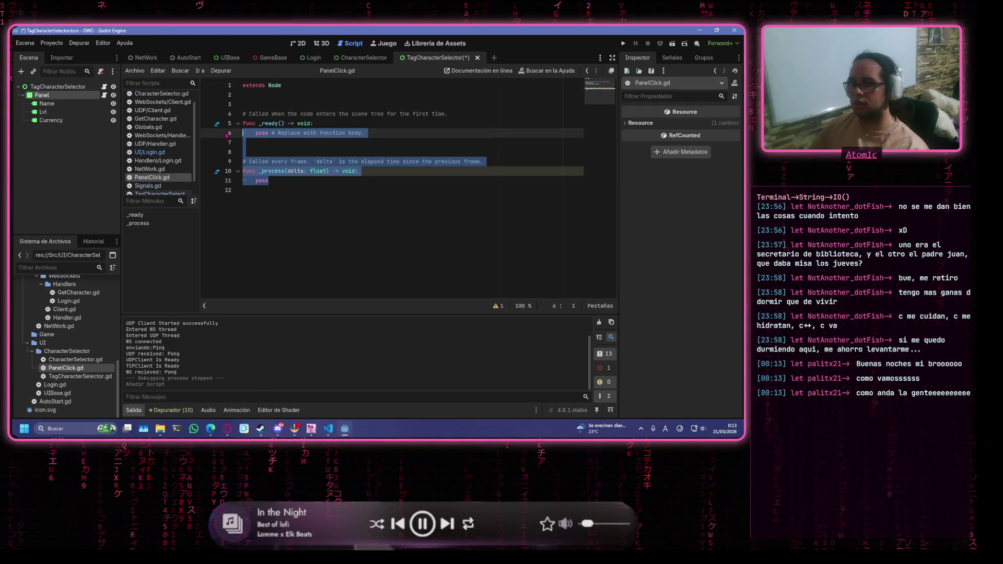
key(BackSpace)
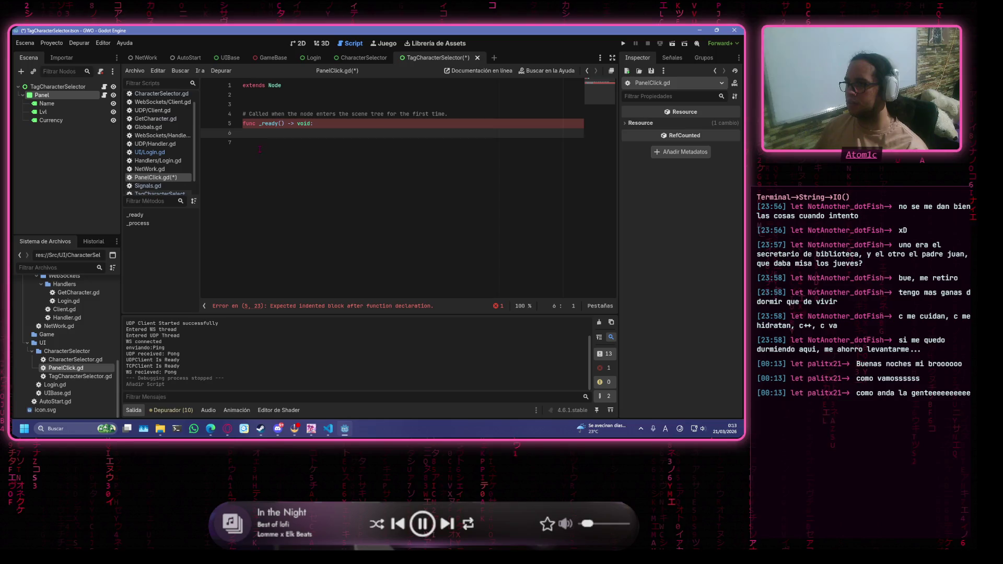
key(Down)
Delete the PanelClick.gd file from the FileSystem panel.
click(57, 96)
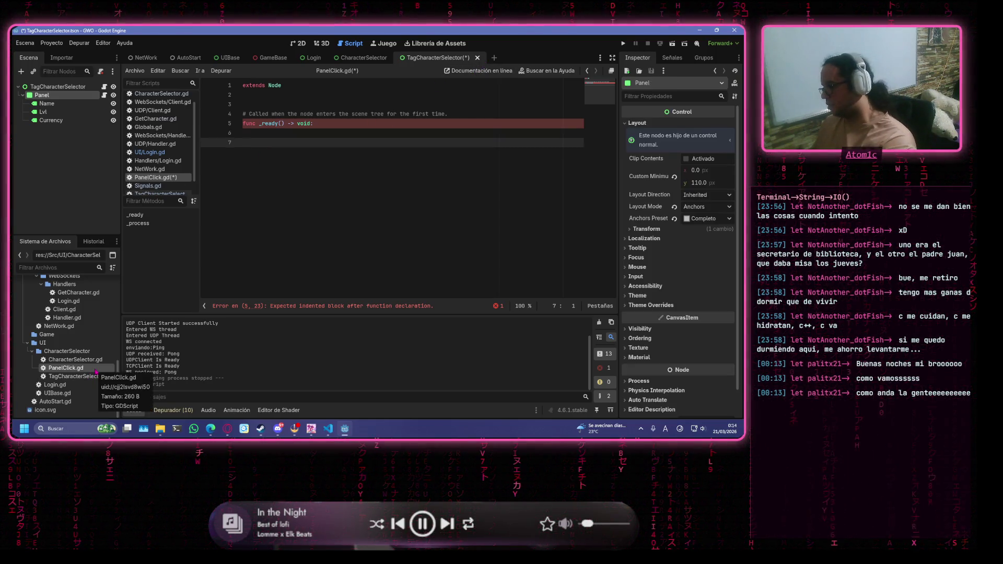
key(Delete)
key(Return)
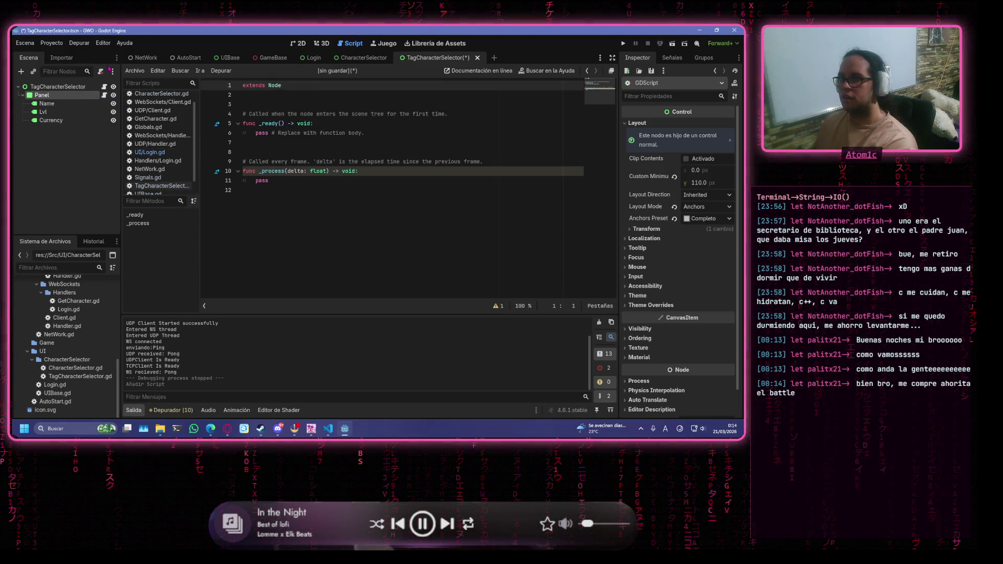
Detach the Panel node's script, save the scene, and bring up NetWork.gd.
click(102, 72)
click(308, 143)
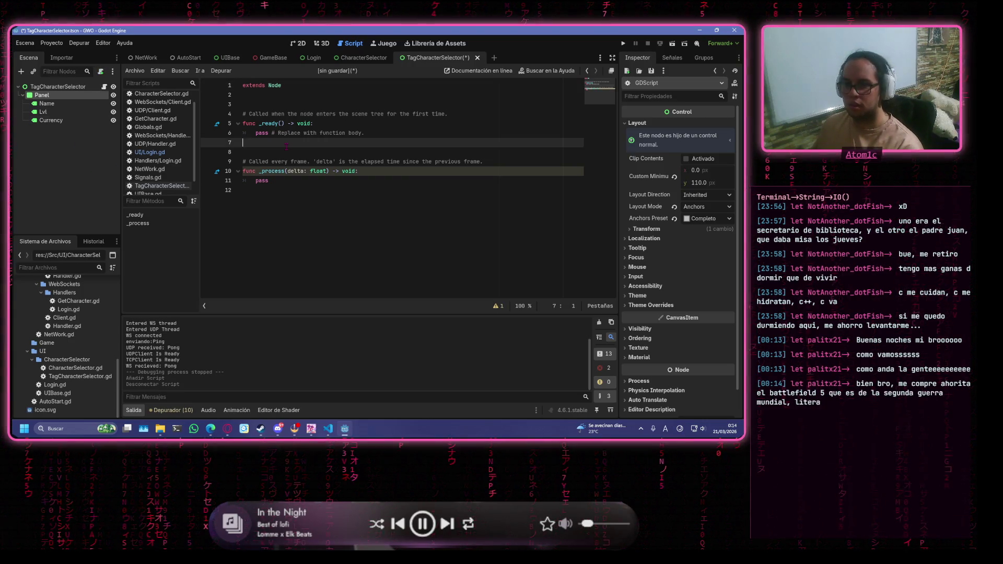
click(308, 154)
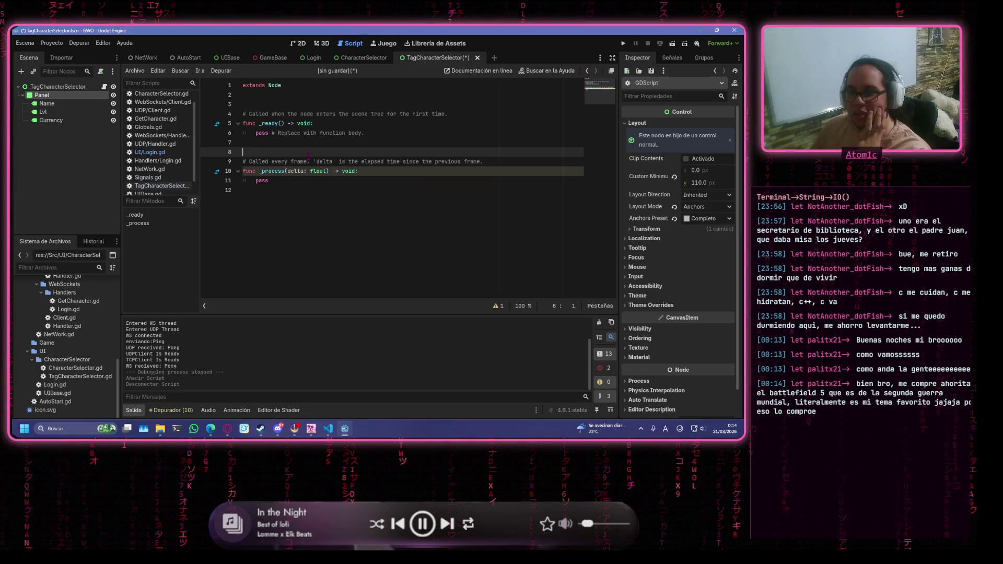
click(472, 170)
key(ctrl+s)
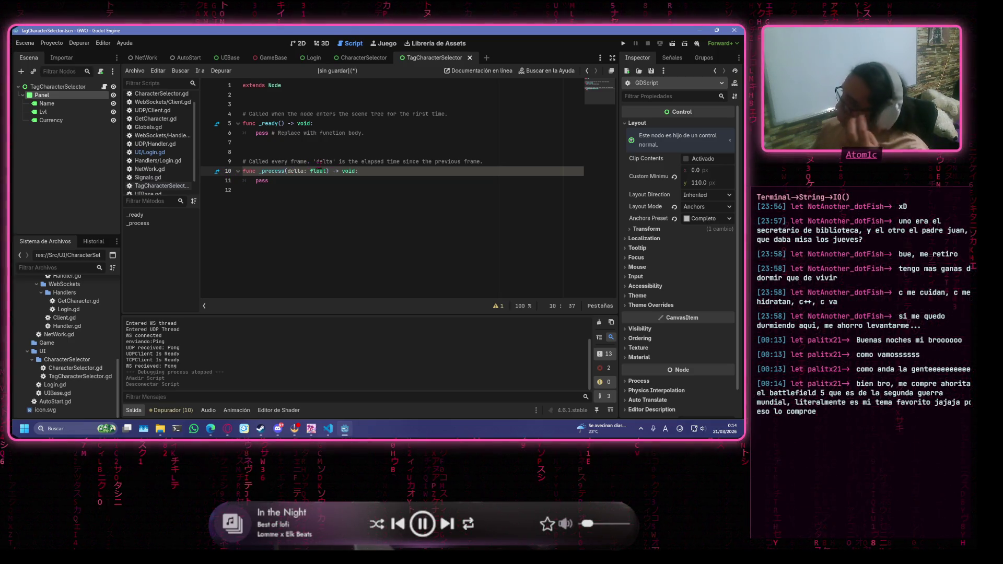
click(392, 115)
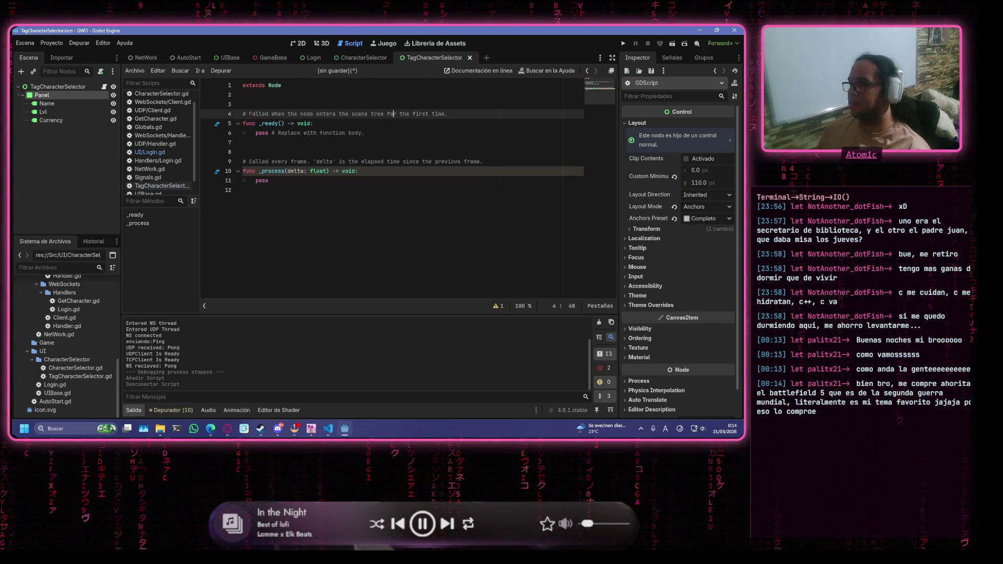
click(168, 170)
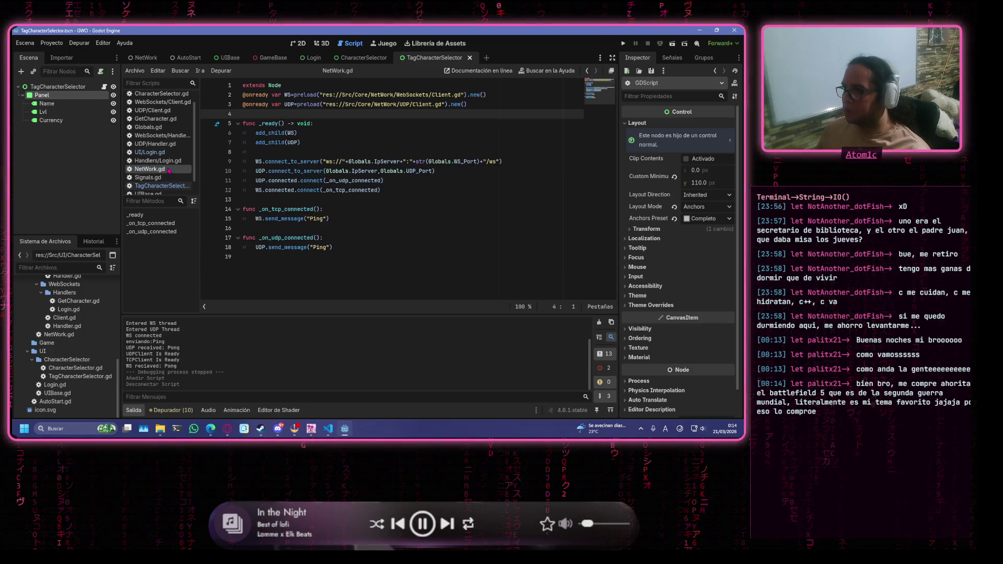
Close the unsaved leftover script from the script list, discarding its changes.
click(150, 152)
scroll(167, 136, down, 1)
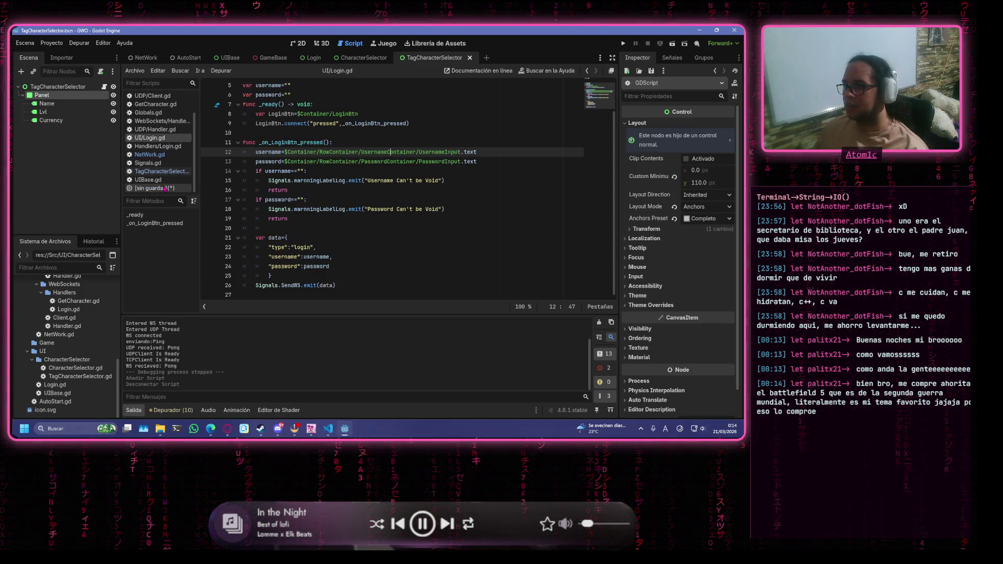
click(156, 188)
right_click(170, 191)
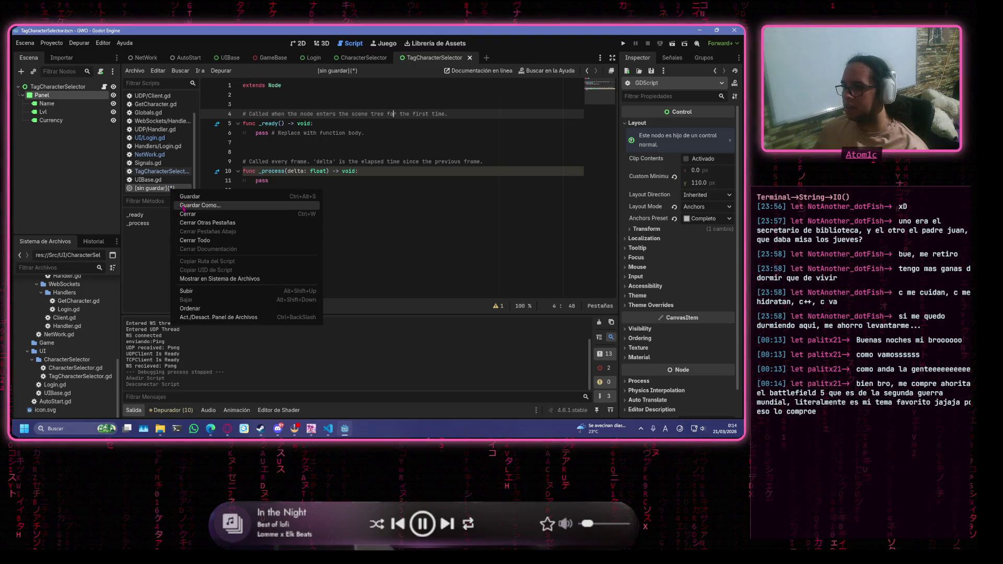
click(202, 215)
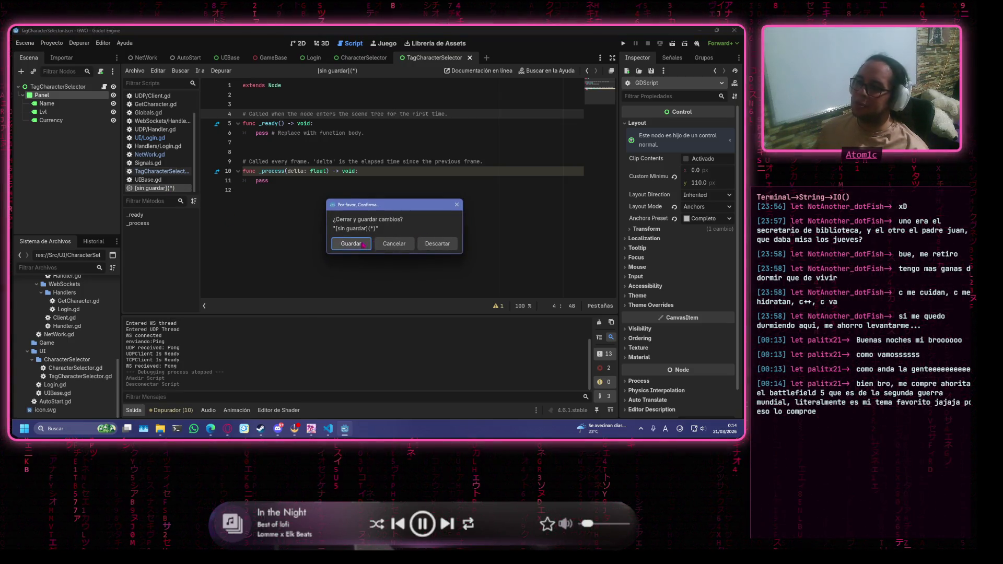
click(430, 244)
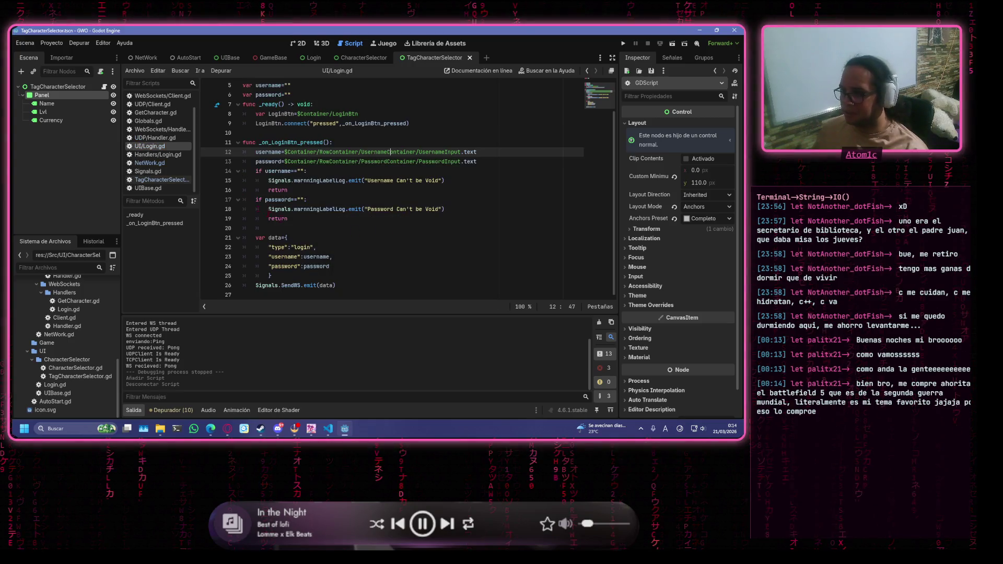
Return to TagCharacterSelector.gd and select its _ready code on lines 7-11.
click(375, 163)
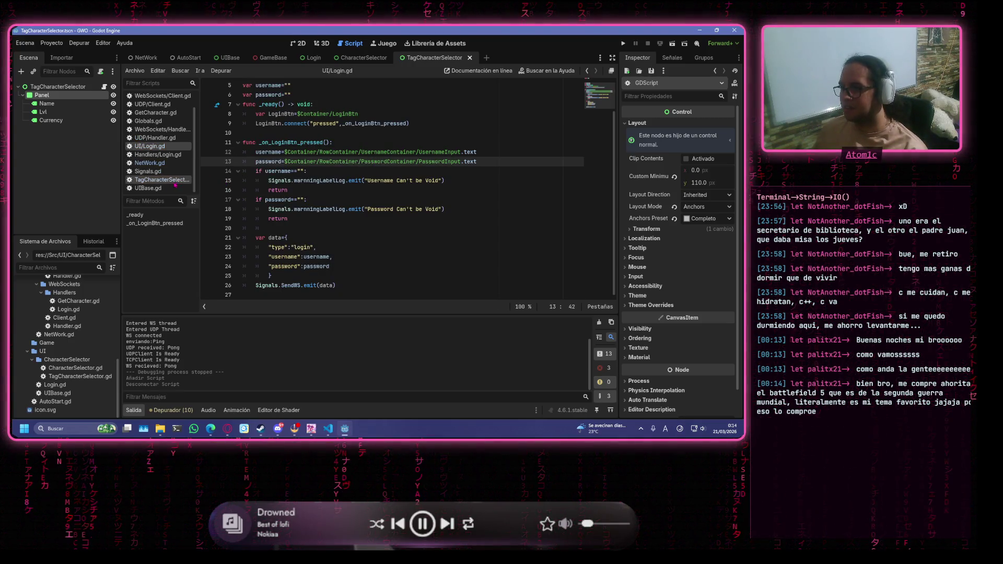
click(179, 156)
click(218, 160)
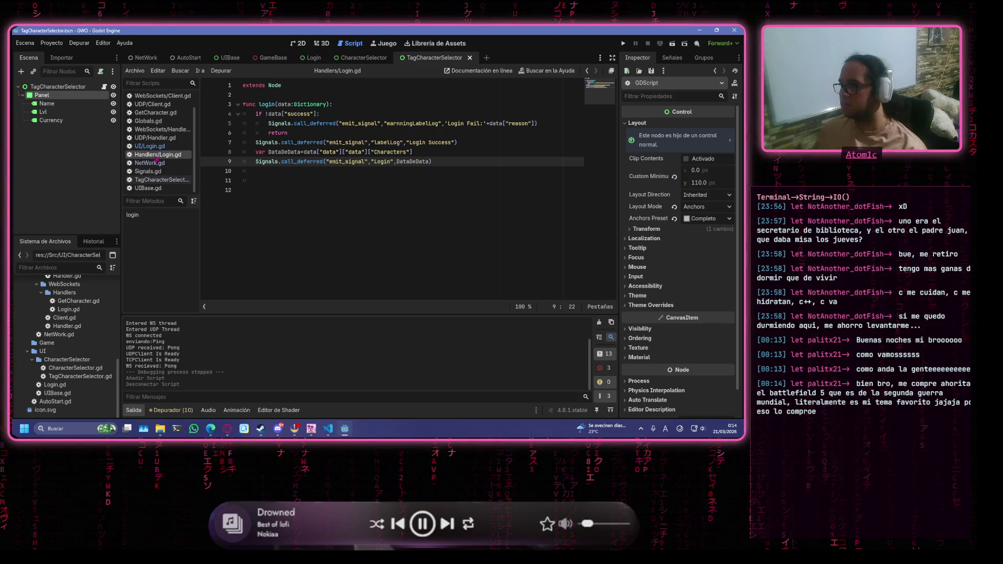
key(alt+Left)
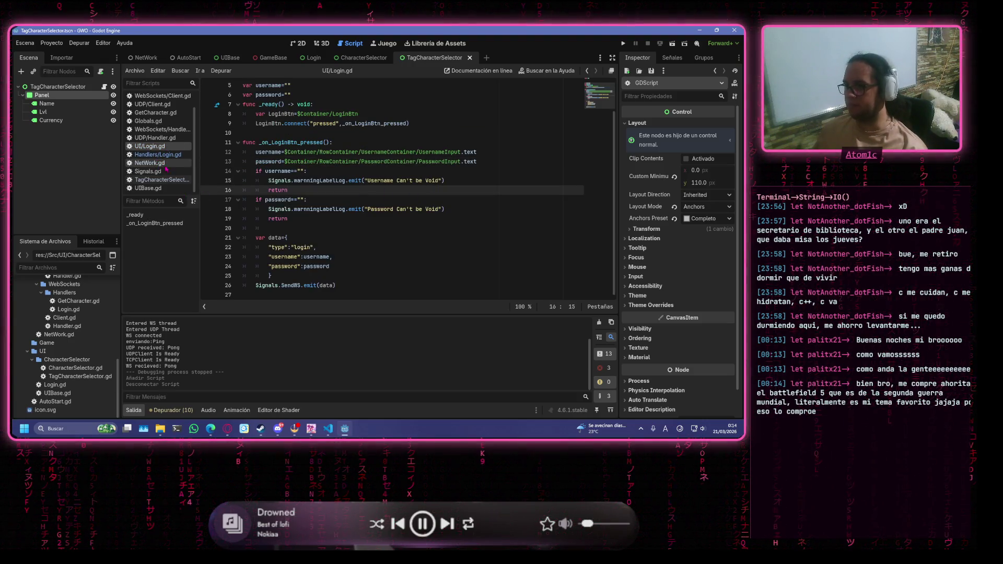
click(157, 155)
click(178, 180)
mouse_move(326, 181)
mouse_down()
mouse_move(268, 142)
mouse_move(212, 59)
mouse_up()
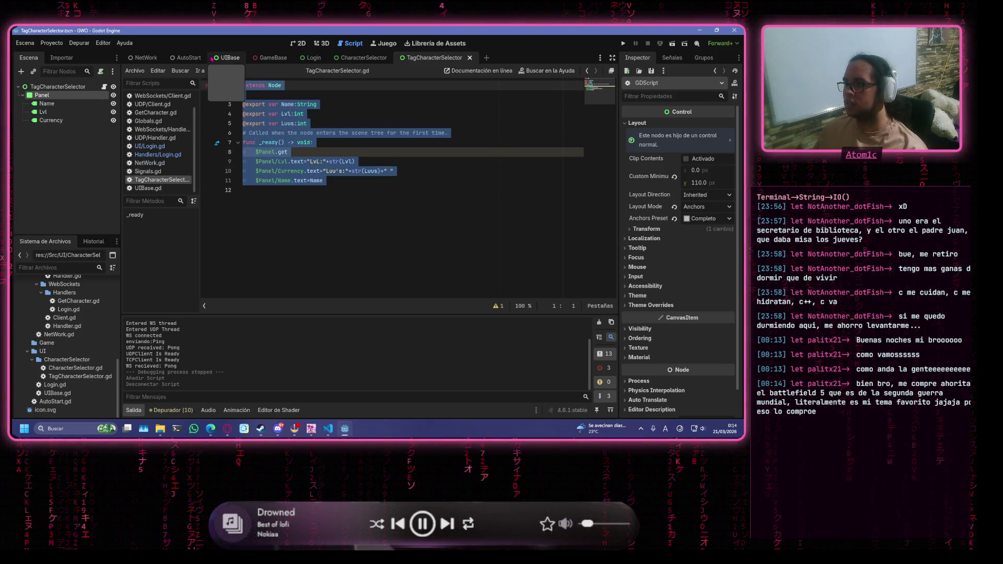
Delete the unfinished $Panel.get text from line 8 and indent the empty line.
click(332, 153)
key(BackSpace)
key(BackSpace)
key(BackSpace)
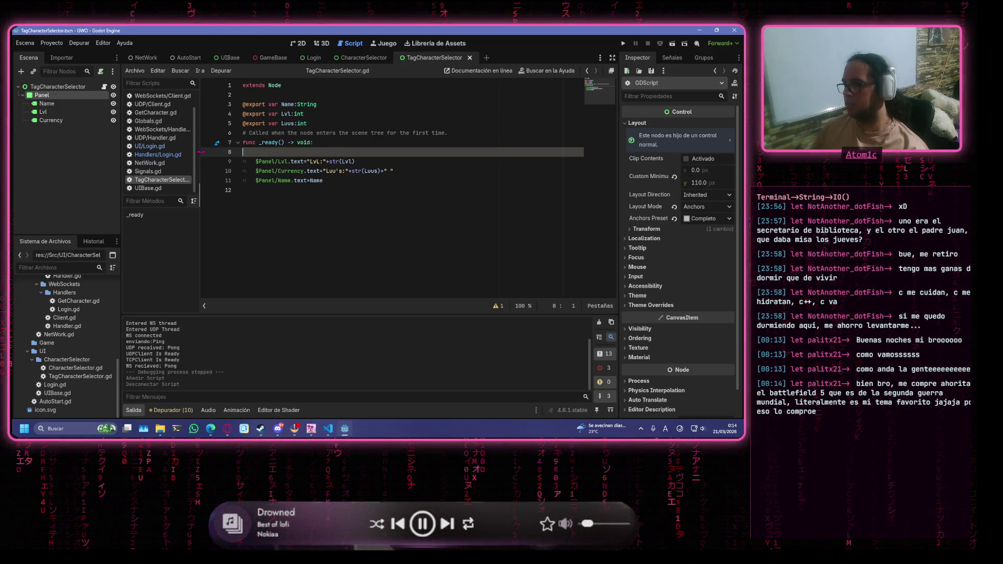
drag(203, 190, 162, 53)
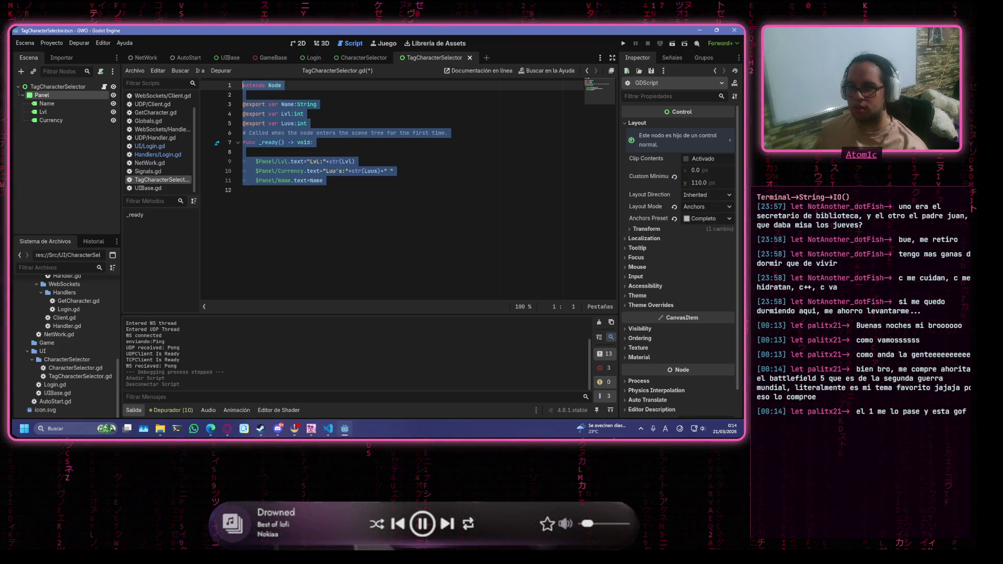
key(alt+Tab)
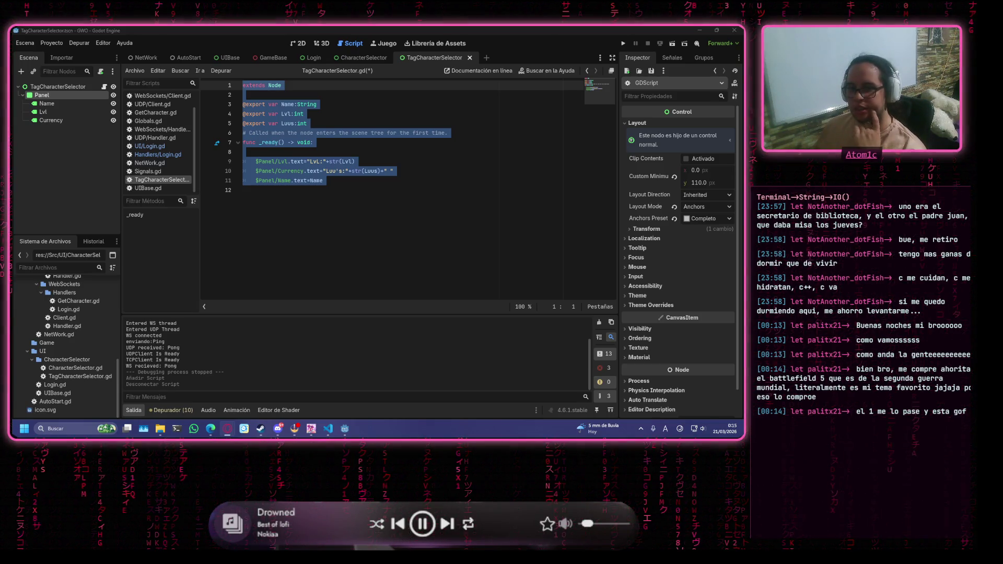
click(326, 178)
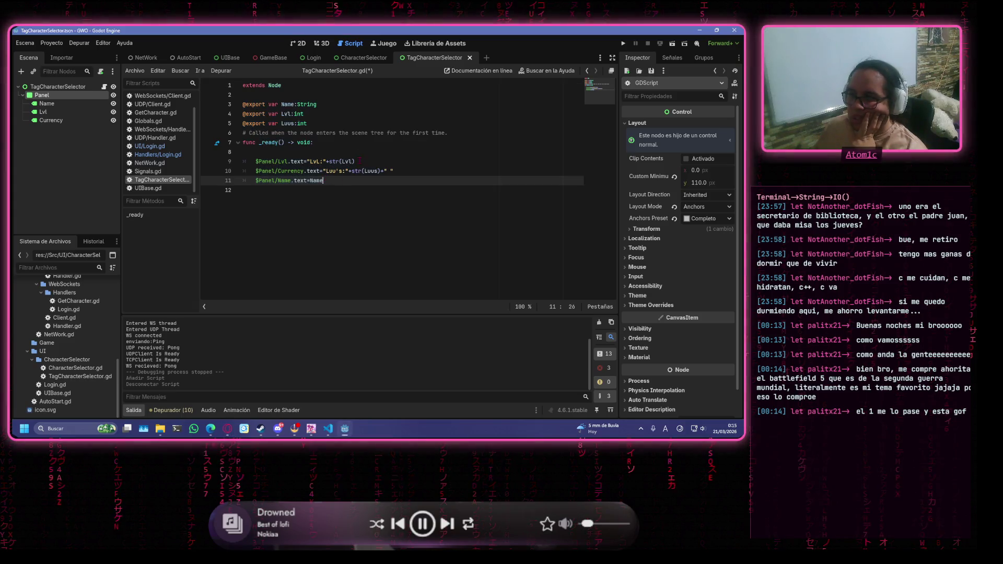
click(364, 153)
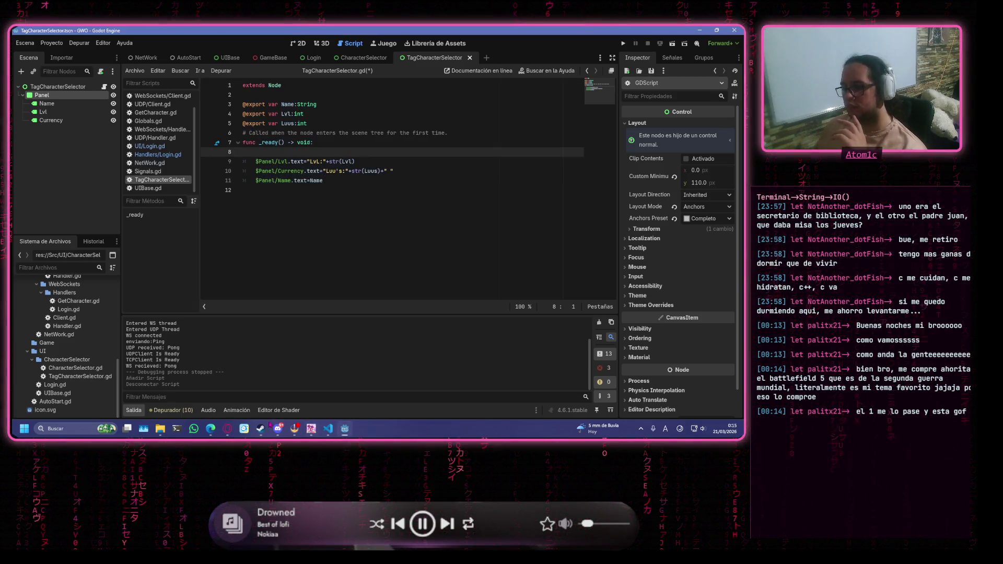
click(238, 387)
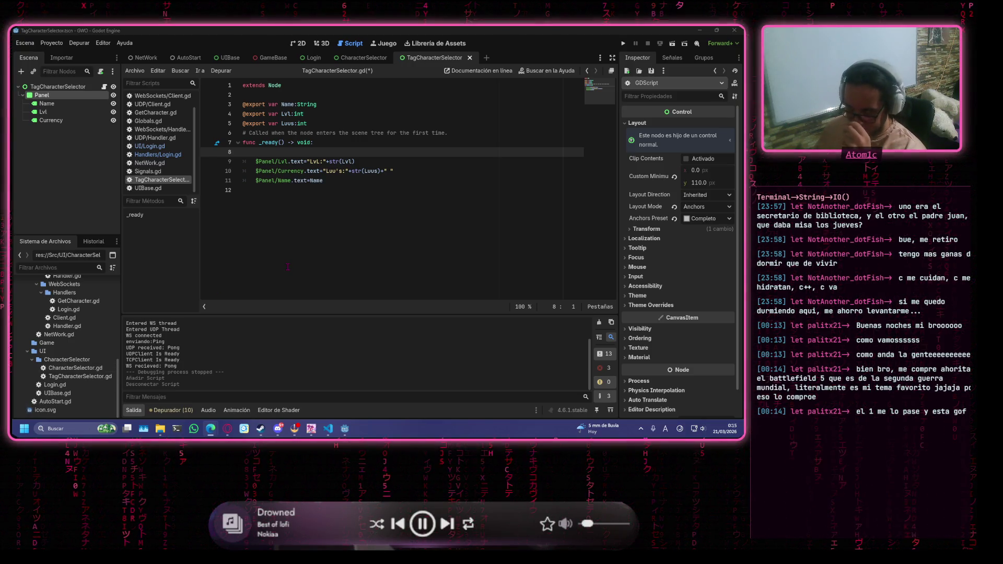
click(385, 152)
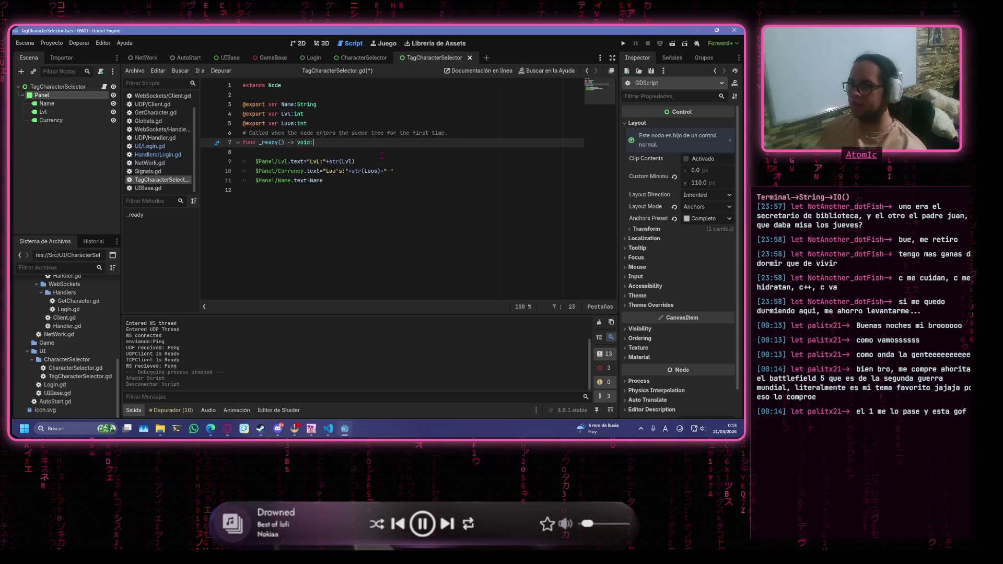
key(Tab)
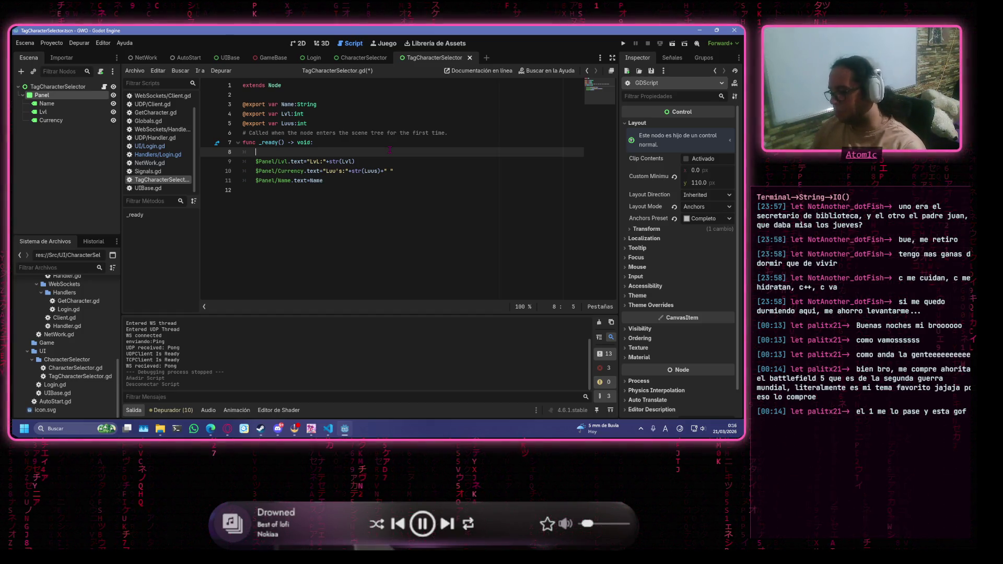
Type $Panel/gui on the new line 8 of _ready.
text($Panel)
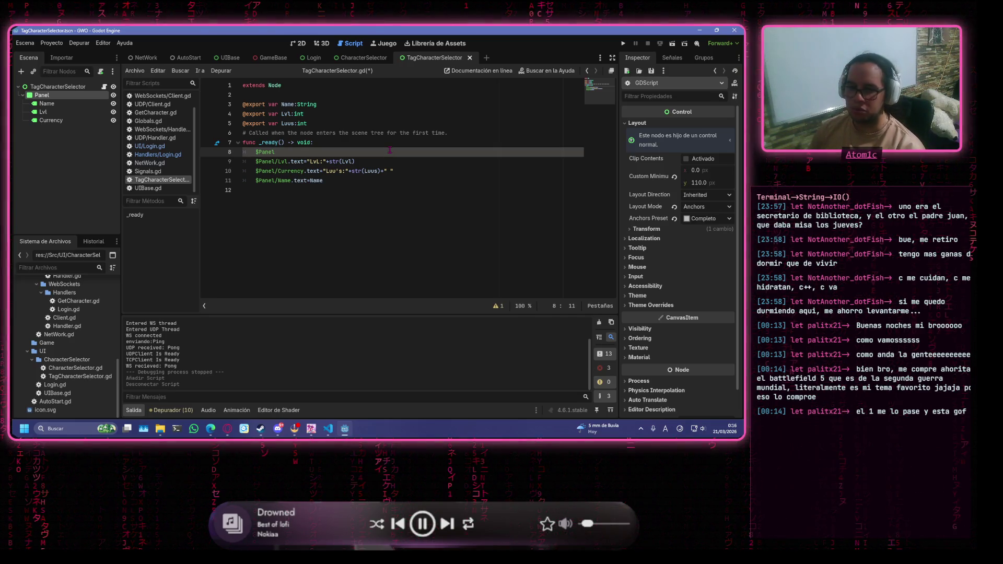
text(/)
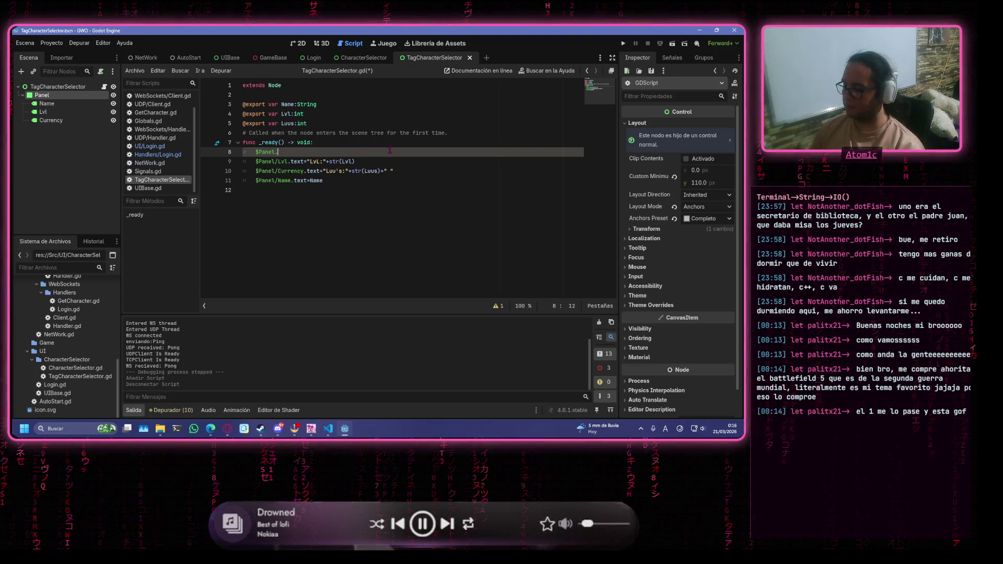
text(gui)
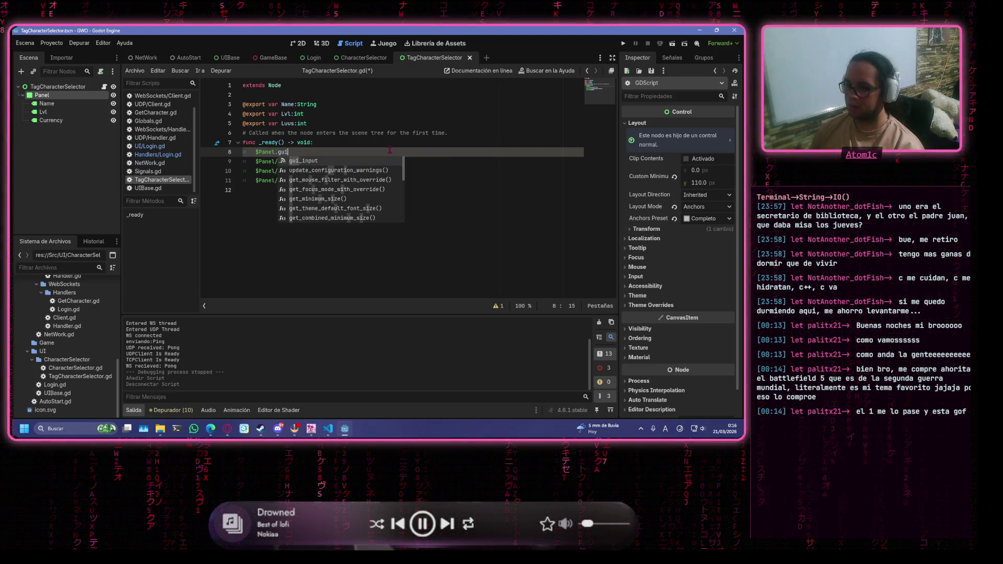
Complete line 8 as $Panel.gui_input.connect() and start 'func _' on a new line below.
key(Return)
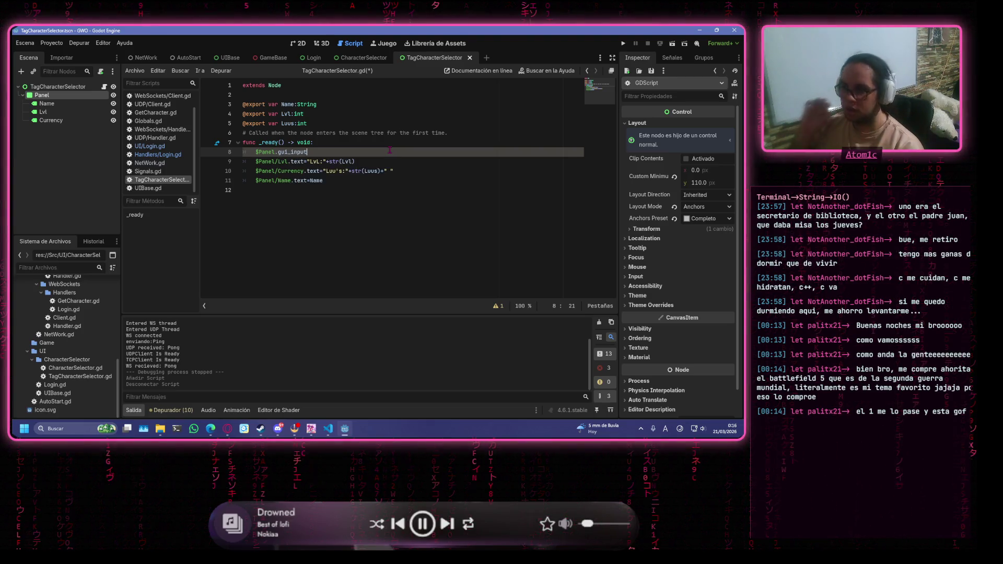
text(.c)
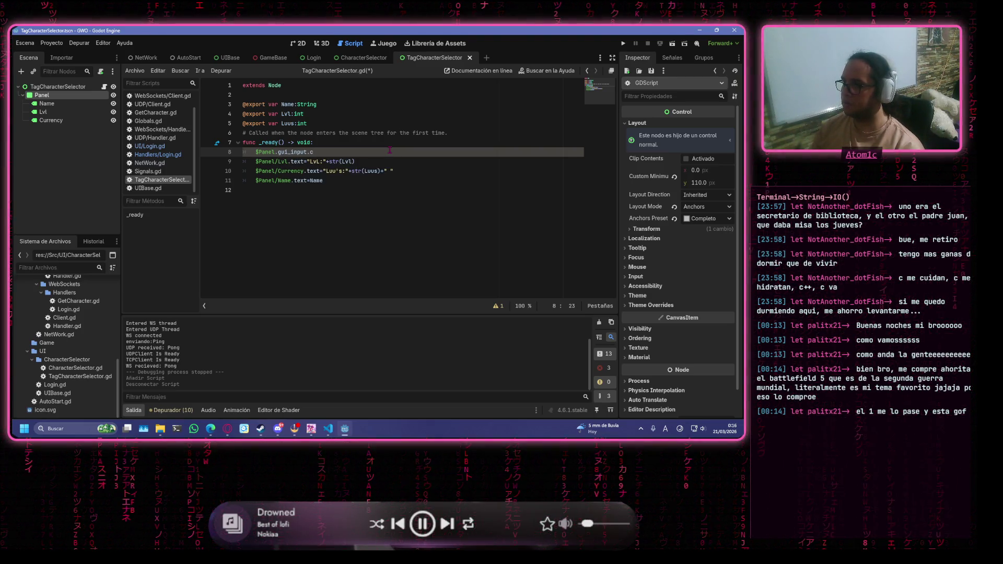
text(onnect)
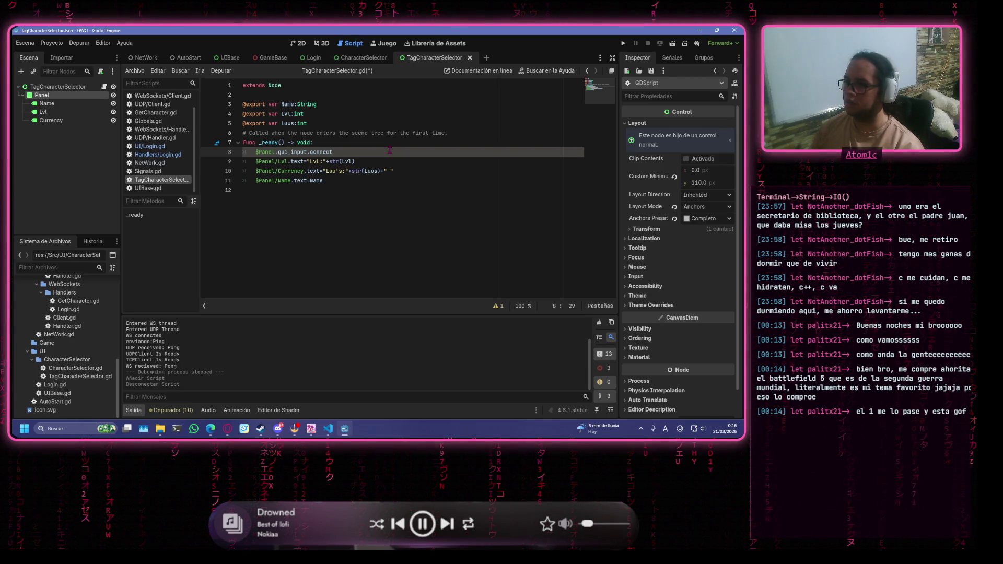
text(())
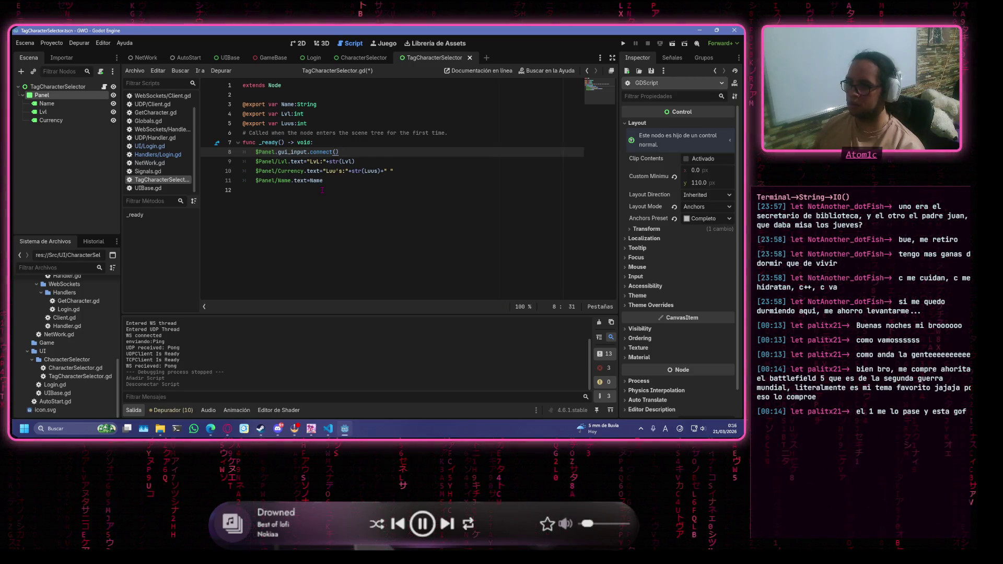
click(322, 190)
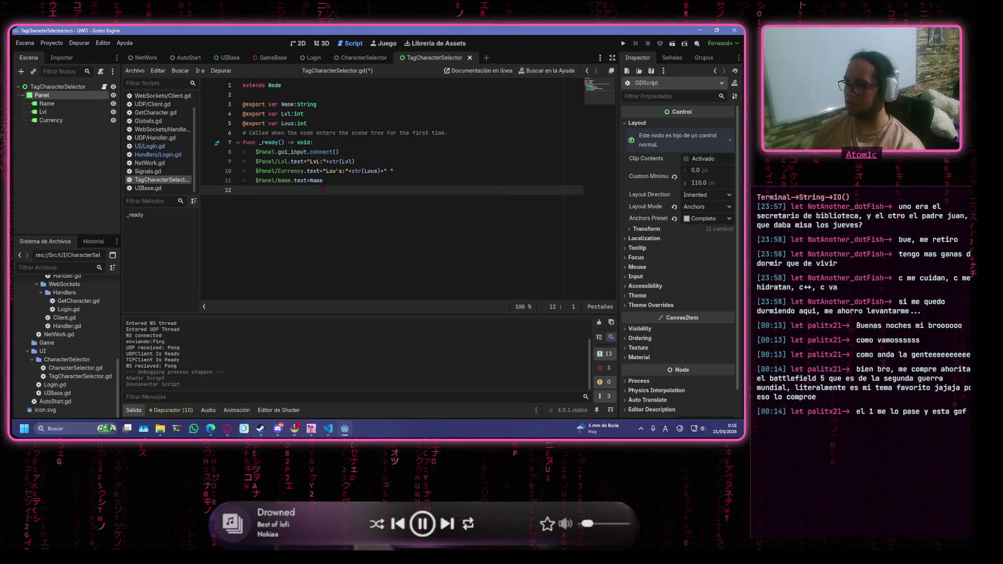
key(Return)
text(func )
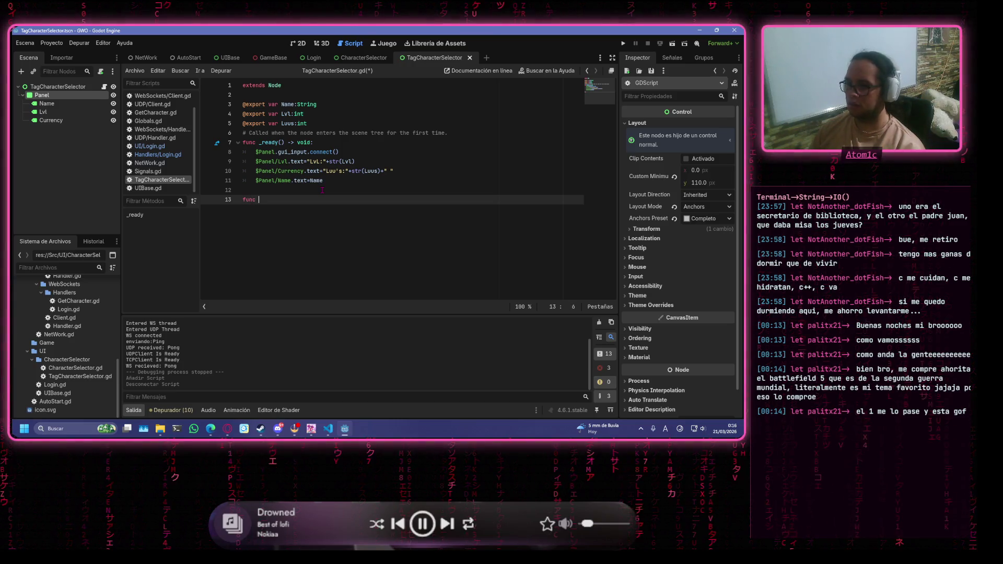
text(_)
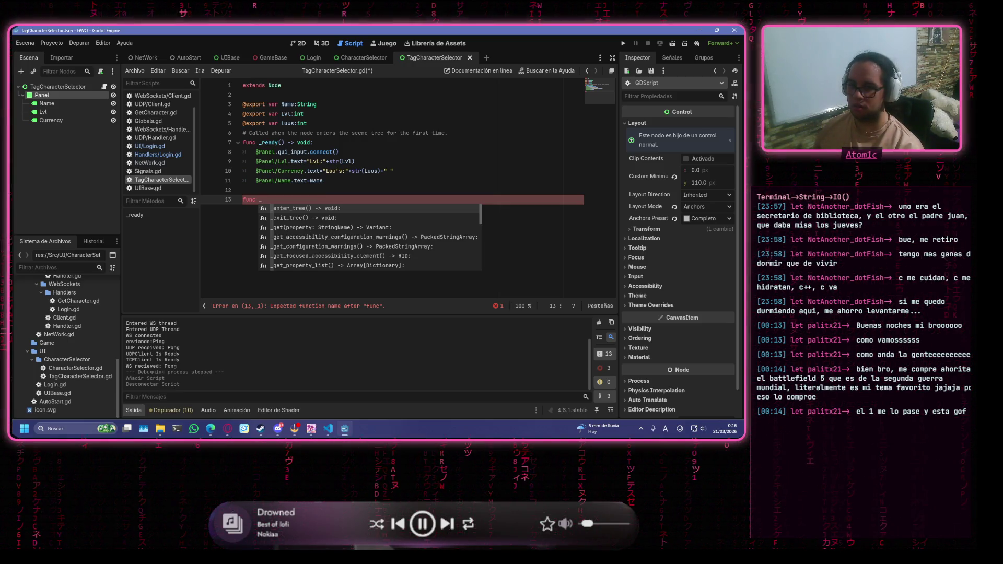
Write the declaration func _on_panel_gui_input(event:InputEvent):.
text(ongui)
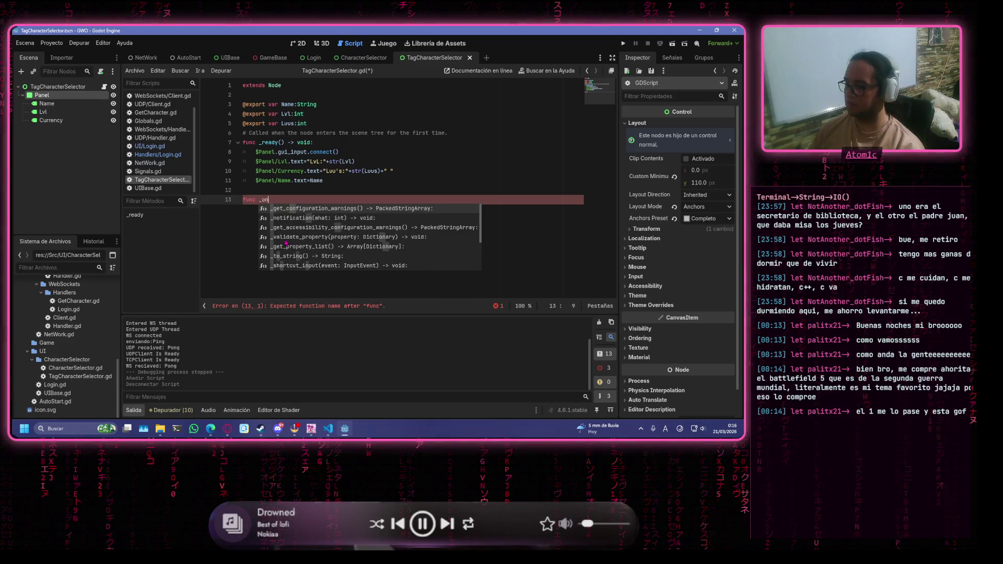
key(BackSpace)
key(BackSpace)
key(BackSpace)
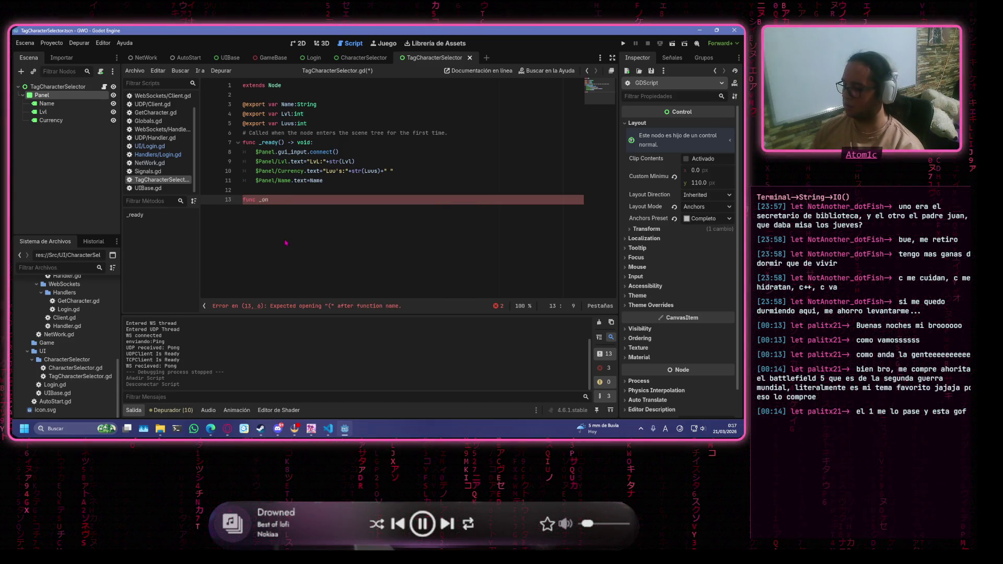
text(_)
text(gui)
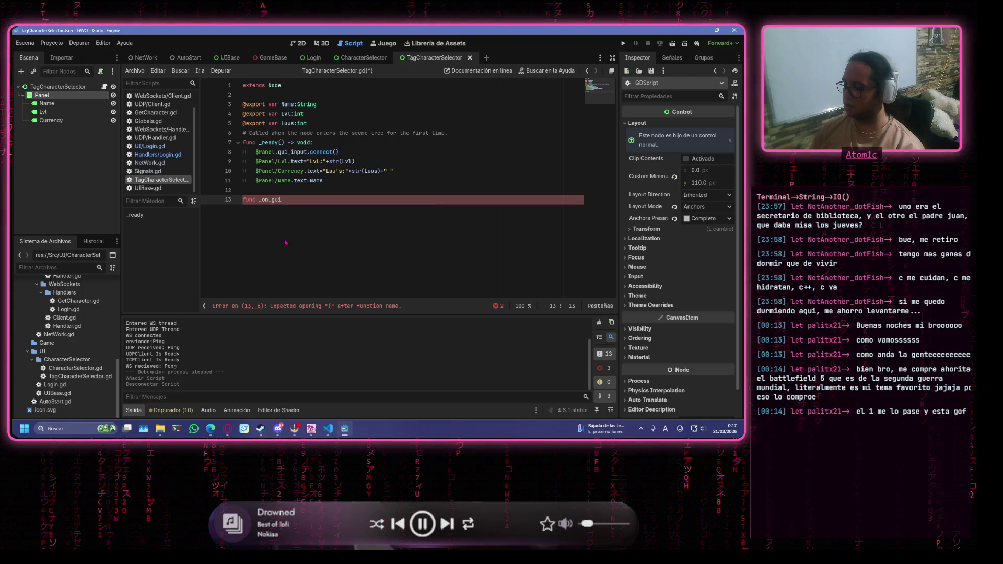
text(_input)
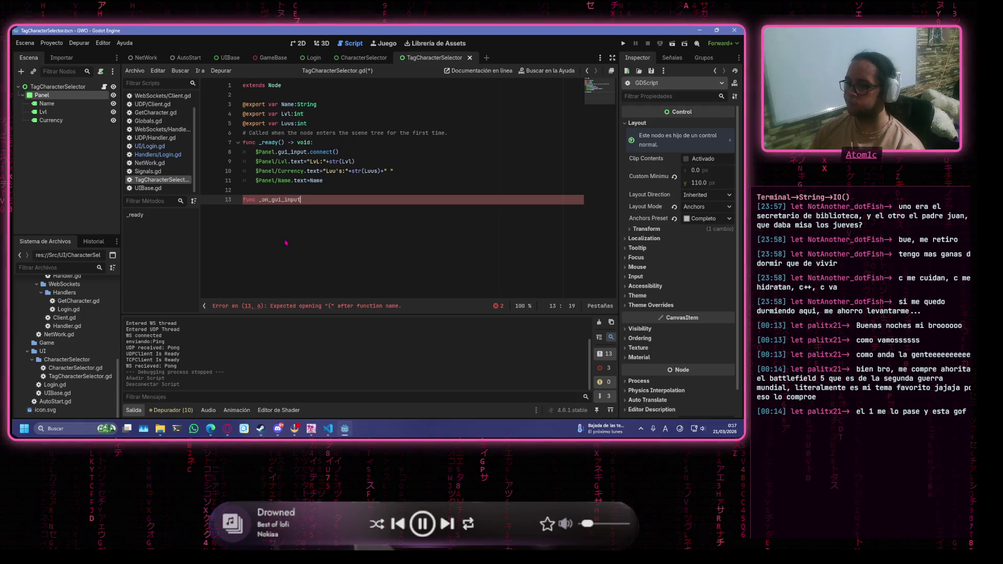
key(BackSpace)
key(BackSpace)
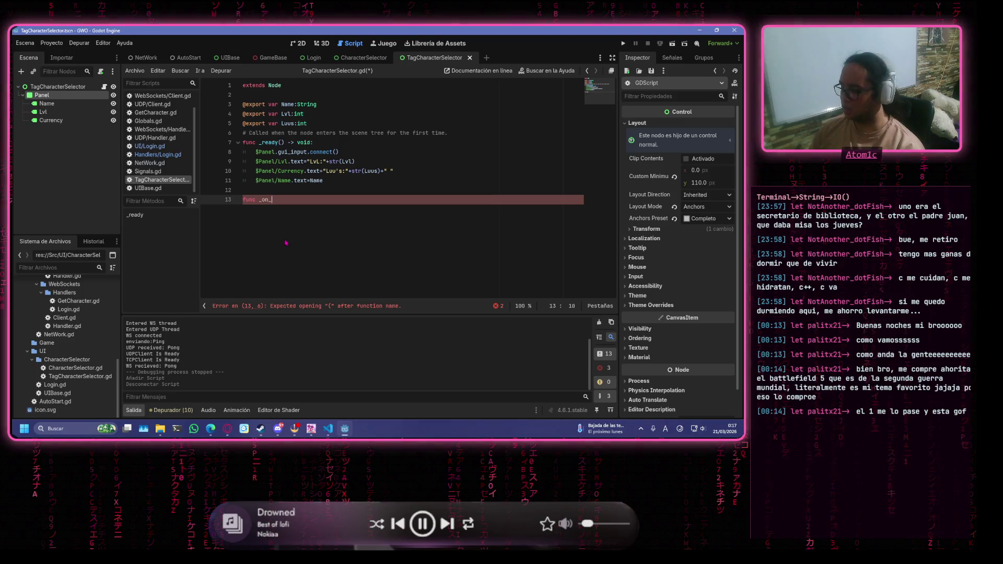
text(panel_)
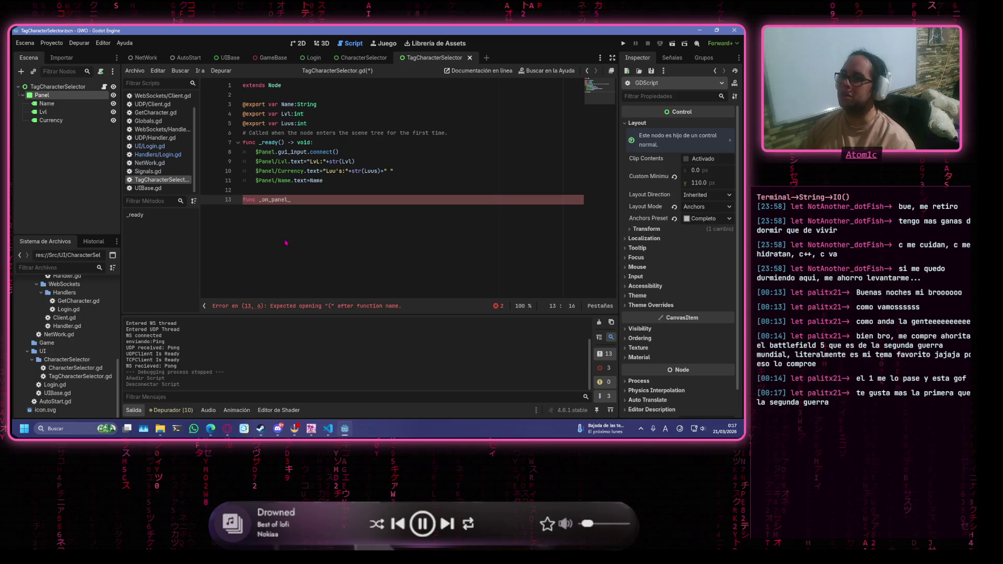
text(gui)
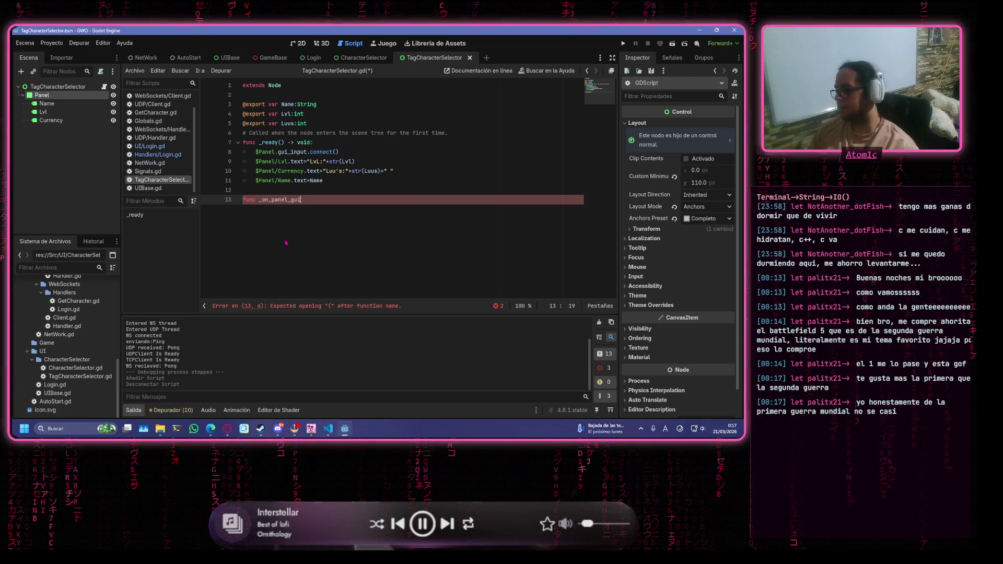
text(_)
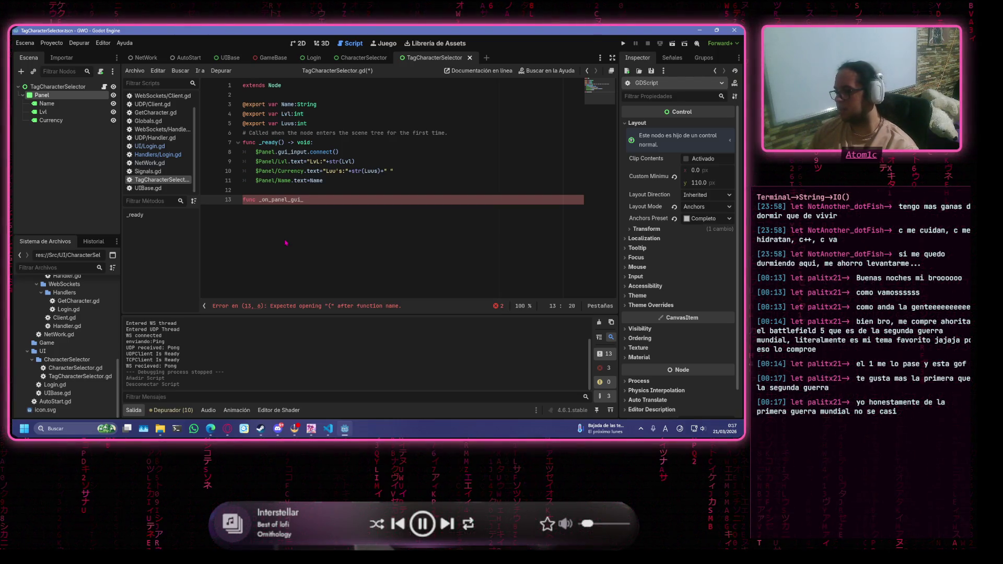
text(input())
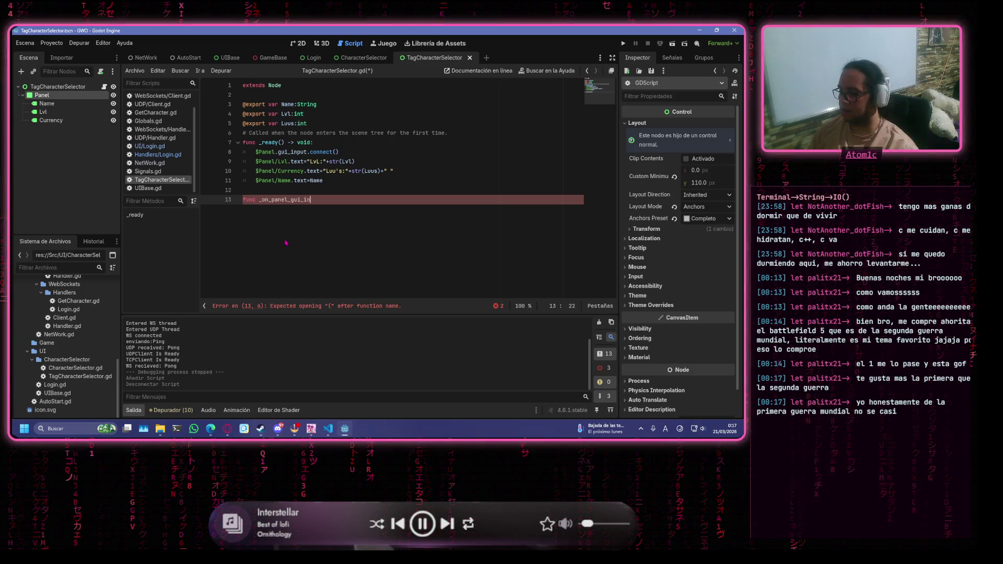
key(Left)
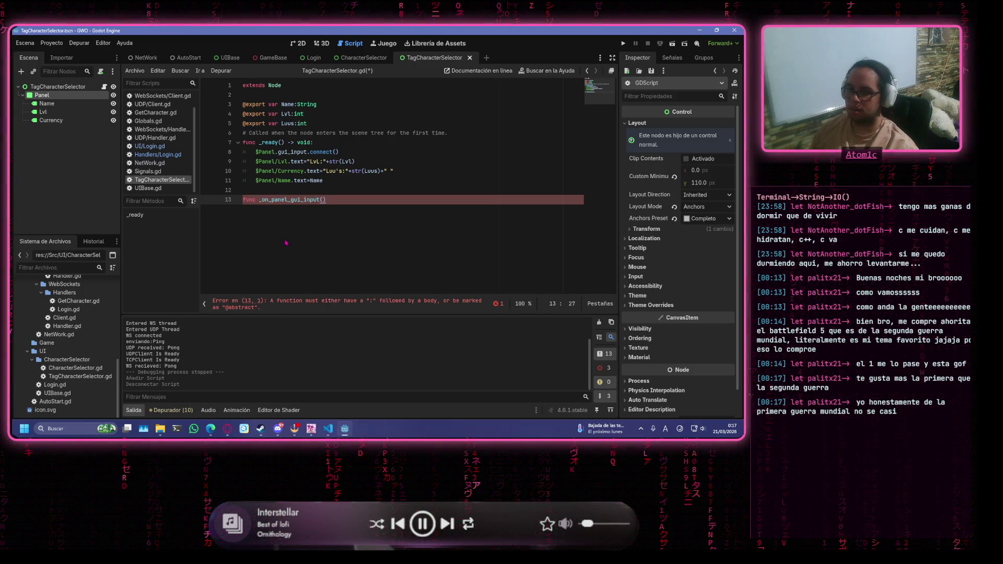
text(event)
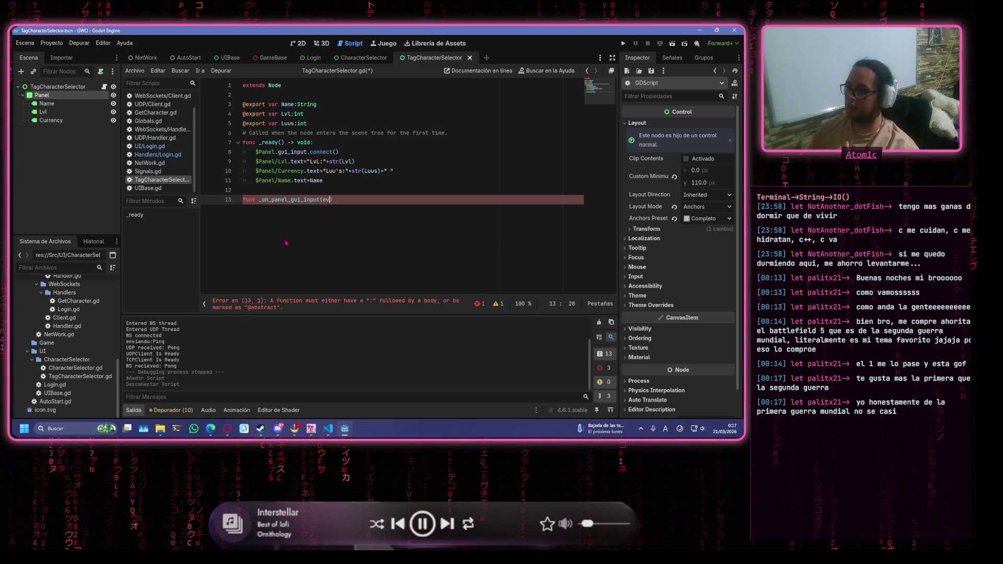
text(:Input)
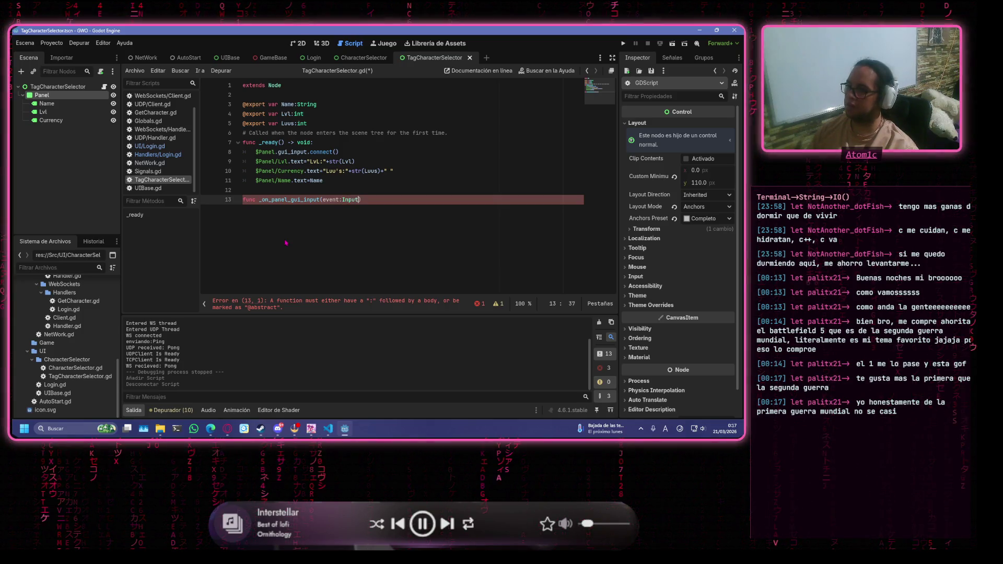
key(Return)
text(:)
Give the handler a pass body and save TagCharacterSelector.gd.
key(Return)
text(paas)
key(BackSpace)
key(BackSpace)
text(s)
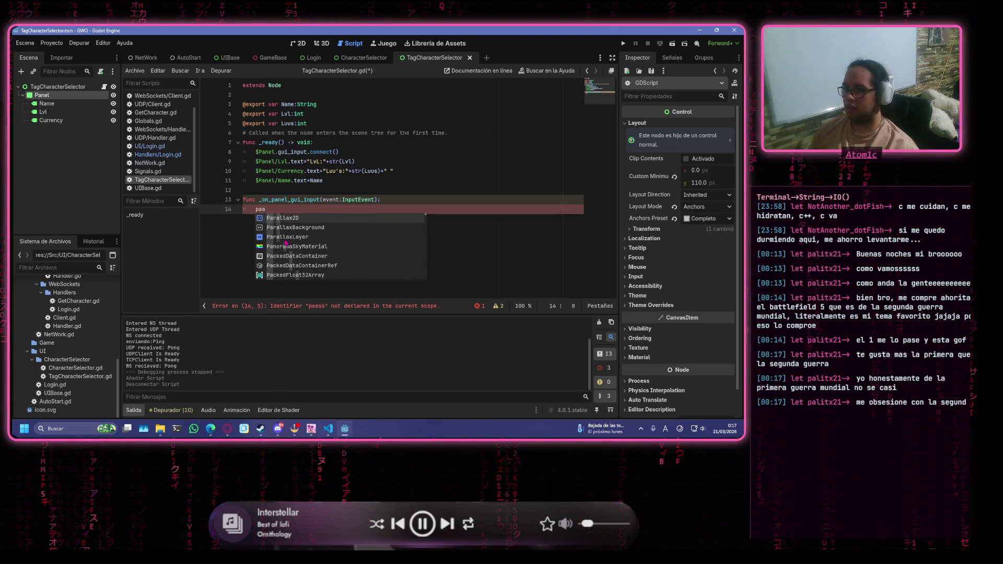
key(Return)
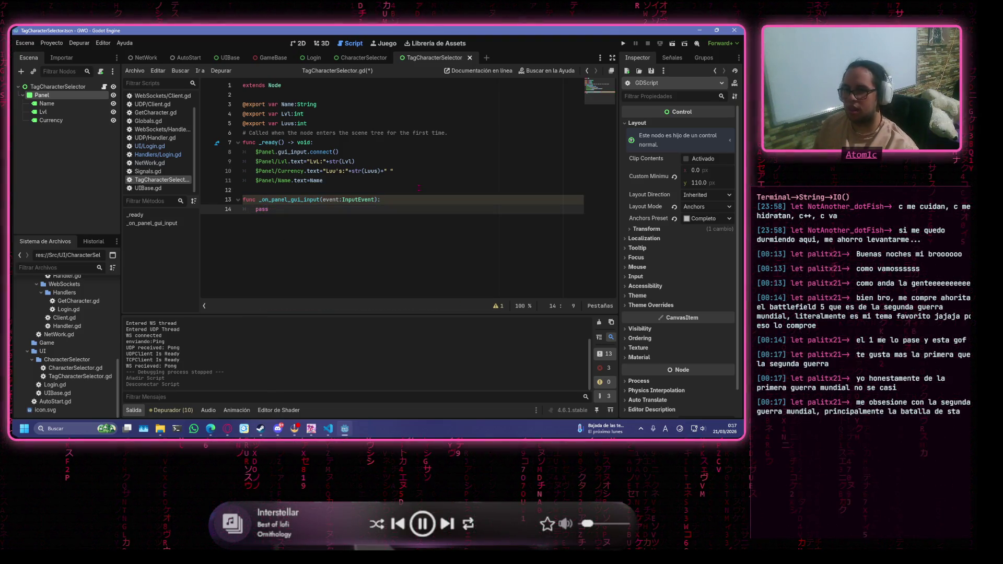
click(421, 160)
key(ctrl+s)
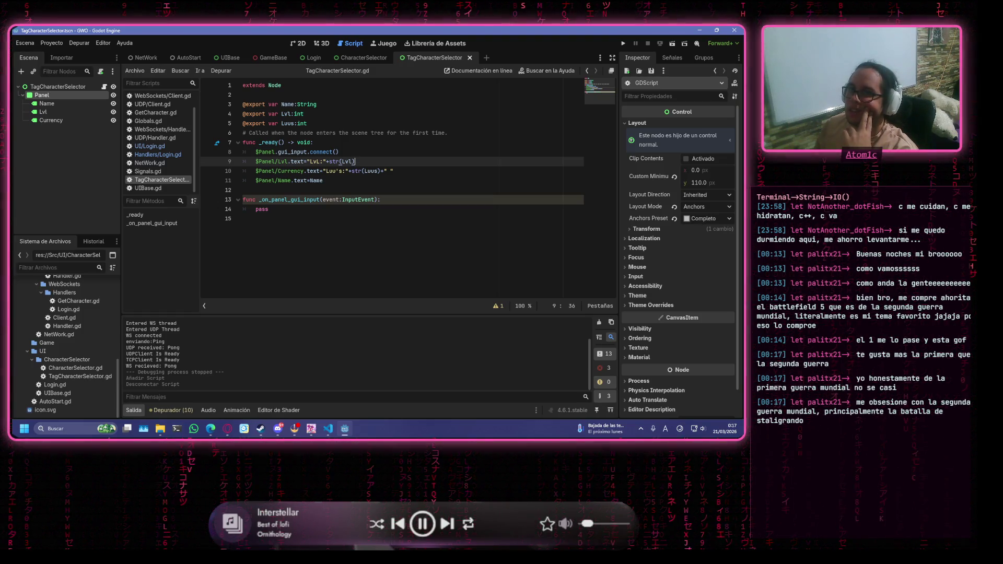
key(alt+Tab)
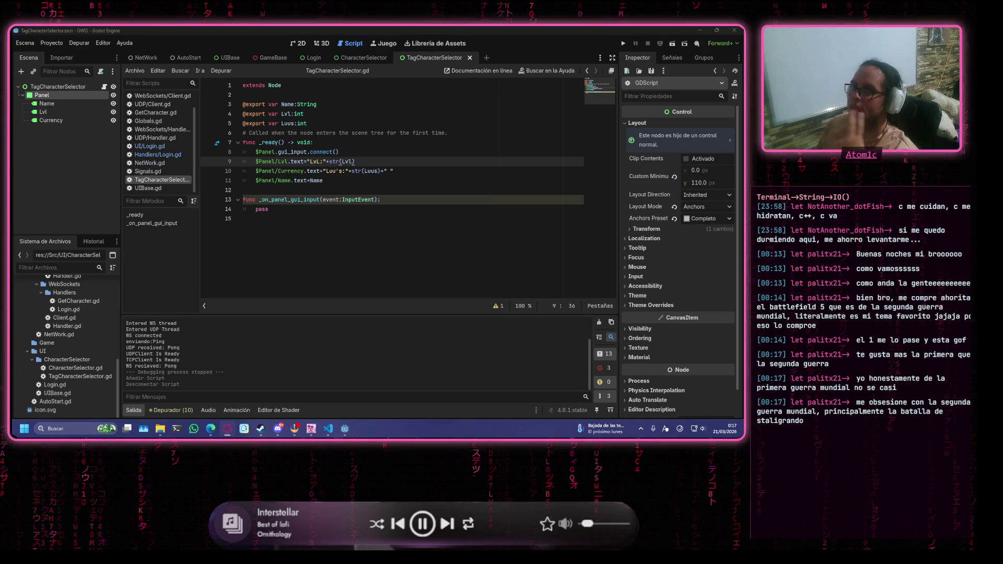
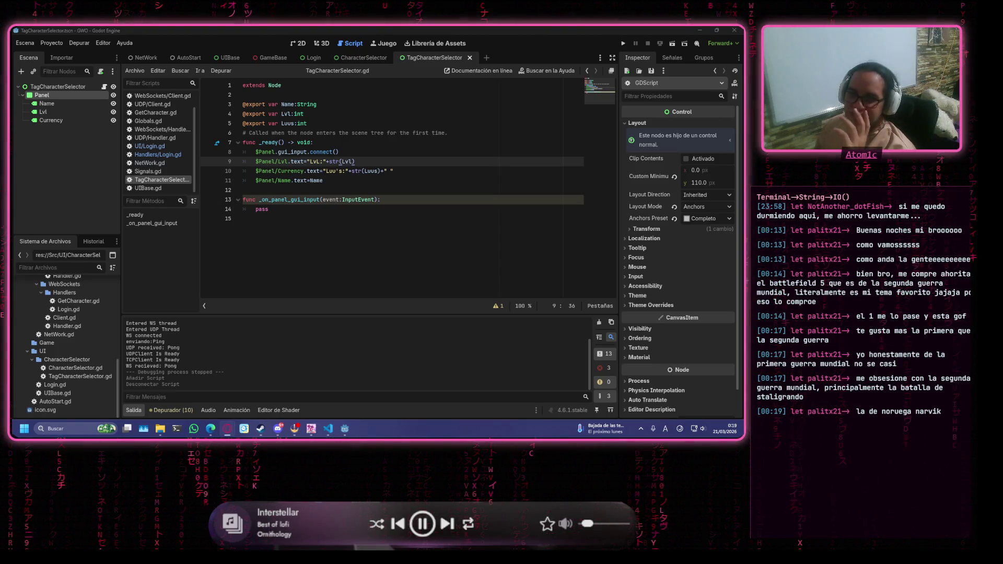
Move the chat window aside in TagCharacterSelector.gd and place the caret after pass on line 14.
mouse_move(210, 431)
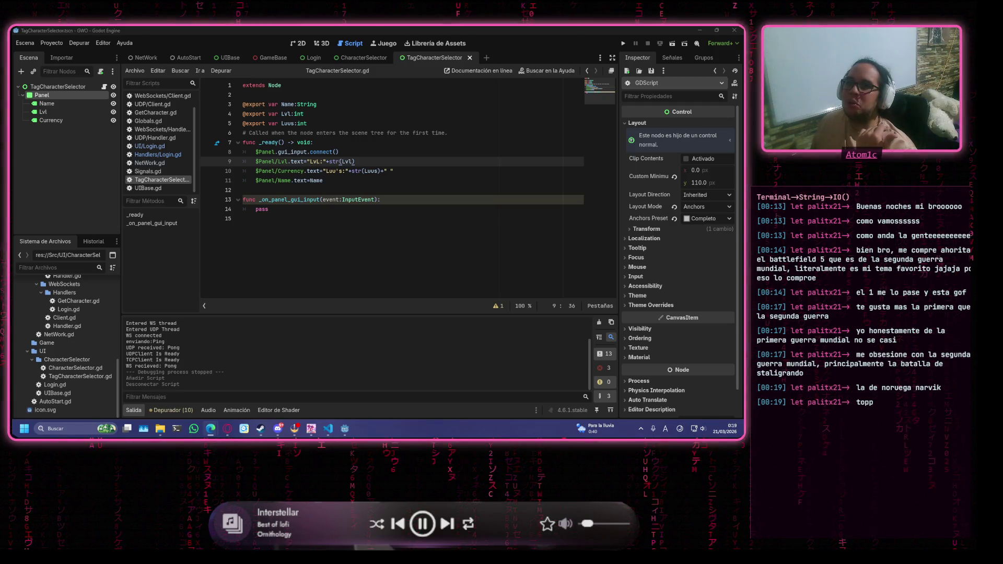
key(alt+Tab)
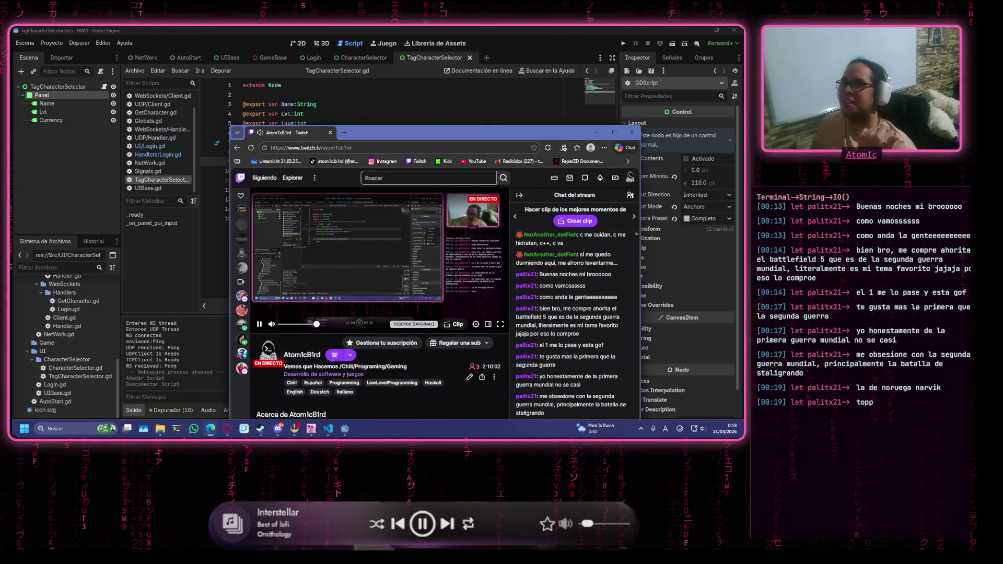
key(alt+Tab)
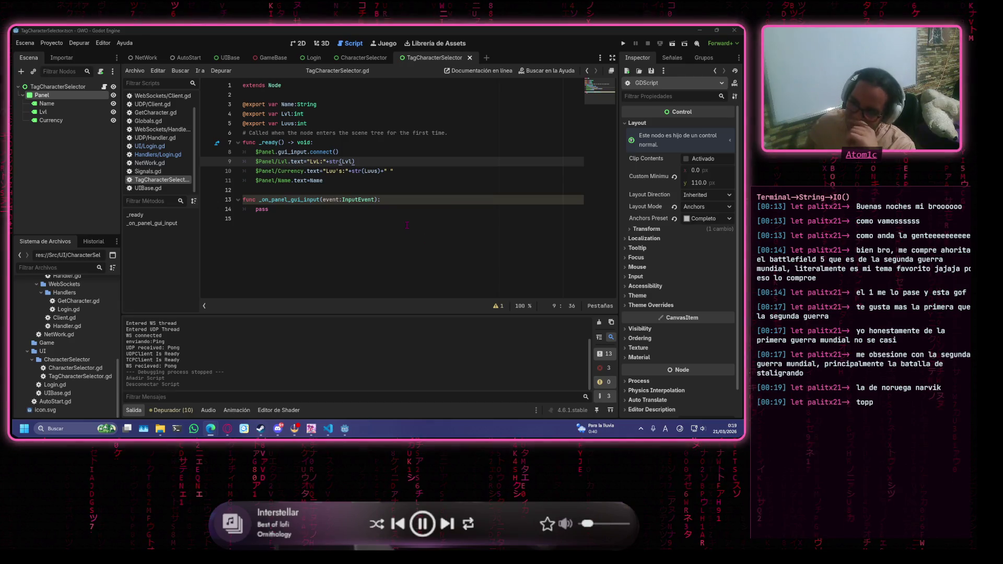
key(Up)
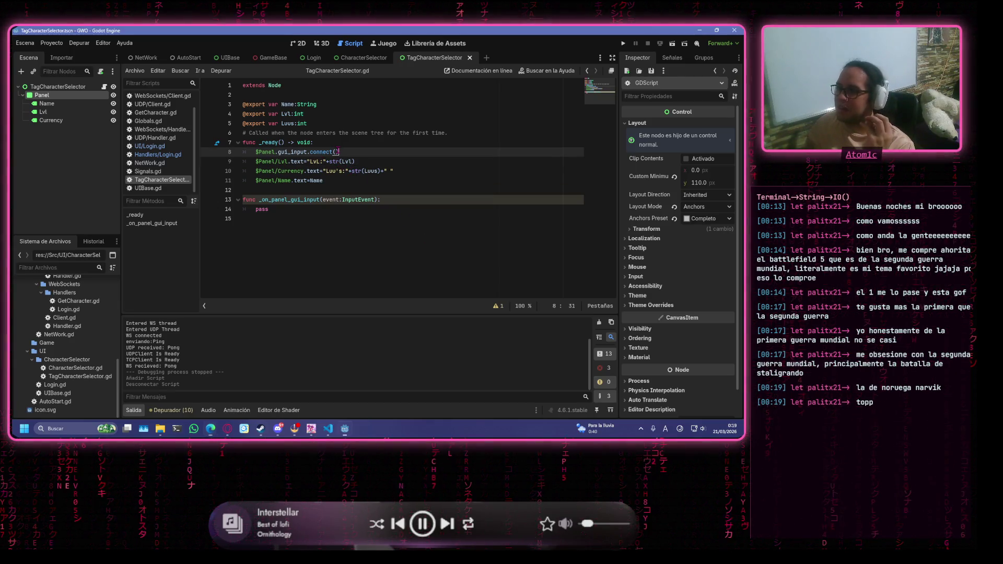
key(alt+Tab)
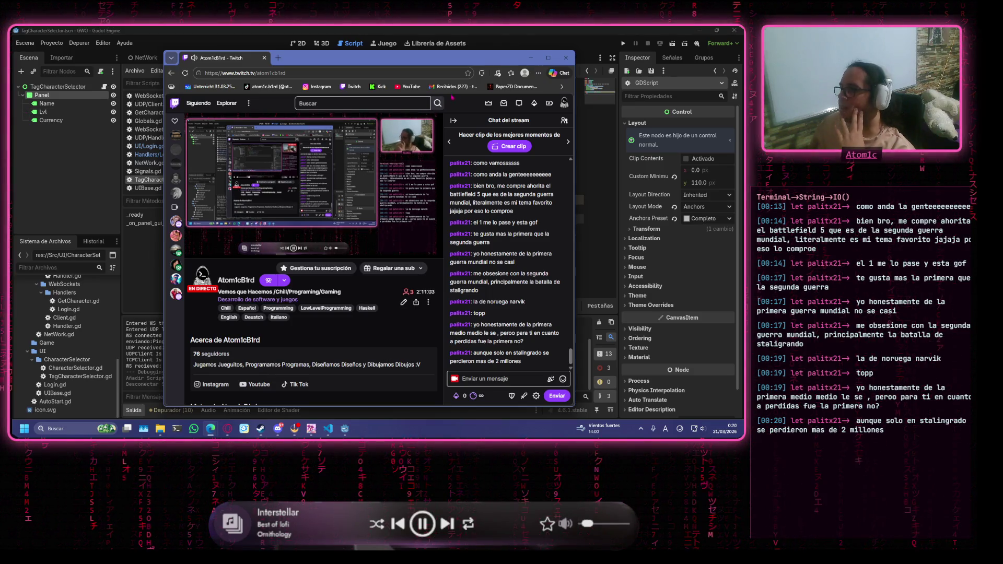
key(alt+Tab)
drag(52, 99, 37, 70)
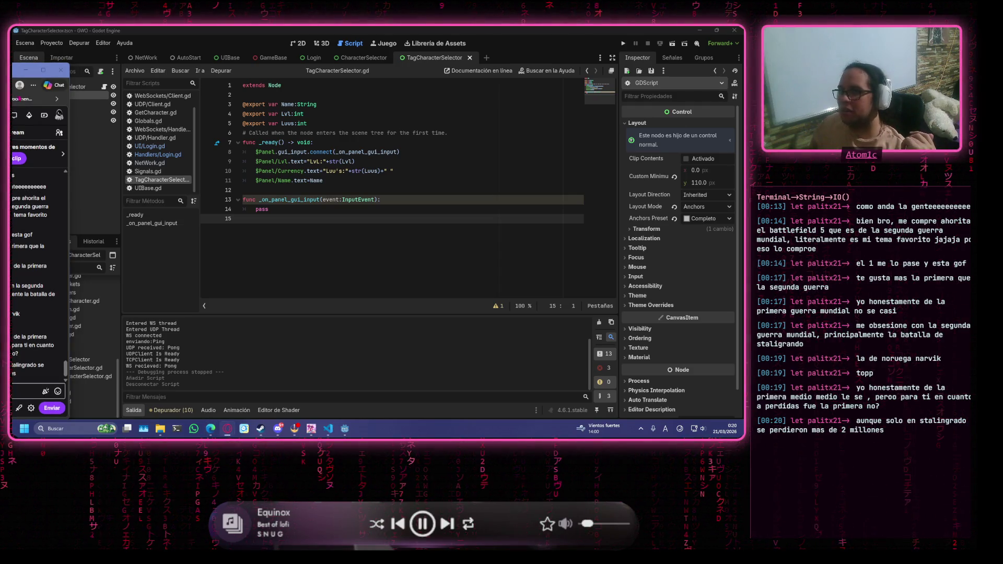
click(26, 70)
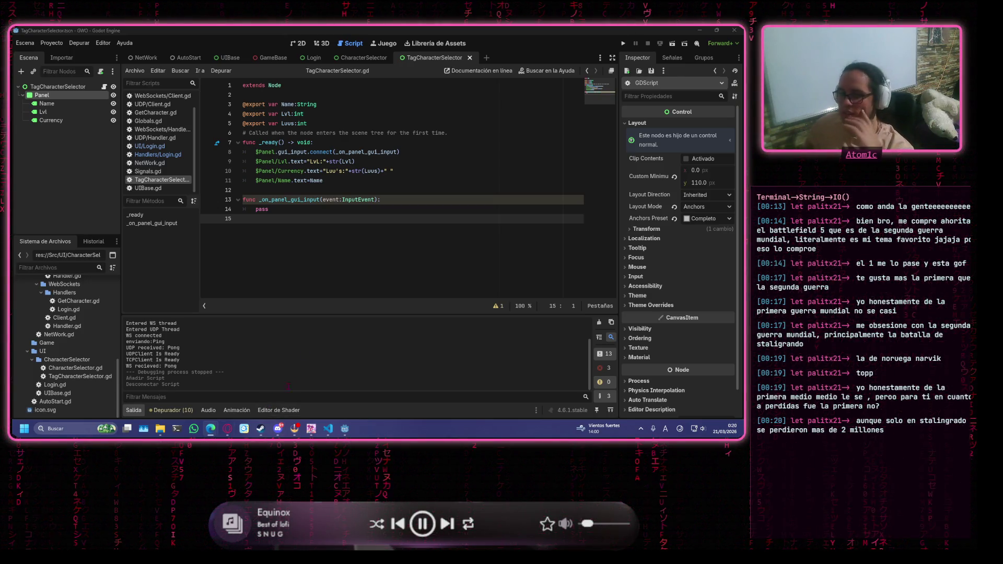
click(354, 211)
Replace pass on line 14 with 'if event is InputEventMouseButton' using autocomplete.
key(BackSpace)
key(BackSpace)
key(BackSpace)
key(BackSpace)
text(if)
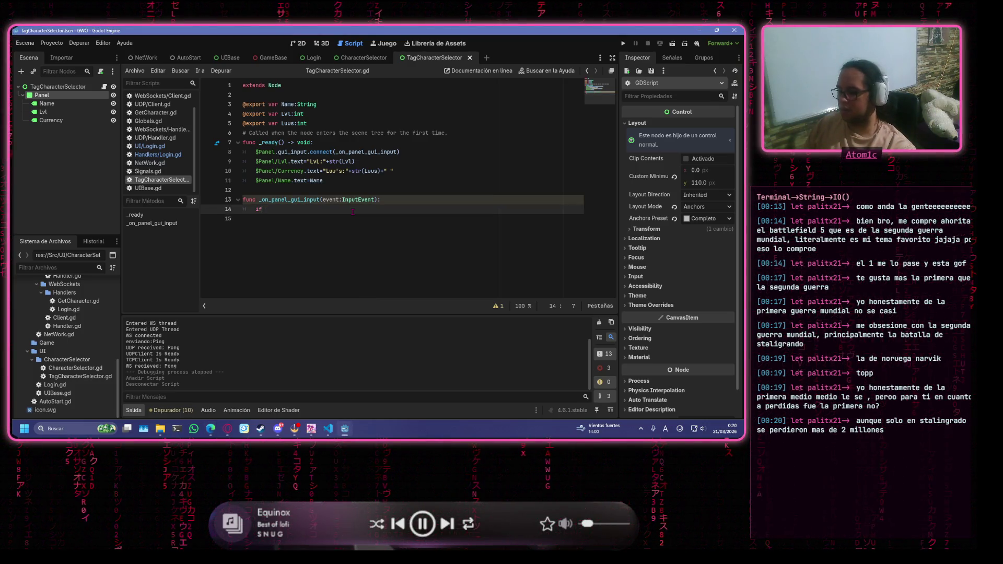
text( event i)
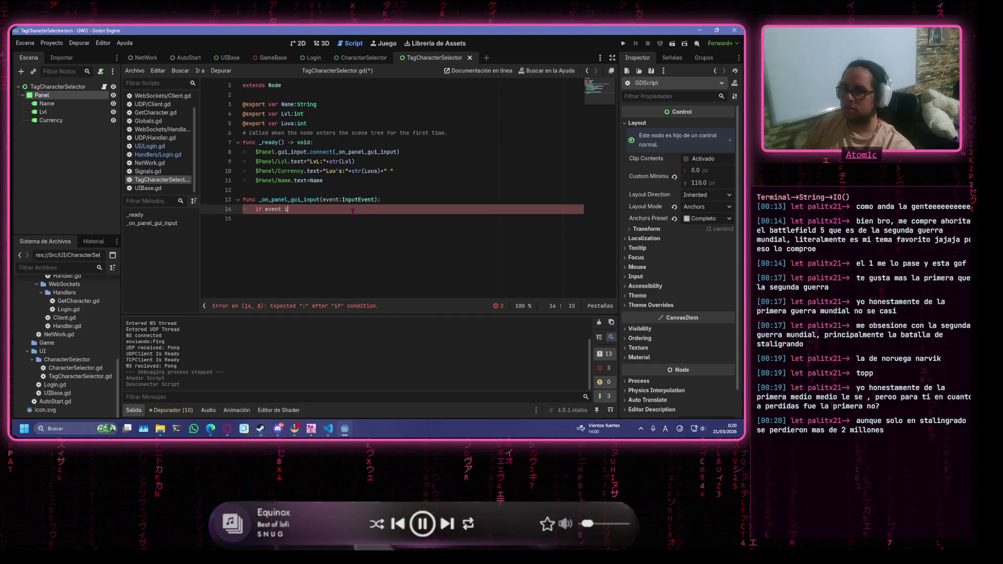
text(s Inp)
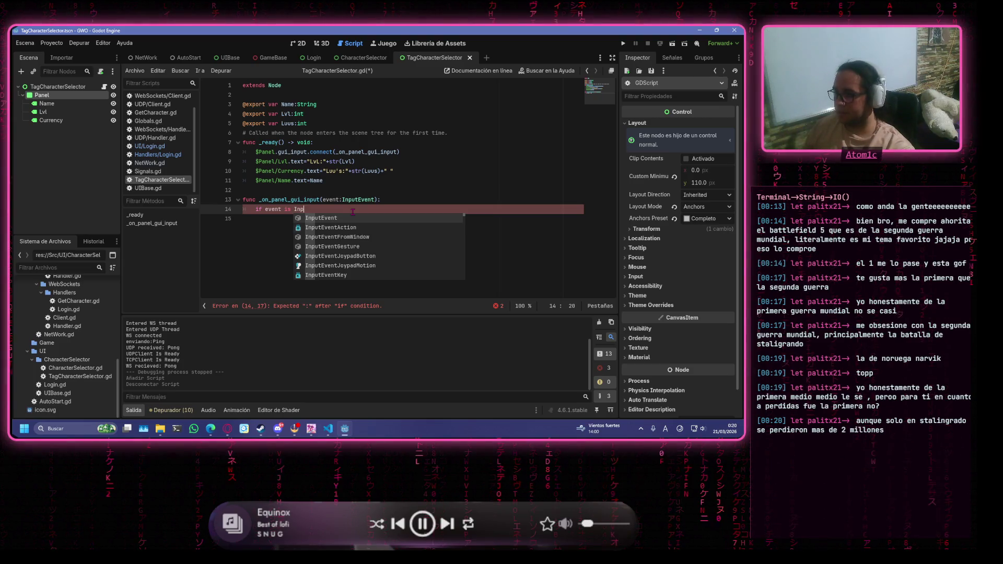
key(Down)
key(Down)
key(Down)
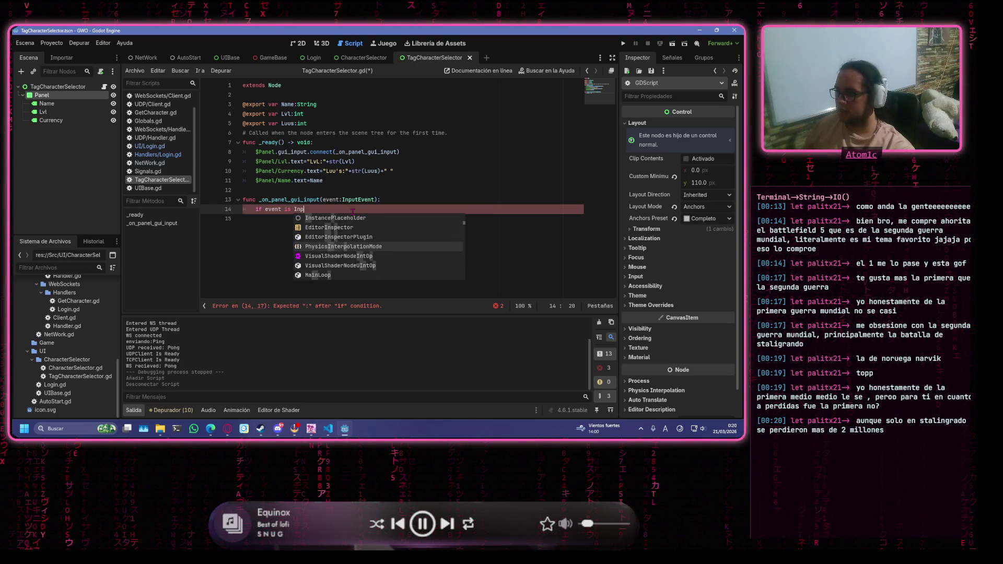
text(ute)
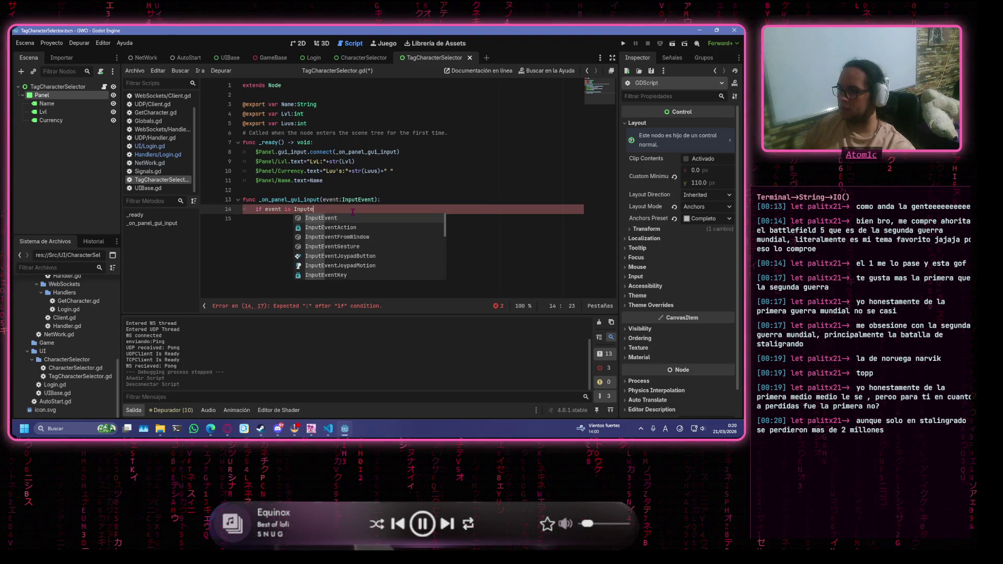
key(Escape)
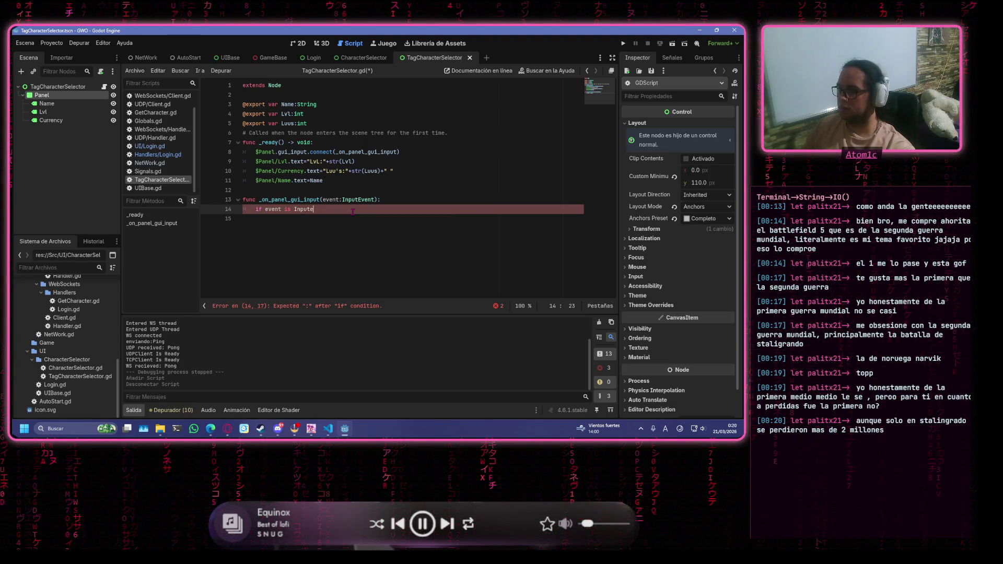
text(EventMo)
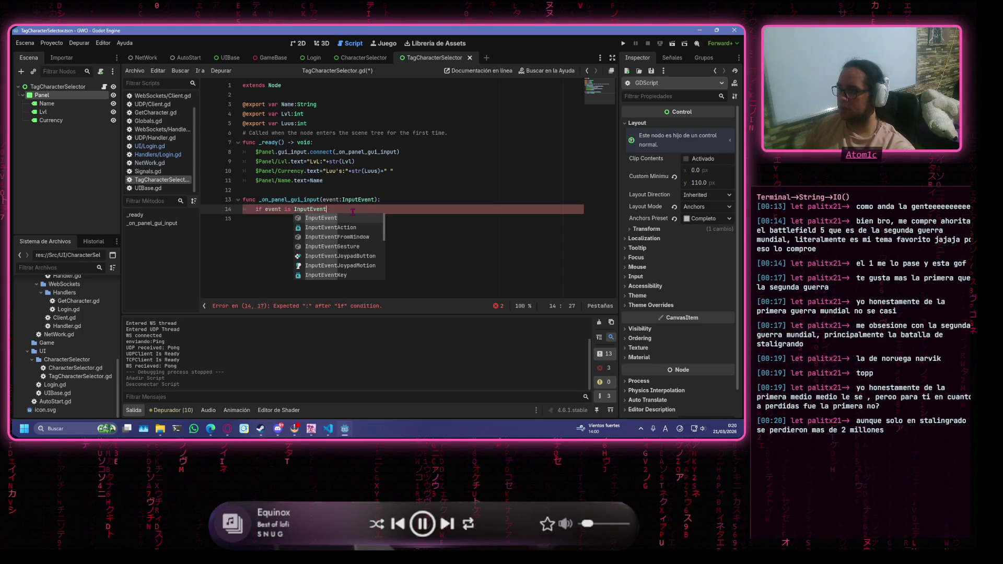
key(BackSpace)
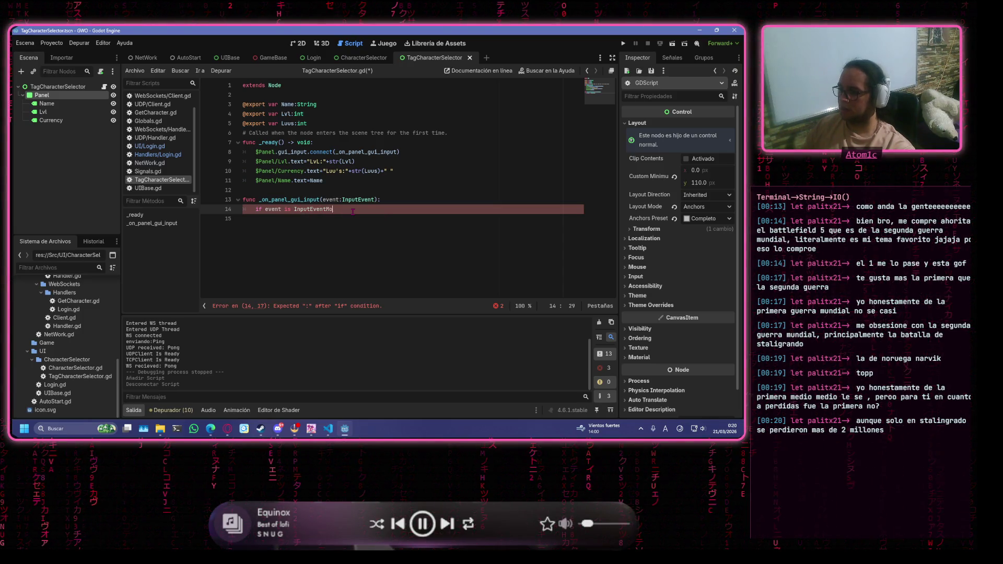
key(Down)
key(Down)
key(Down)
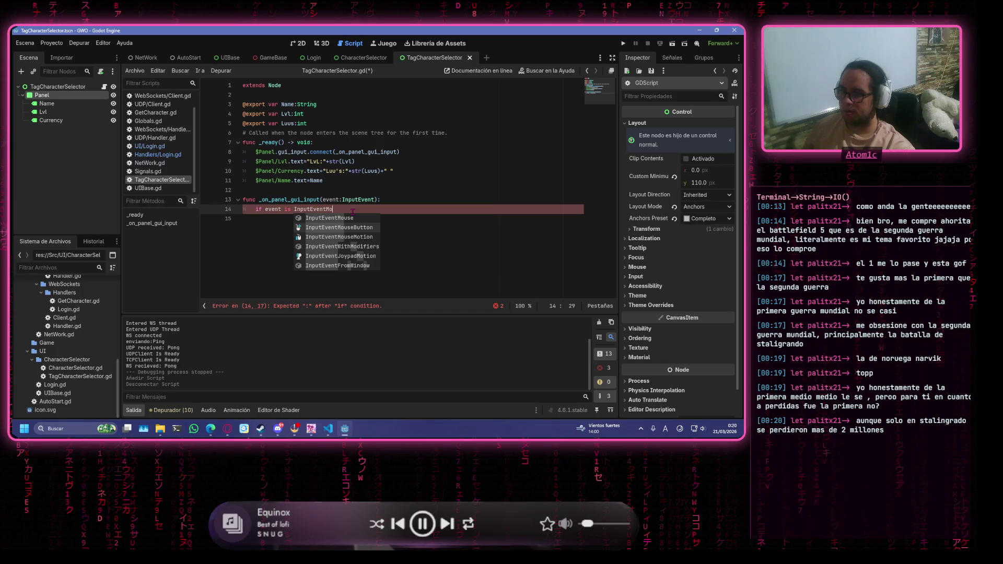
key(Return)
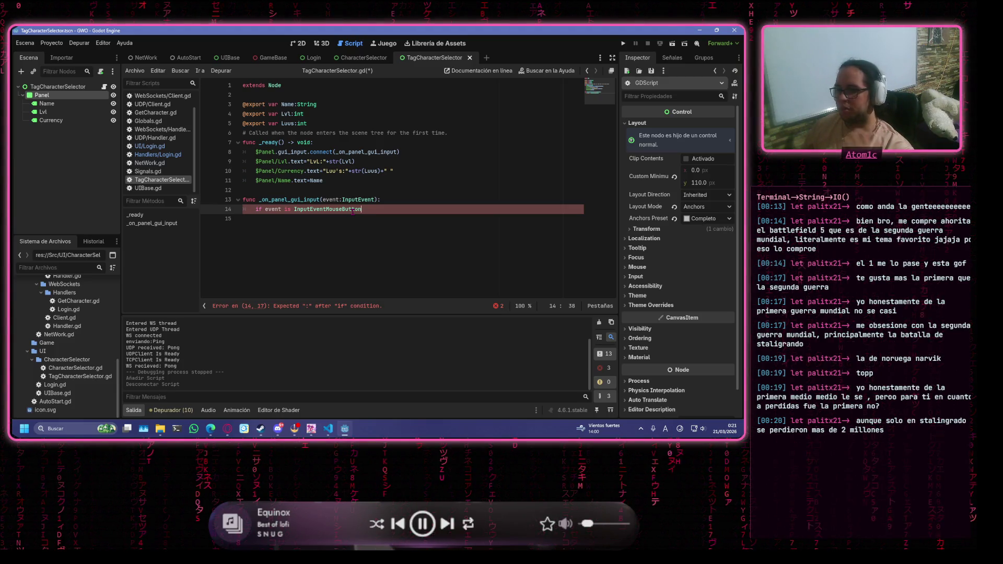
Extend the condition with 'and event.pressed and event.button_index', then select it from event onward.
text(and ev)
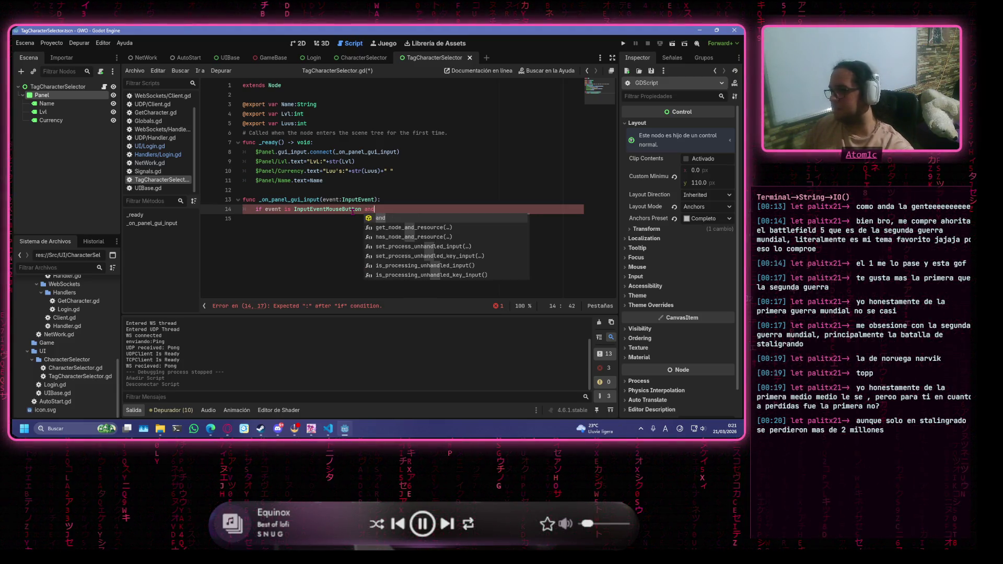
text(ent.pre)
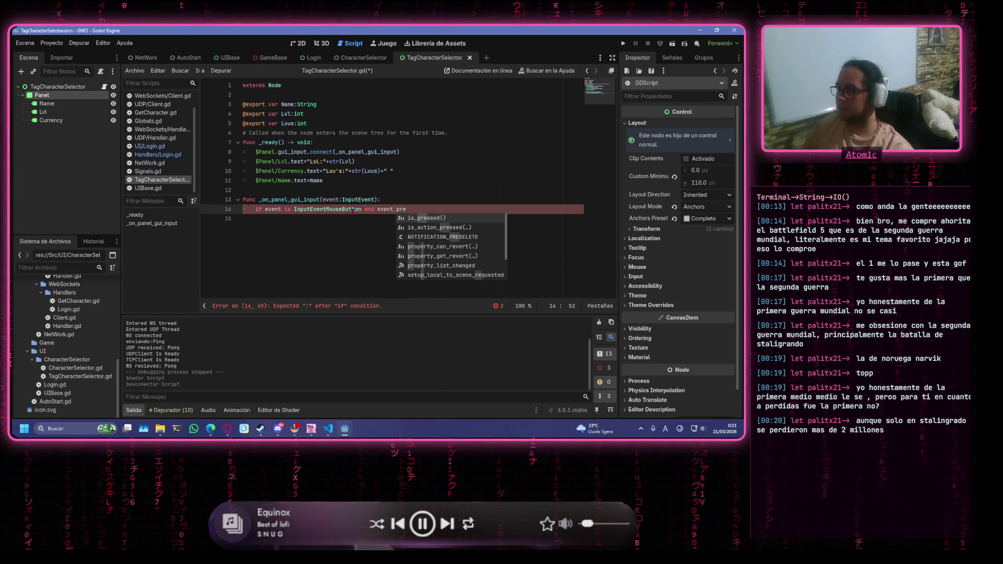
text(ssed)
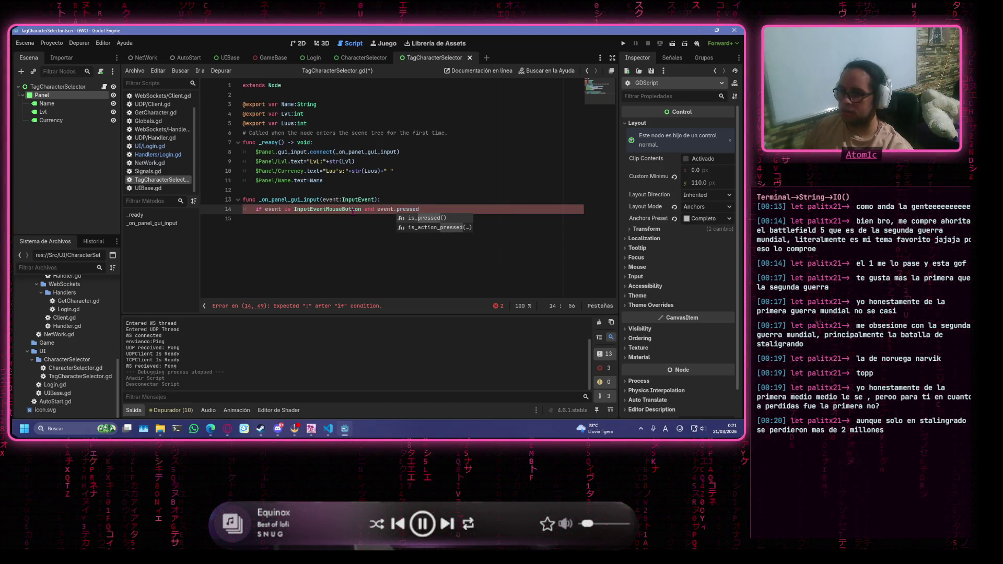
text( am)
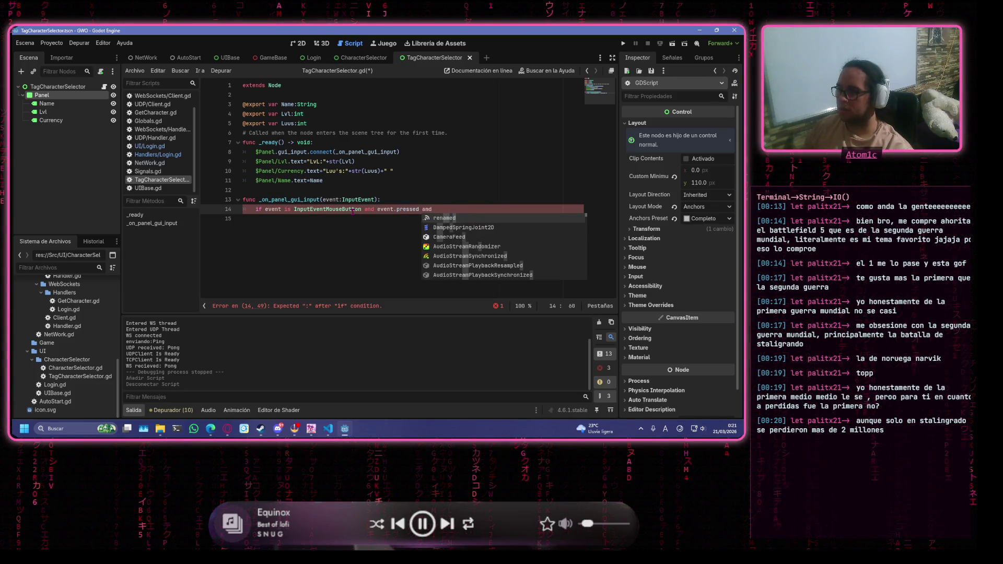
key(BackSpace)
text(nd e)
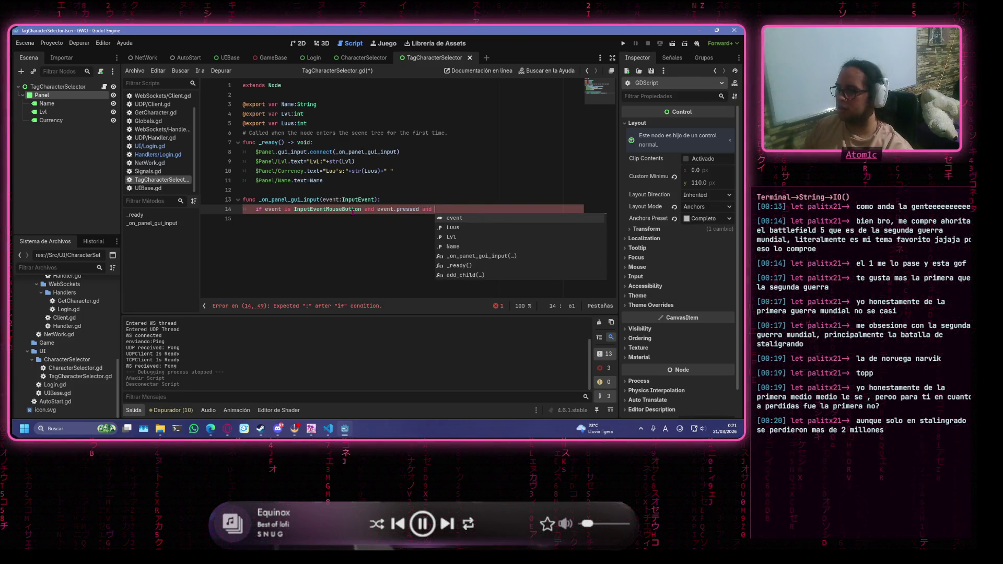
text(ve)
key(Return)
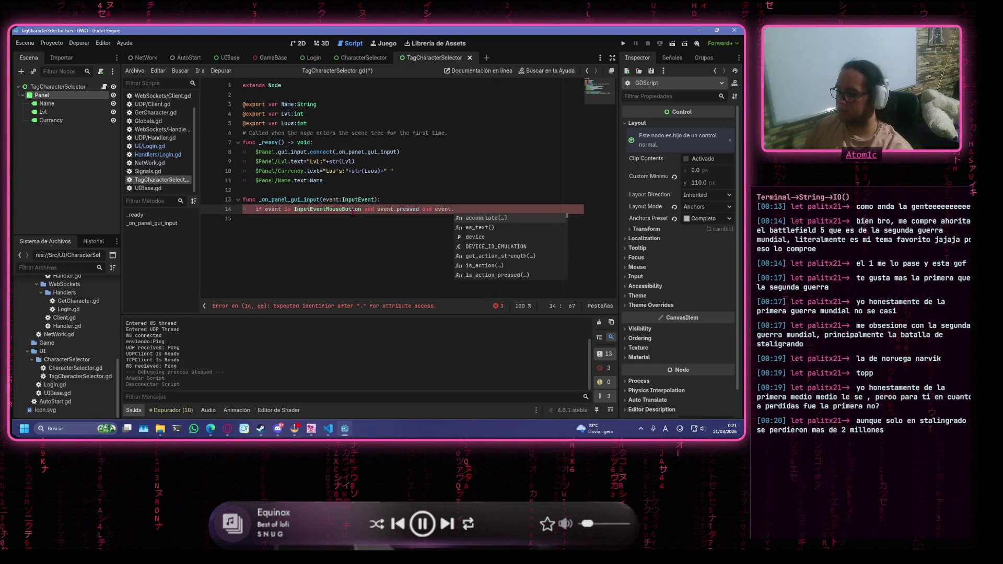
text(button_index)
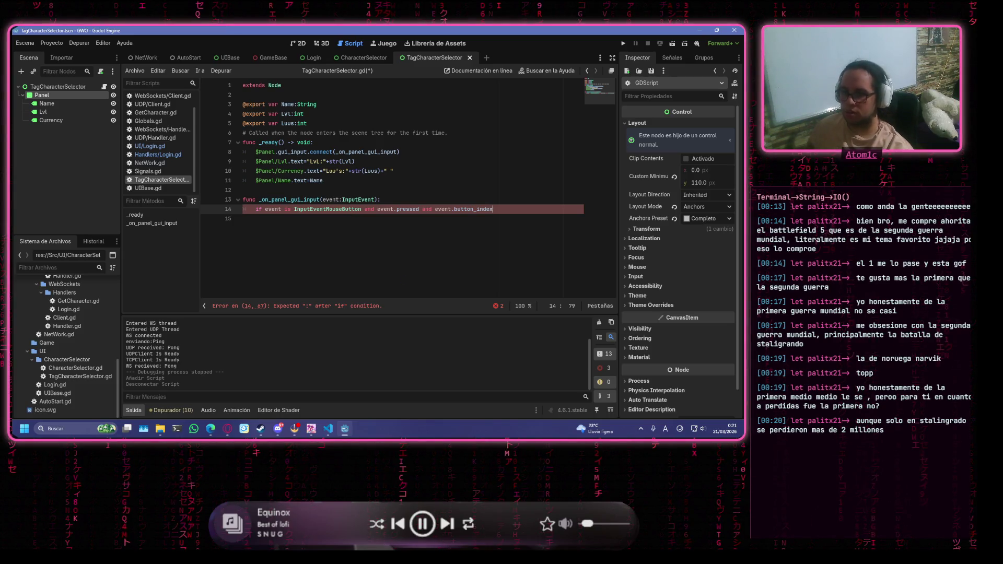
key(alt+Tab)
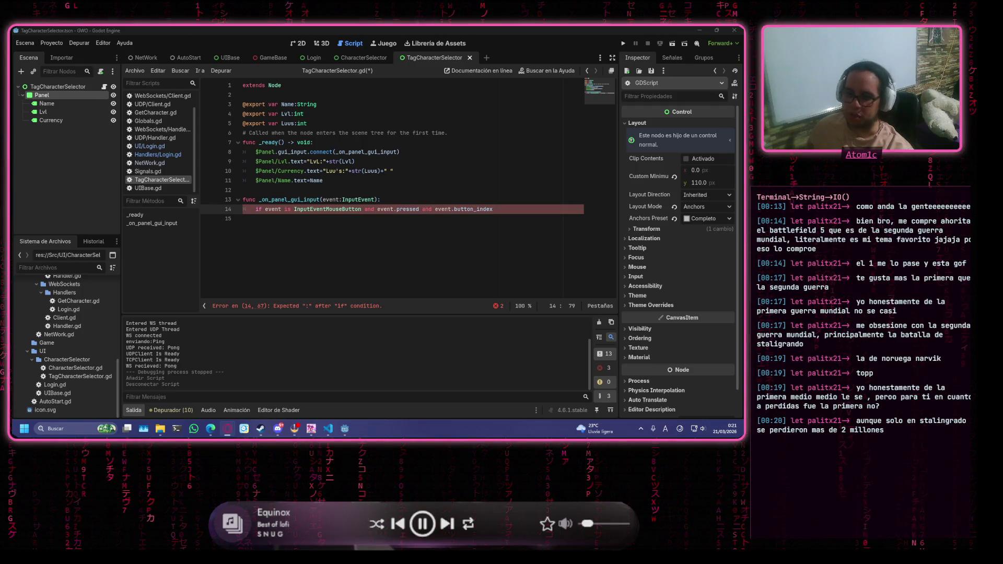
drag(497, 211, 268, 209)
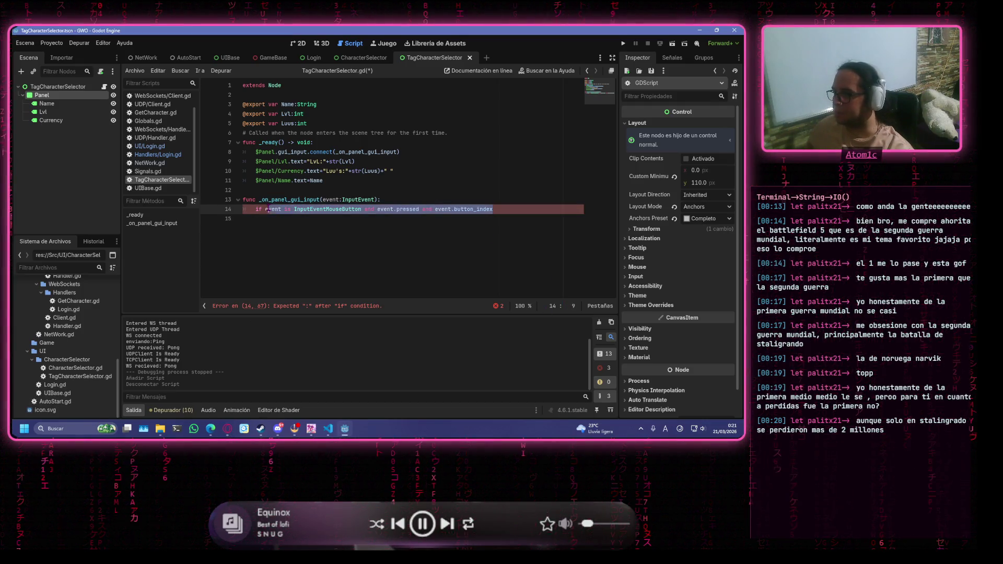
Paste the condition ending '== MOUSE_BUTTON_LEFT:' and remove the extra indentation before if.
text(if event is InputEventMouseButton and event.pressed and event.button_index == MOUSE_BUTTON_LEFT:)
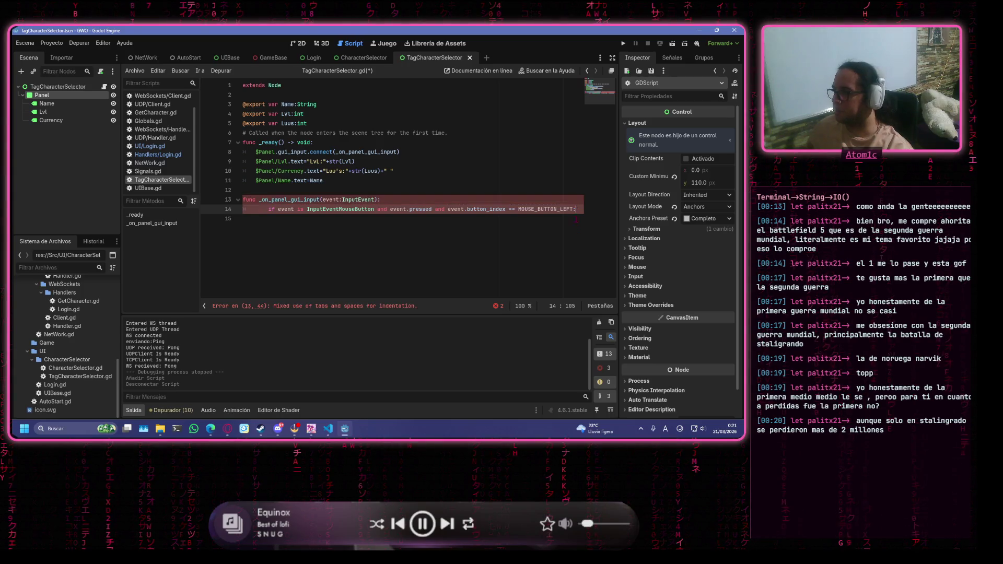
key(Left)
key(Left)
key(Left)
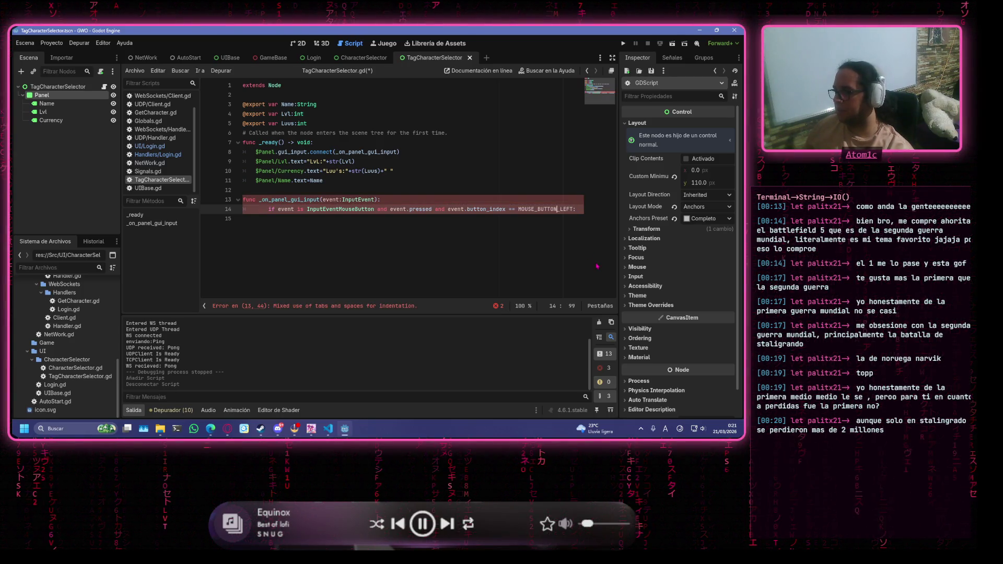
key(Left)
key(Left)
key(Left)
key(Home)
key(BackSpace)
key(BackSpace)
key(BackSpace)
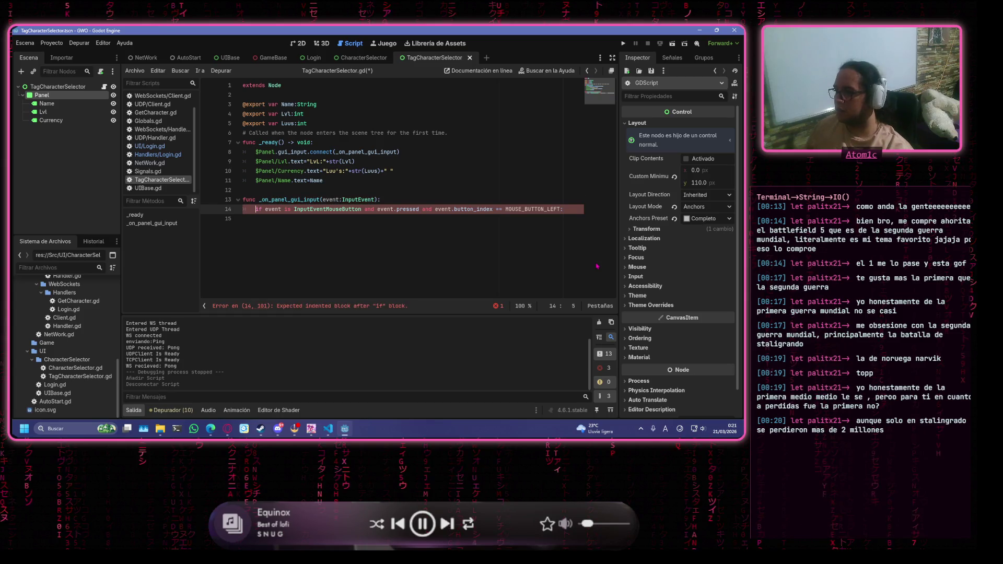
key(alt+Tab)
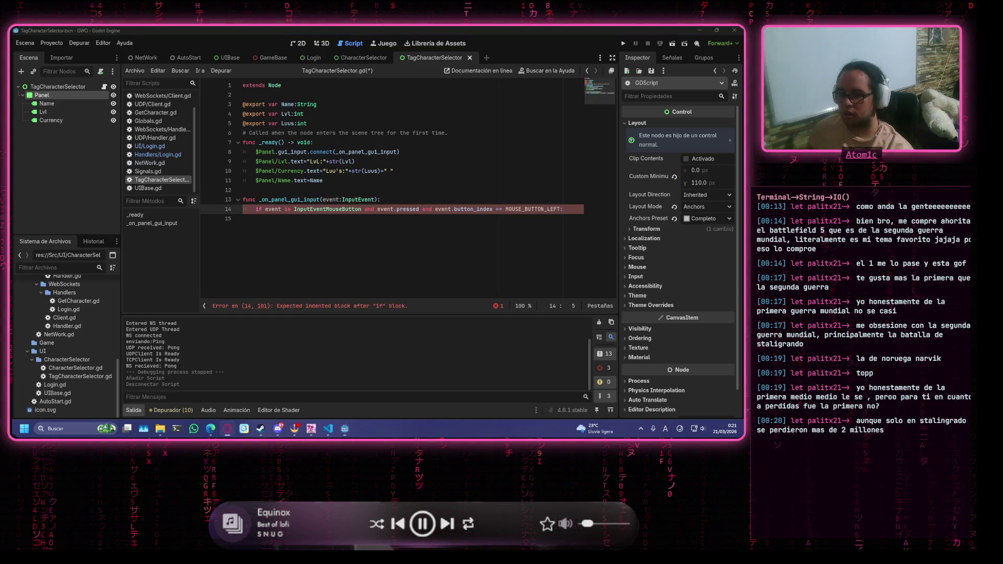
click(472, 221)
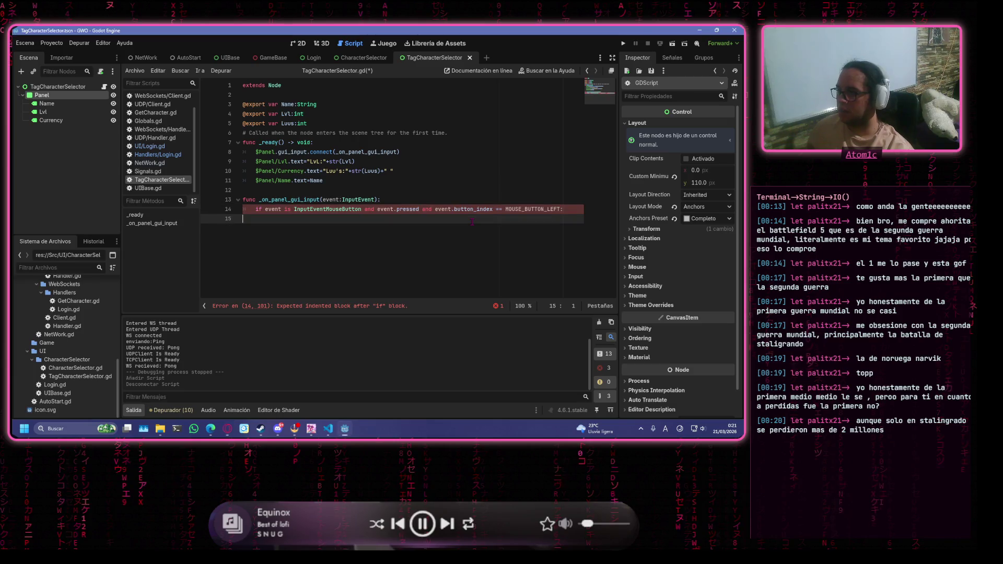
Make the handler body call Signals.CharacterSelectorClickTaG() and save the script.
text($Sign)
key(Down)
key(Return)
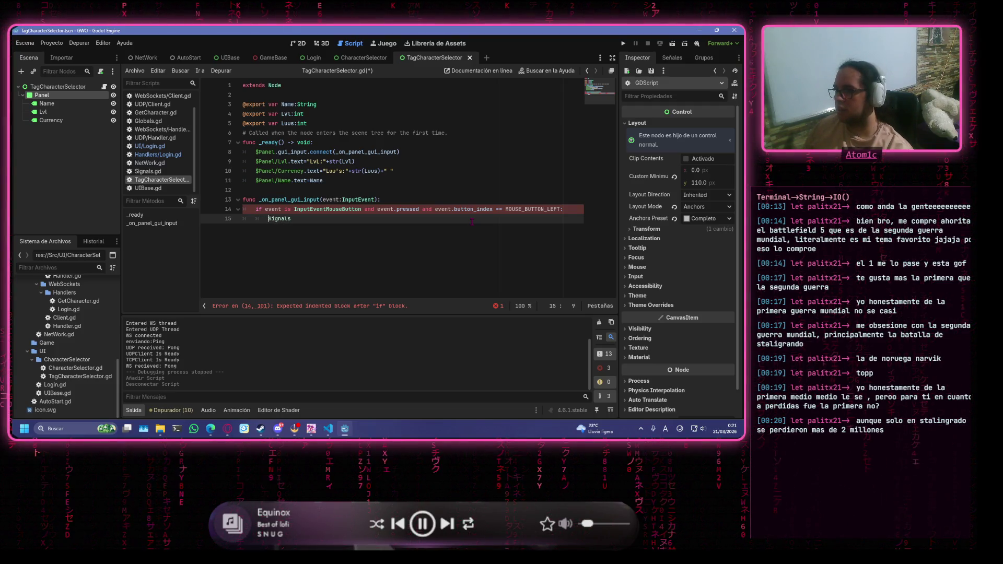
key(Right)
key(Right)
key(Right)
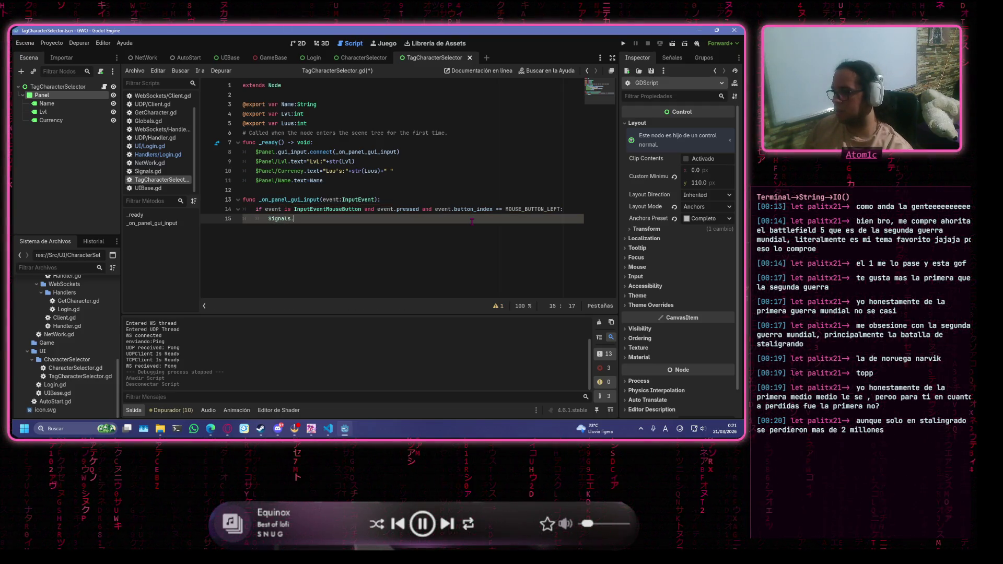
double_click(416, 233)
text(CharacterSelectorClickTab)
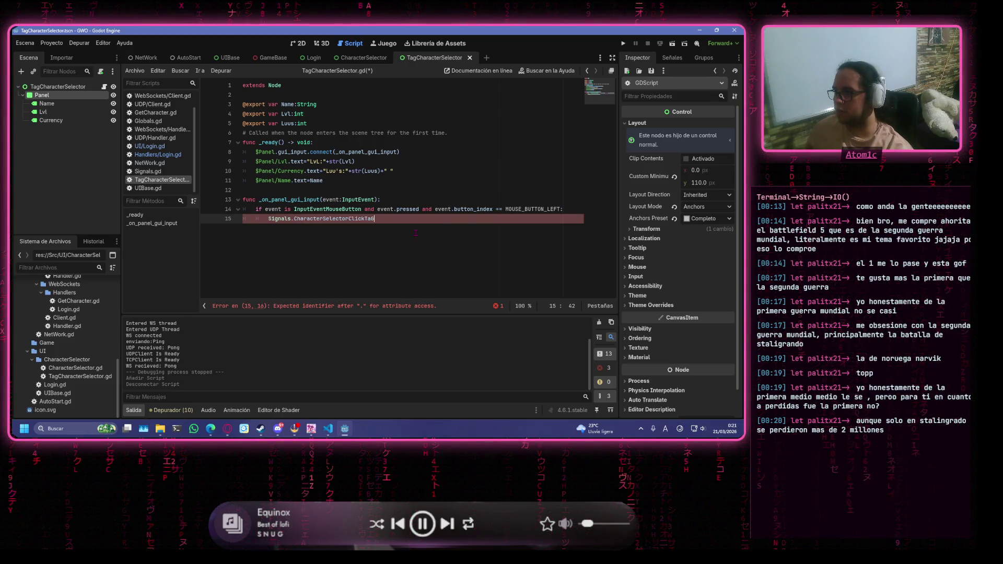
text(())
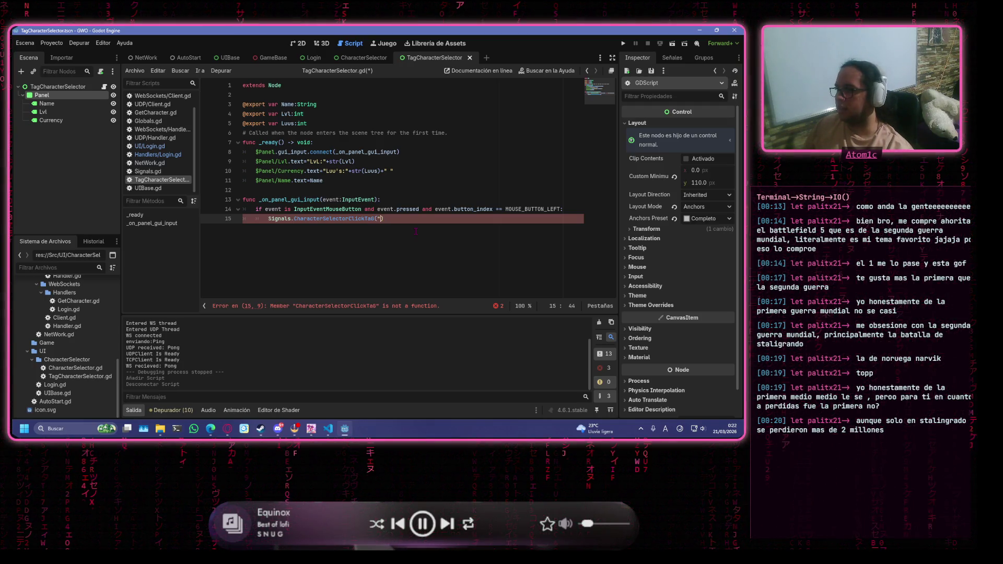
key(ctrl+s)
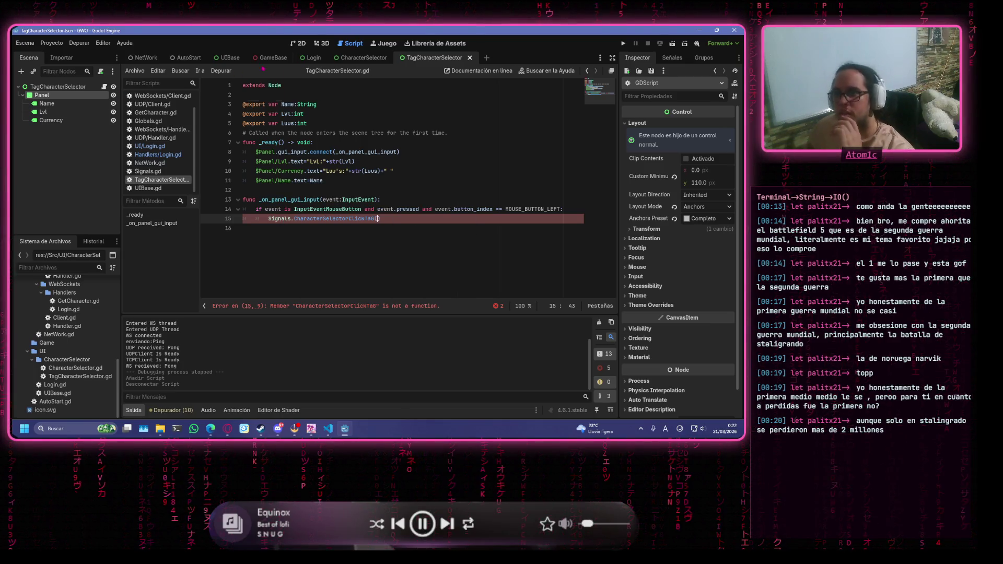
click(437, 114)
click(438, 124)
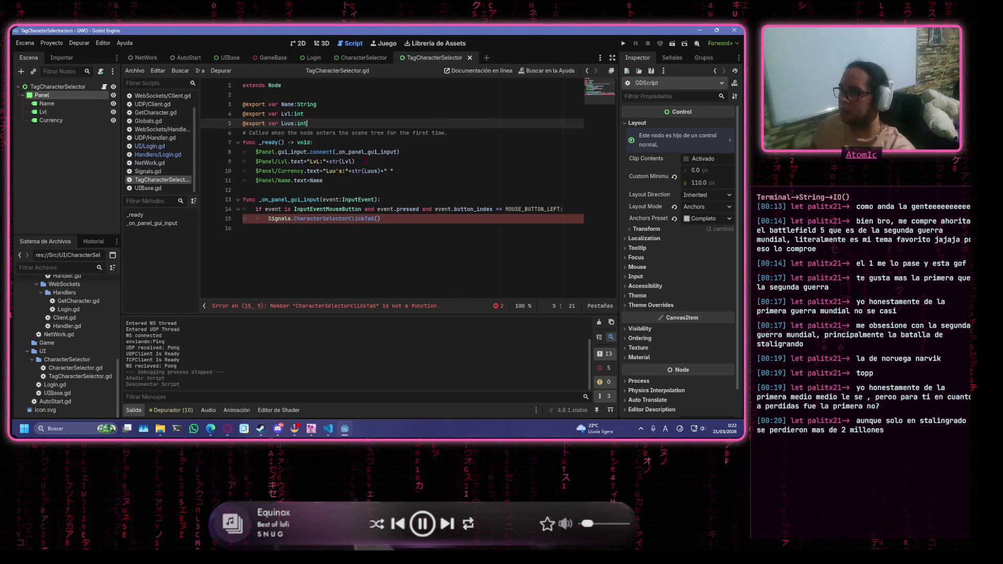
key(alt+Tab)
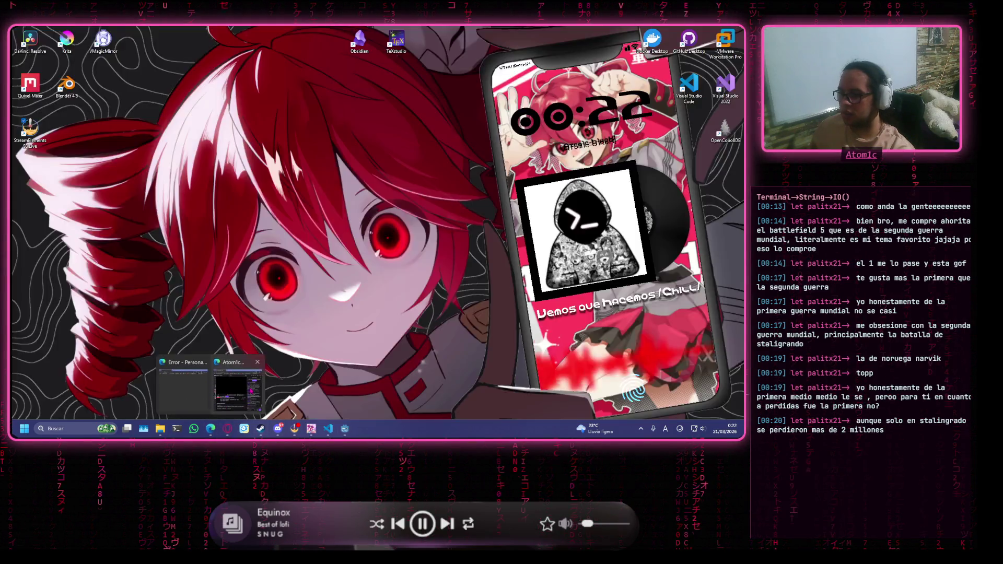
click(348, 121)
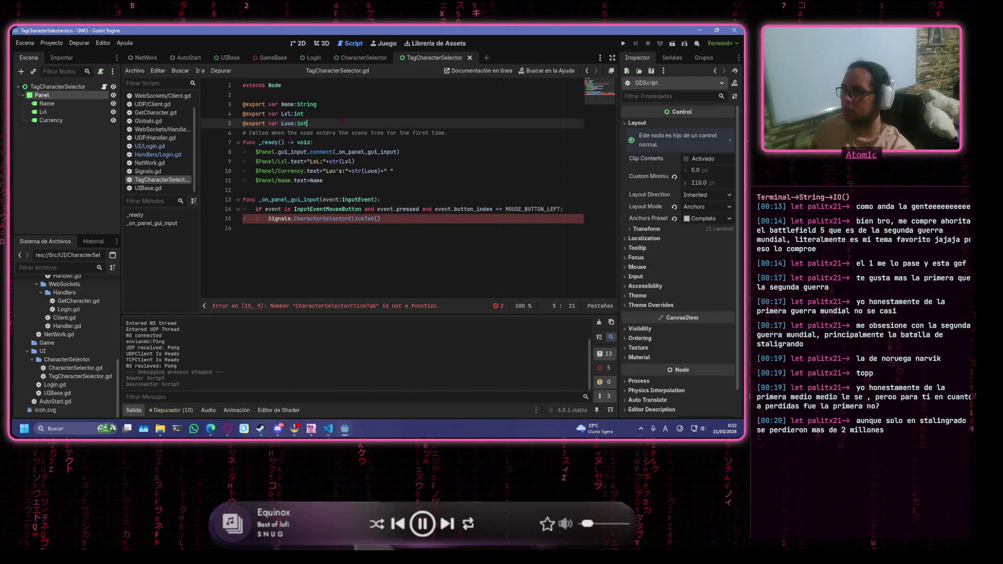
key(Return)
text(ex)
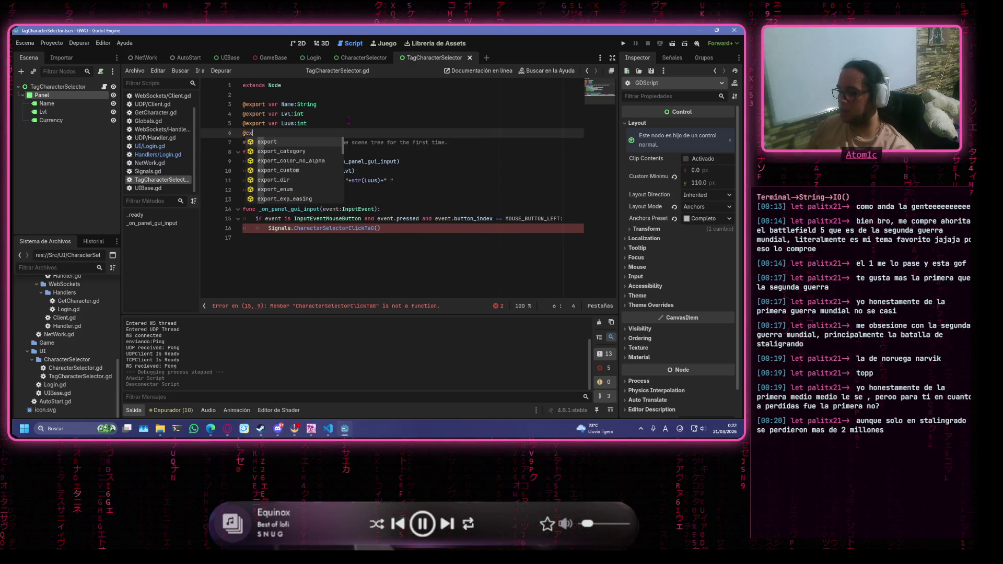
text(port var id:)
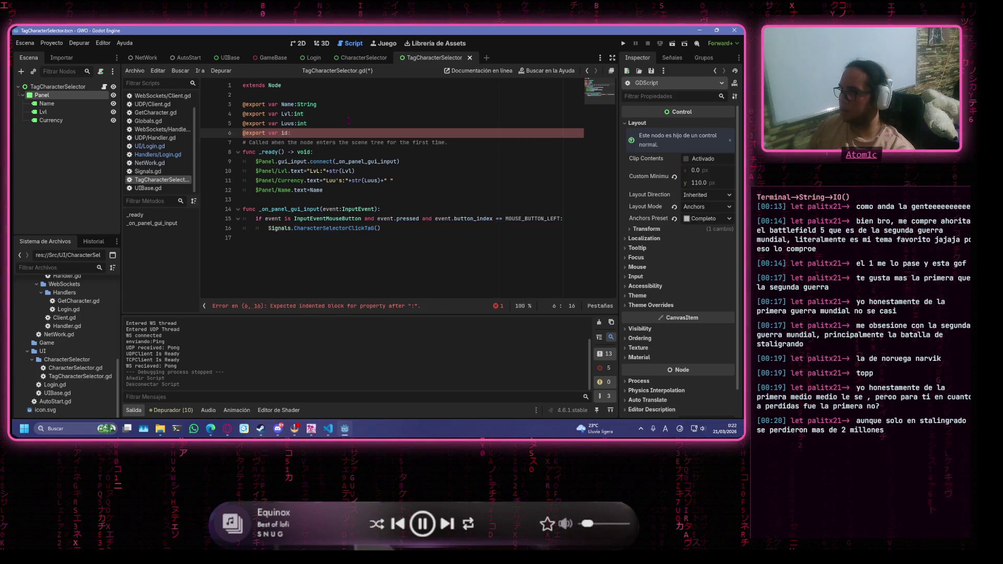
text(int)
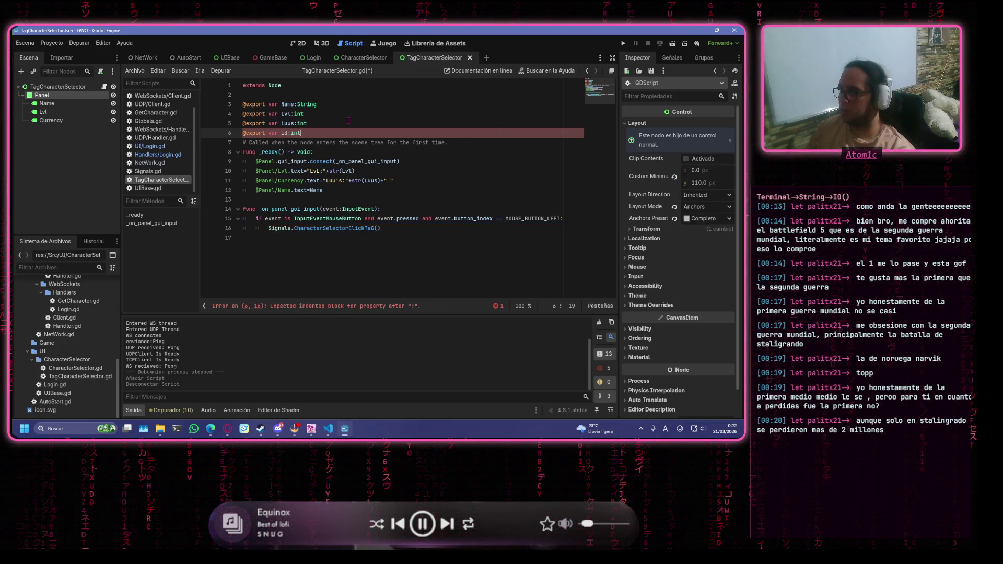
click(349, 121)
key(ctrl+s)
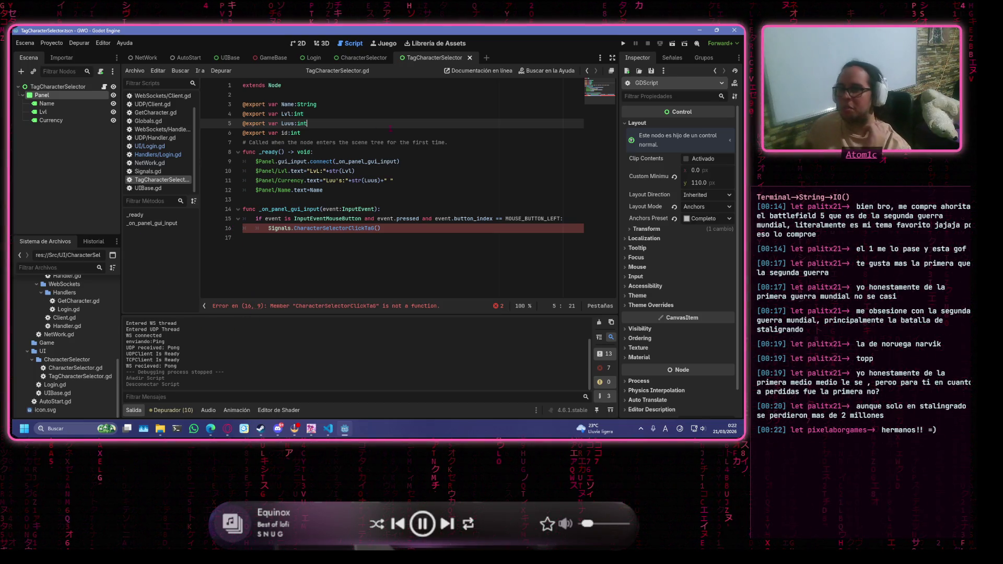
click(445, 130)
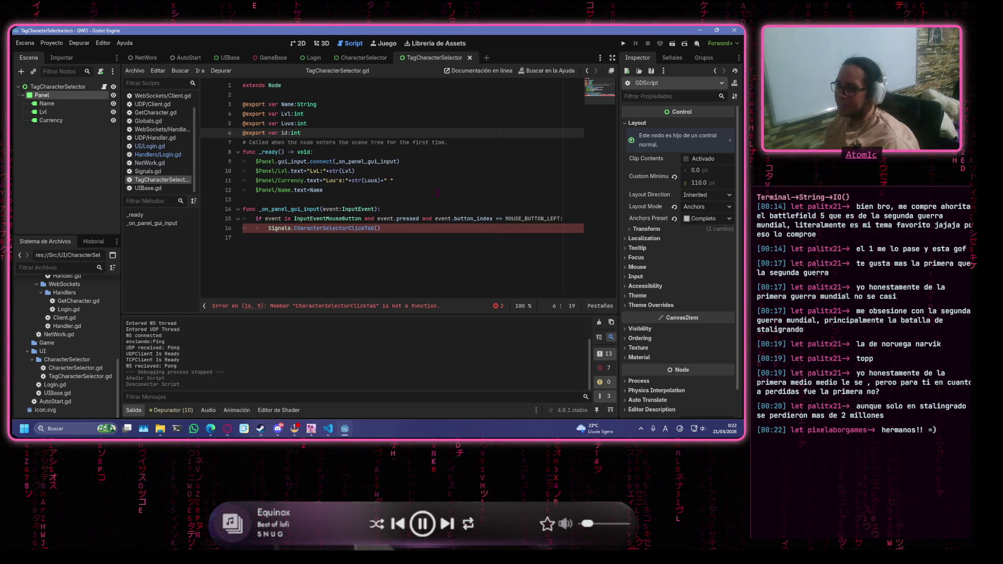
Change the handler call to Signals.CharacterSelectorClickTaG.emit(id).
click(385, 229)
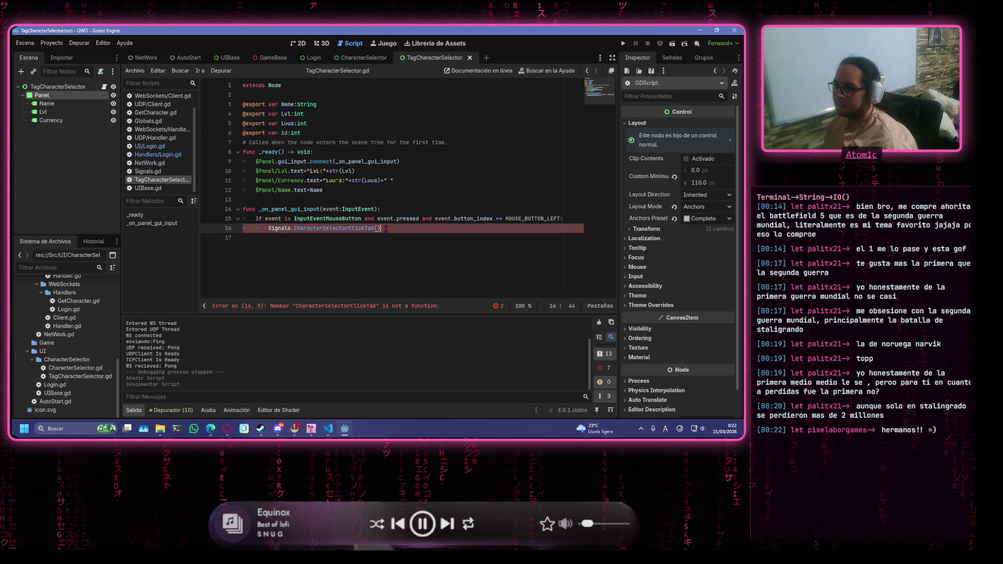
key(BackSpace)
key(BackSpace)
text(.e)
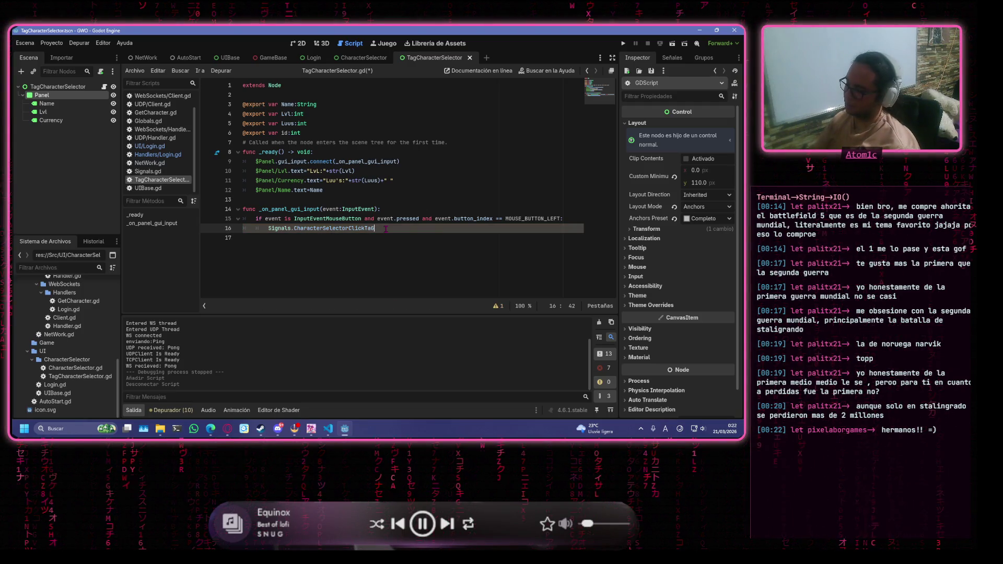
text(mit()
key(ctrl+s)
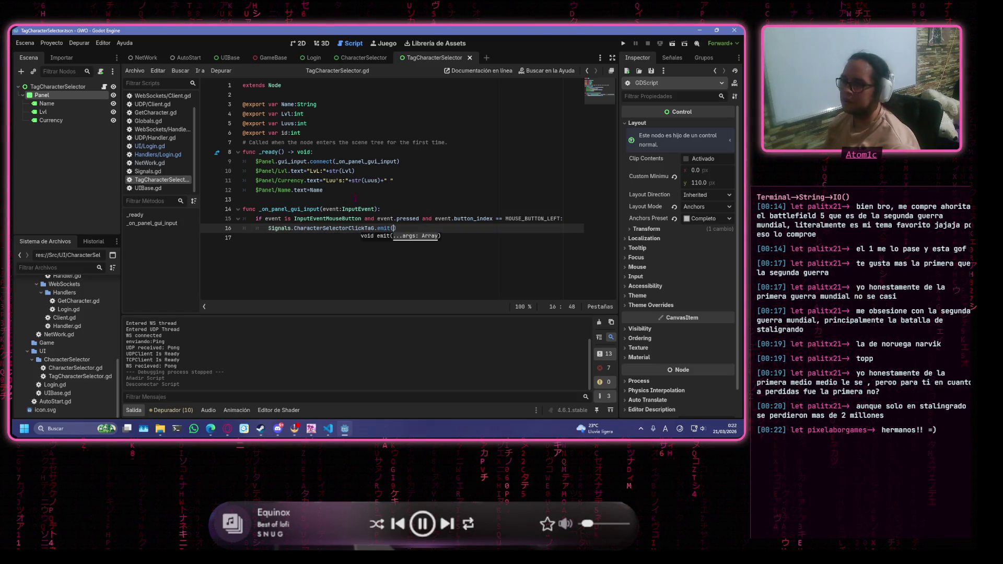
text(id)
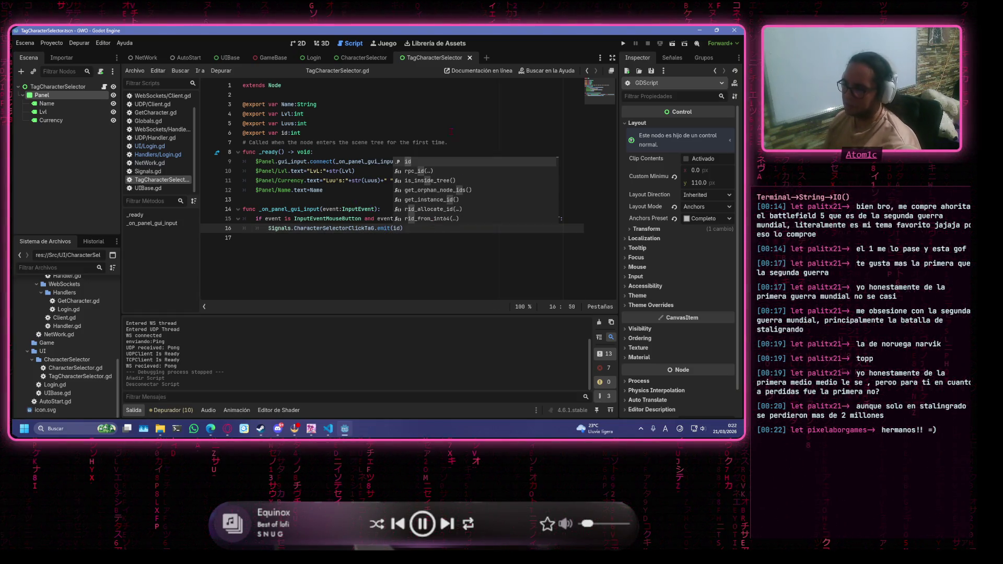
key(Escape)
click(445, 152)
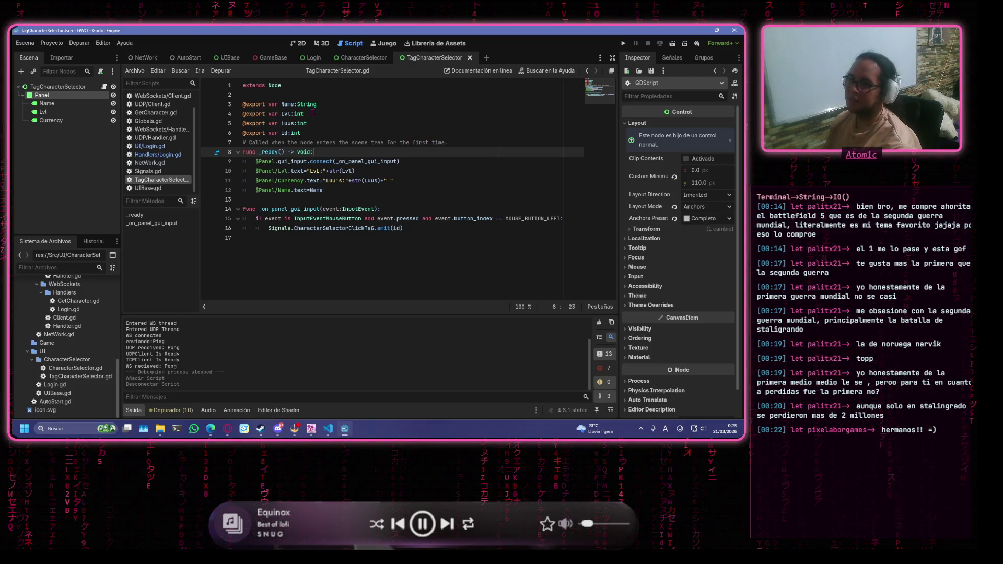
Switch to the CharacterSelector then the Login scene tab and look over the script's lines.
click(363, 58)
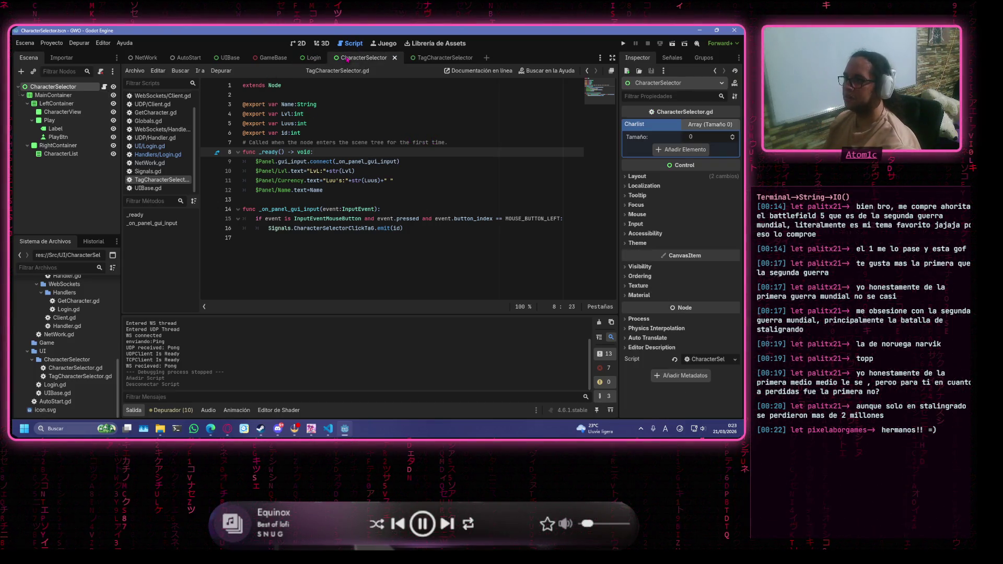
click(310, 58)
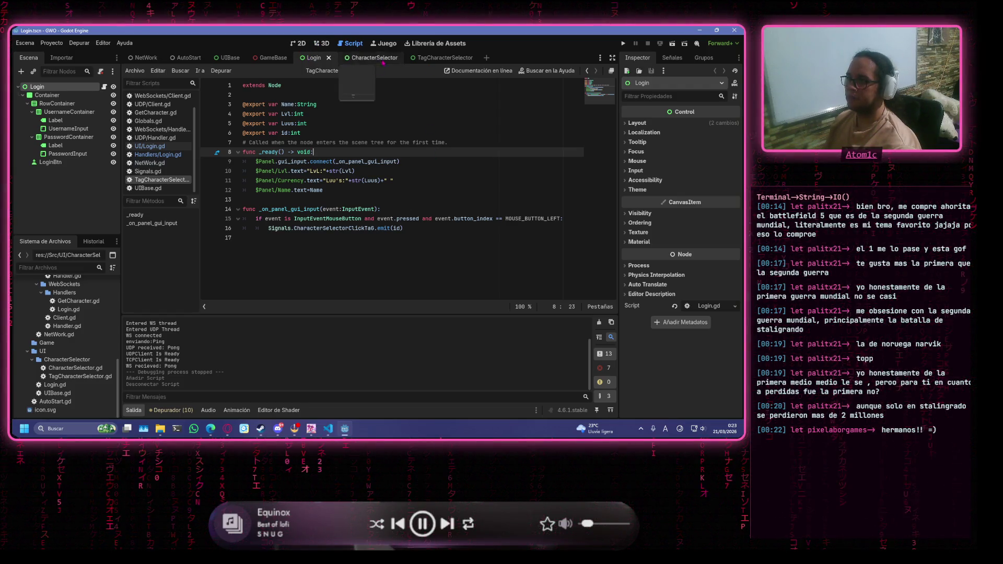
click(333, 143)
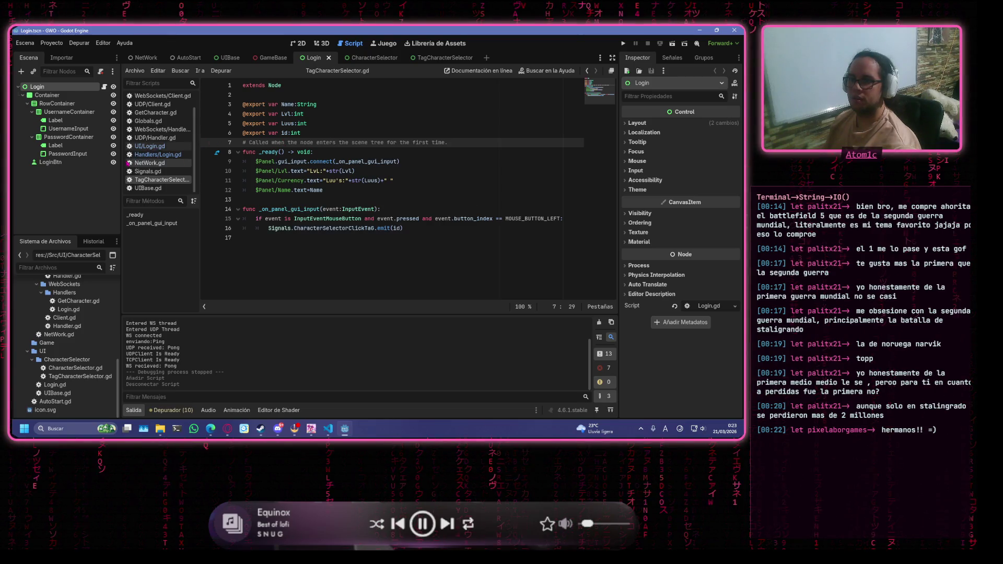
click(410, 186)
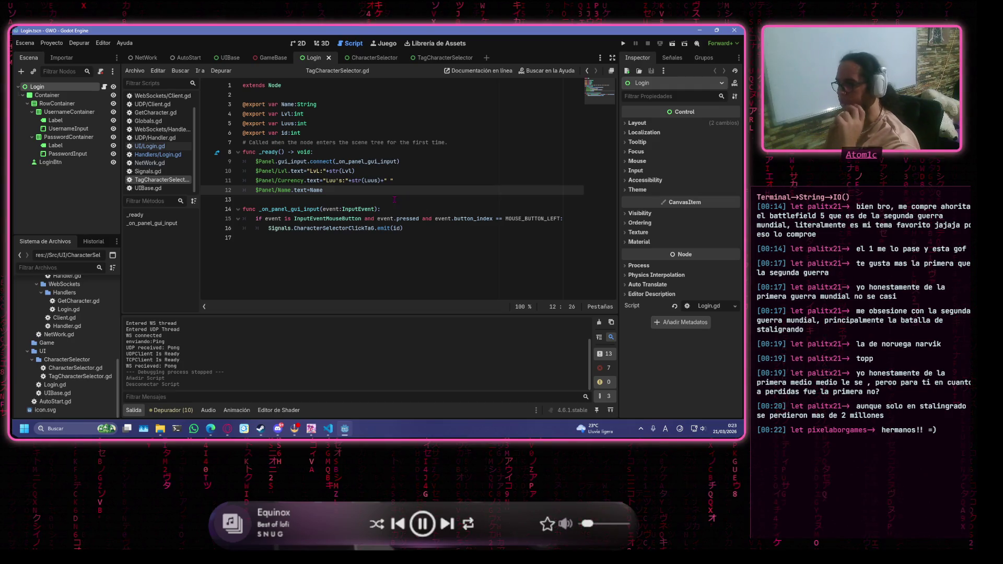
click(401, 229)
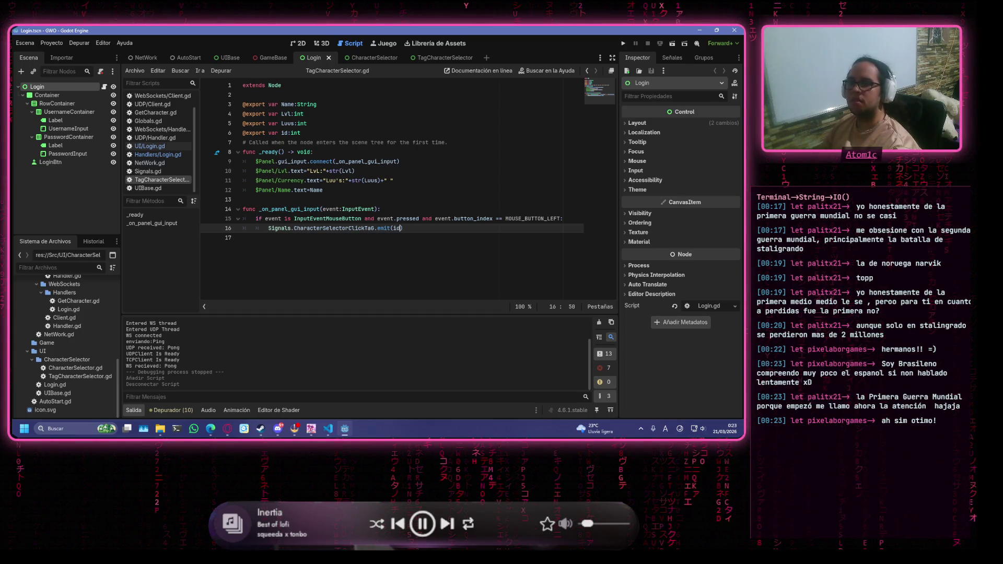
click(395, 153)
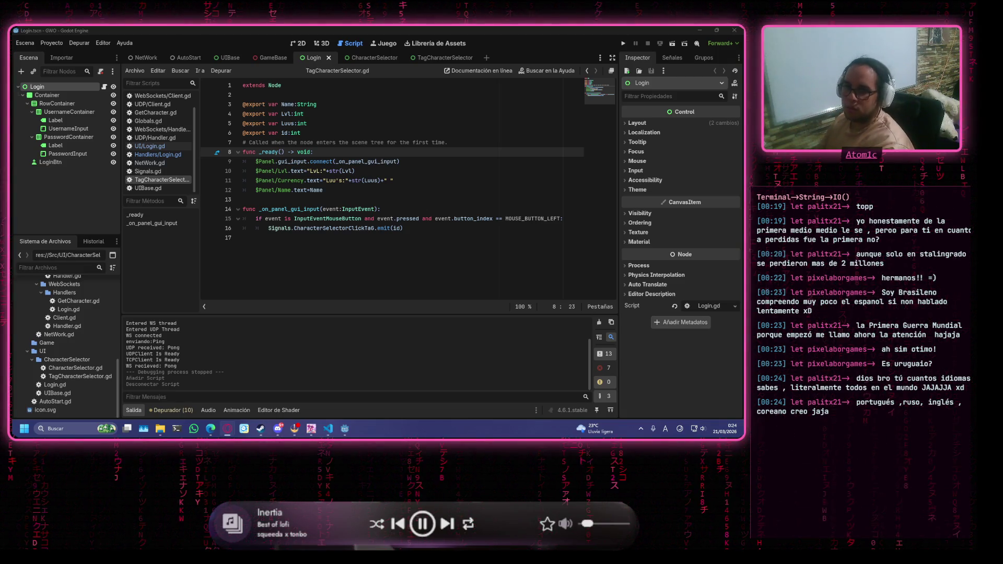
click(415, 229)
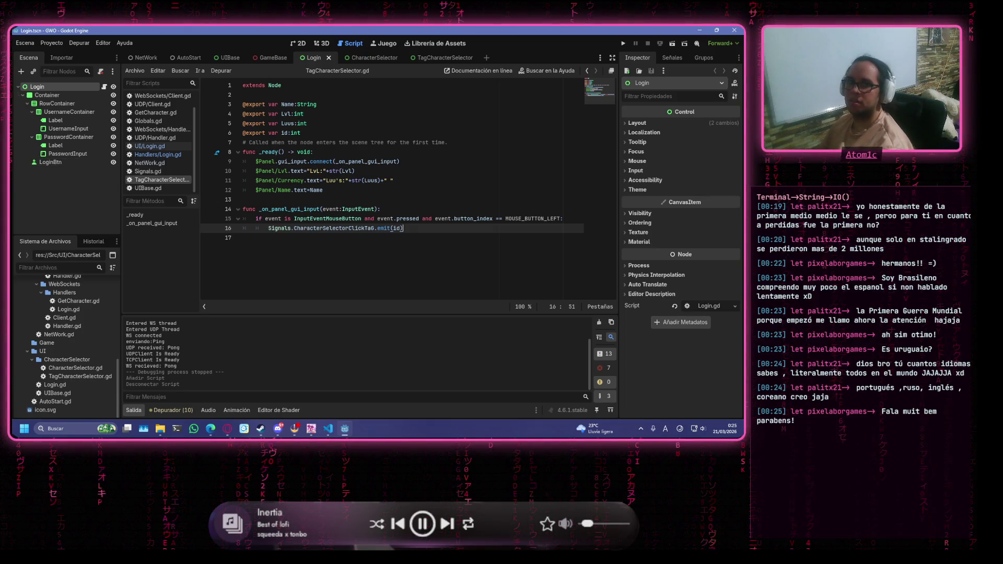
Open a new indented blank line 17 below the emit(id) call.
key(alt+Tab)
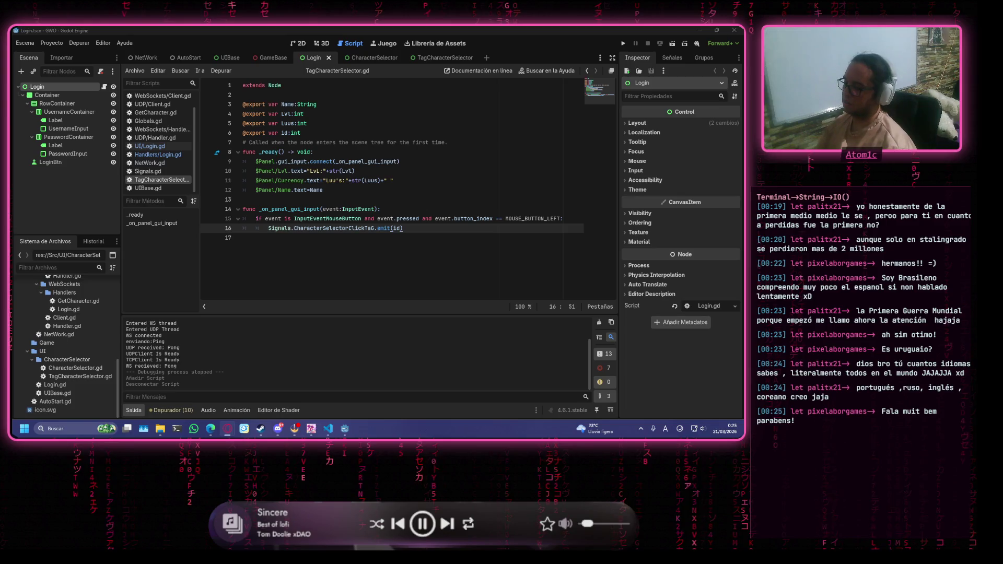
click(520, 235)
click(514, 228)
key(Return)
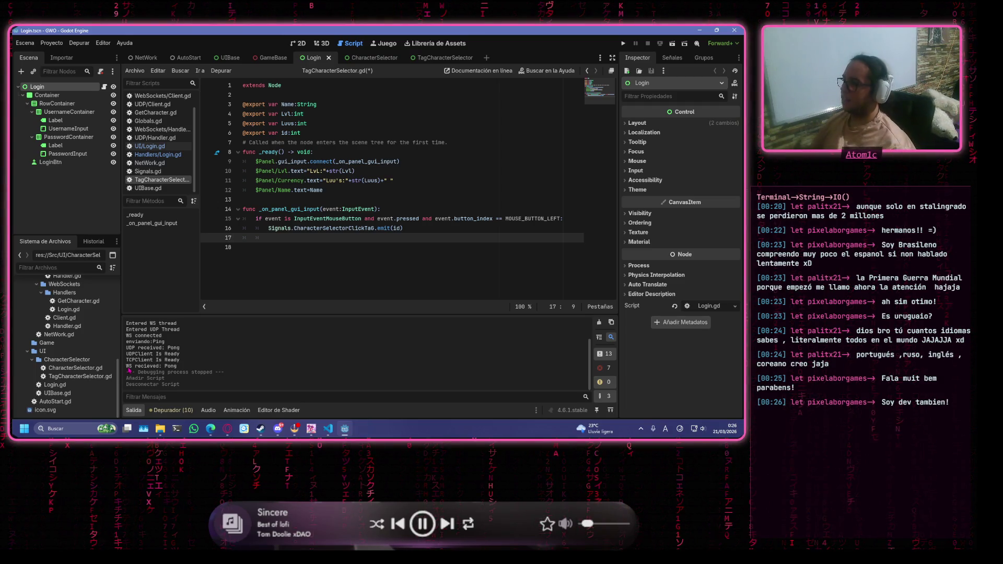
Save TagCharacterSelector.gd with the emit(id) handler in place.
key(Up)
key(Up)
key(Up)
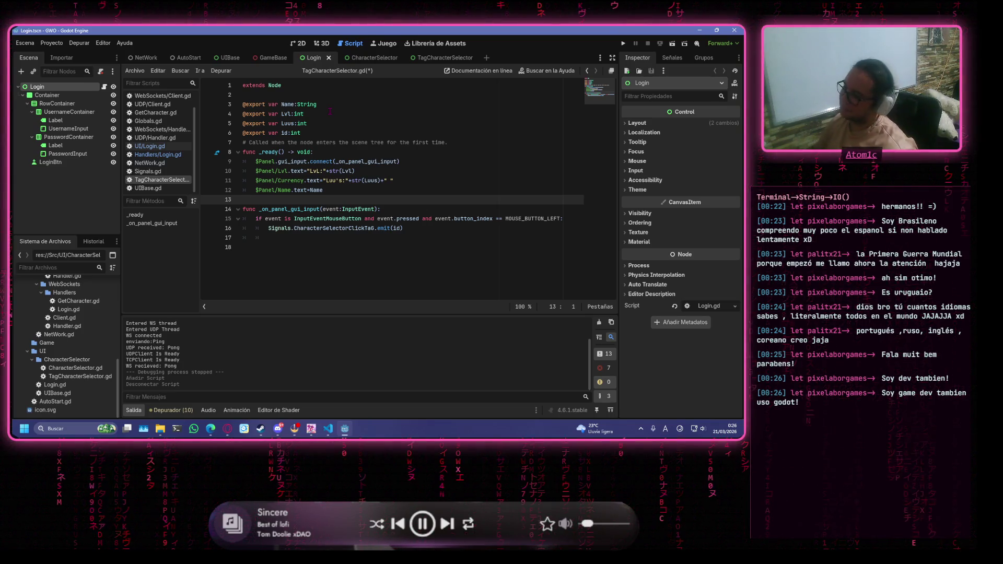
click(412, 152)
click(426, 247)
click(435, 229)
key(ctrl+s)
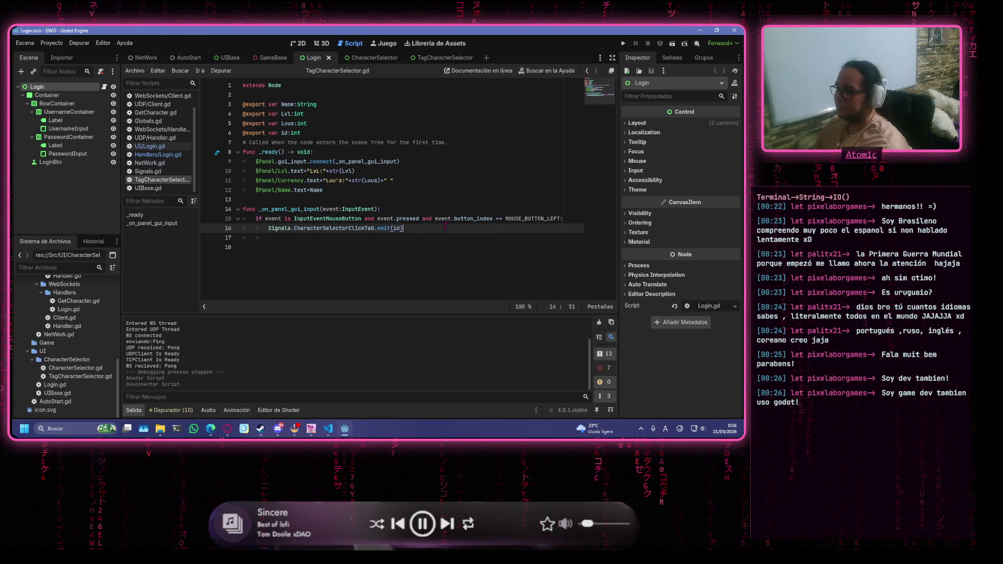
Insert an empty line after line 13, pushing the click handler down to line 15.
click(582, 219)
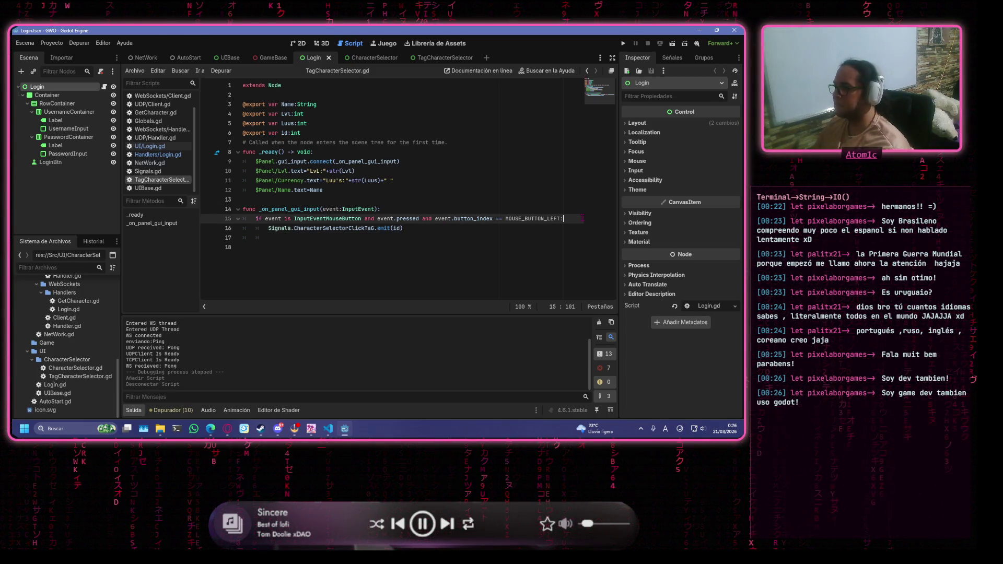
click(482, 228)
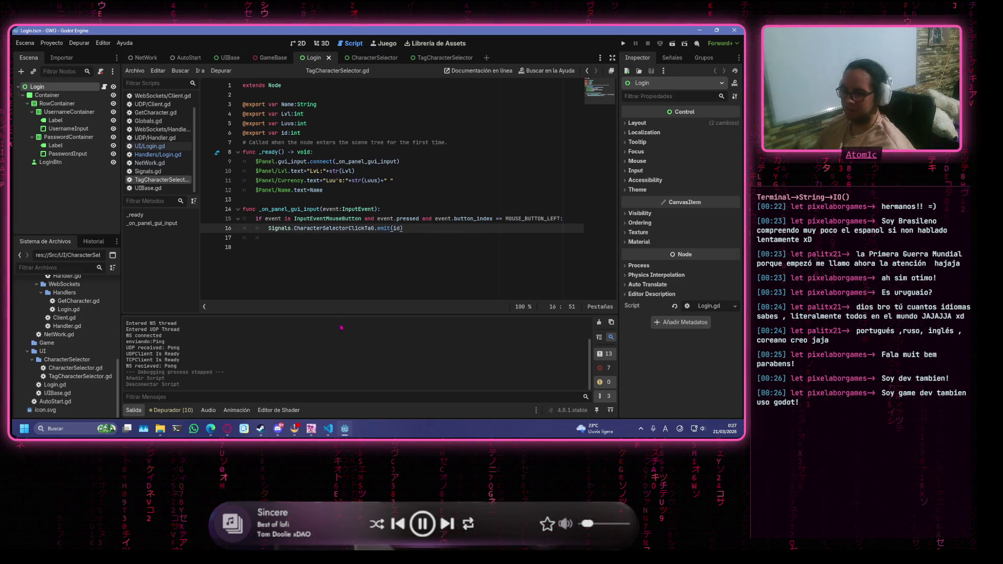
click(364, 200)
click(420, 210)
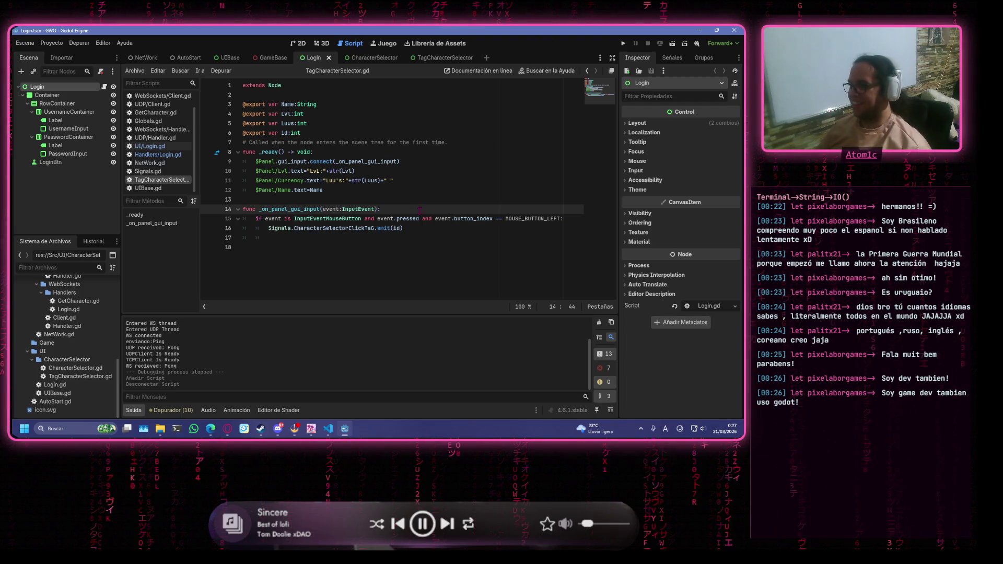
click(435, 188)
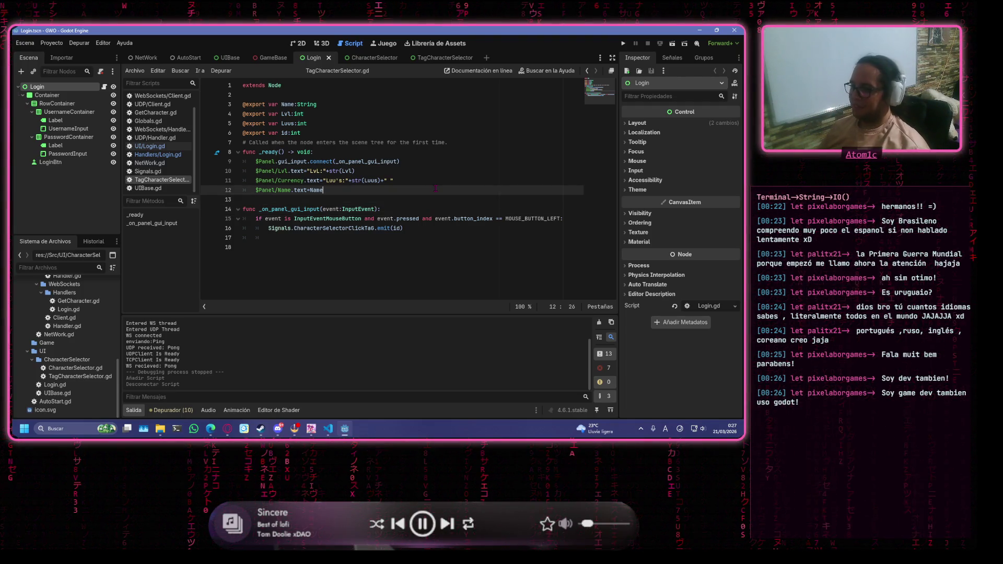
click(453, 199)
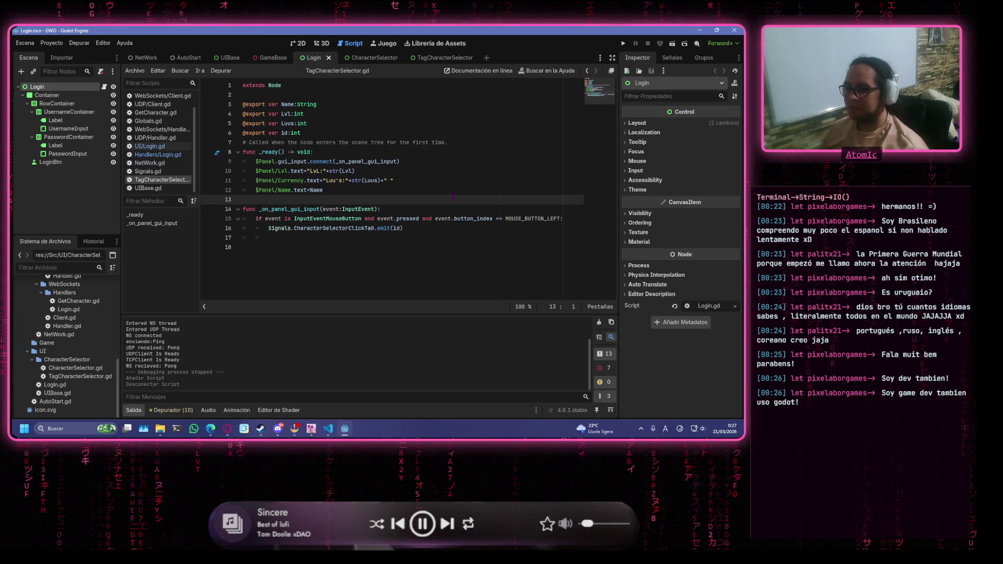
key(Return)
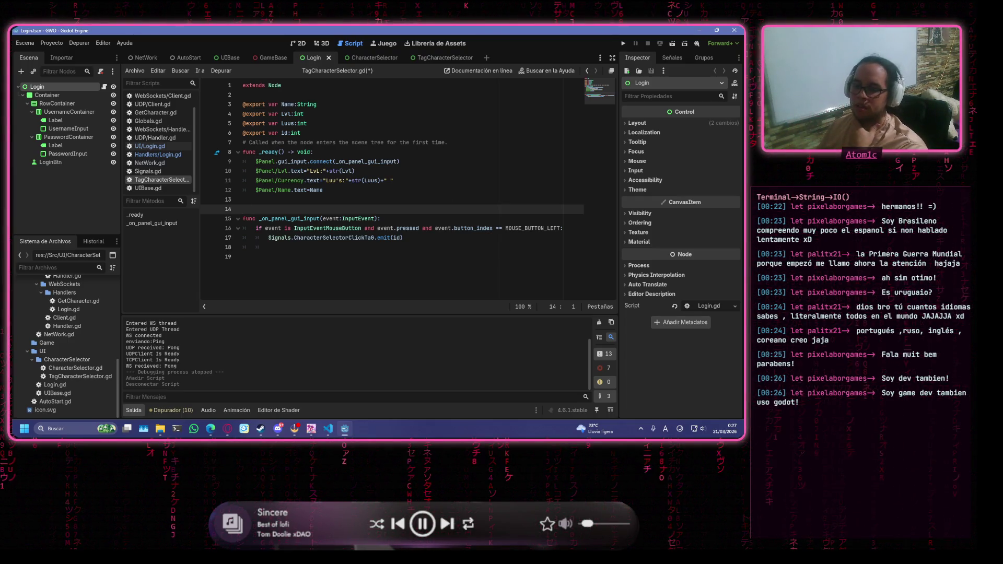
Review the Name assignment and emit lines, then save TagCharacterSelector.gd.
key(alt+Tab)
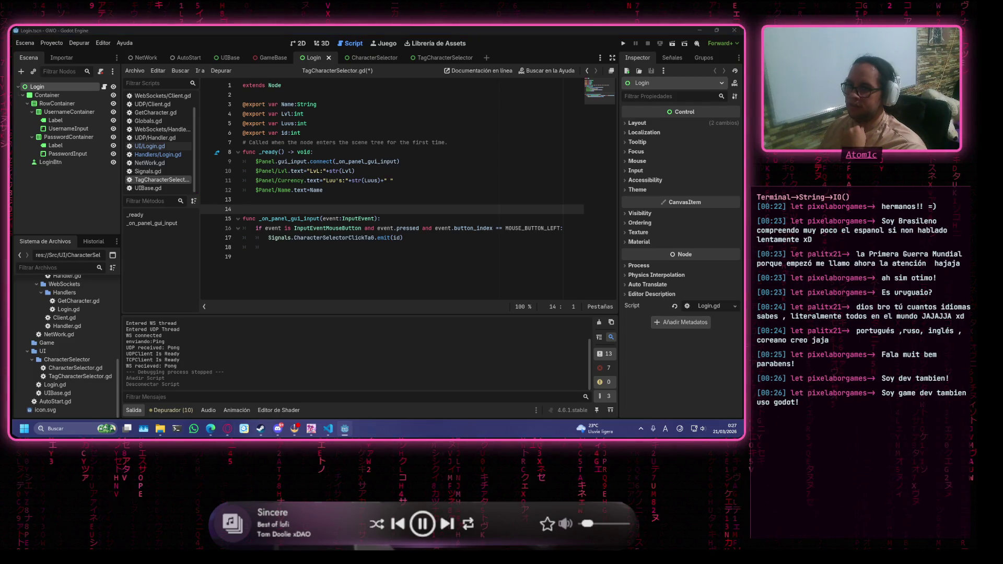
click(433, 212)
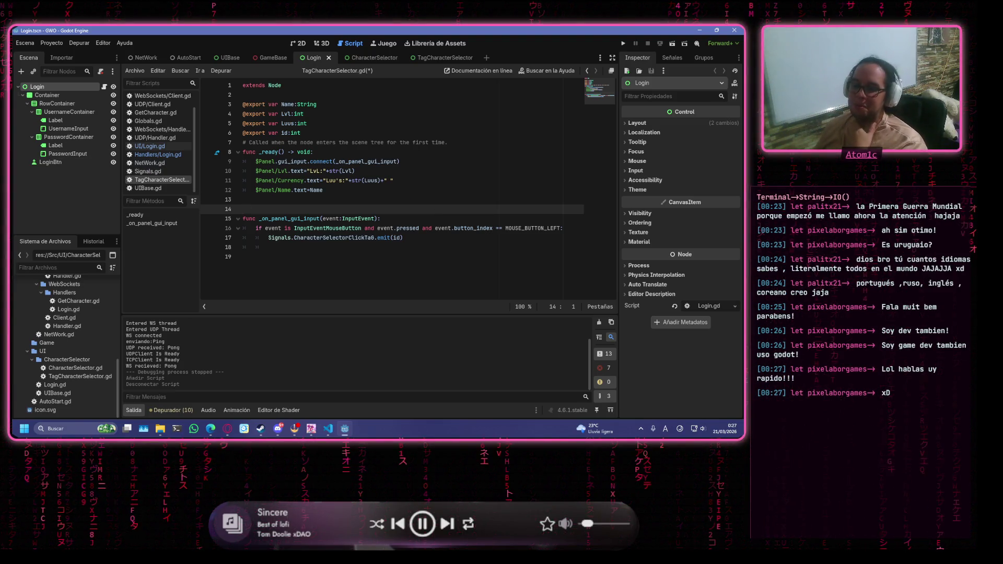
key(alt+Tab)
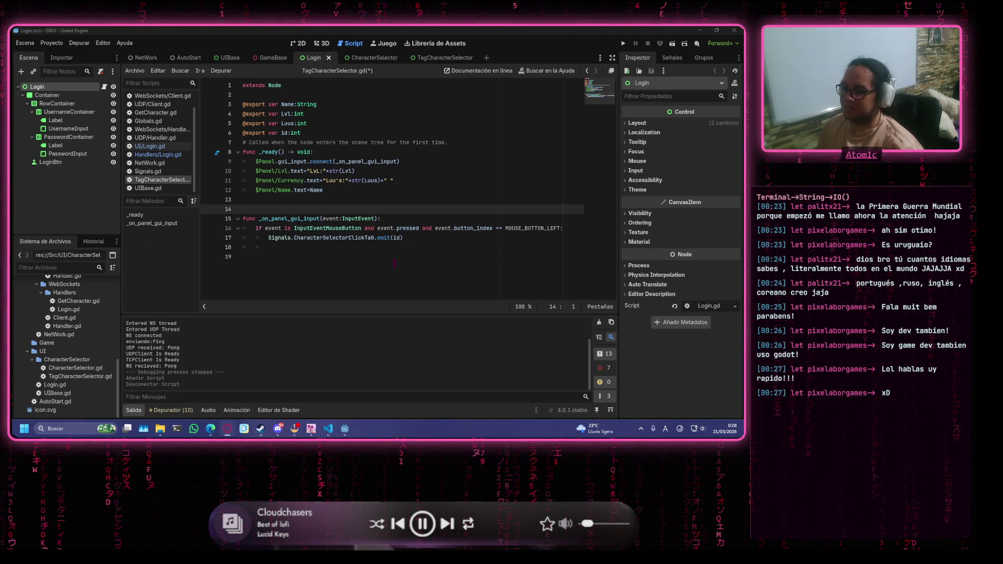
click(409, 249)
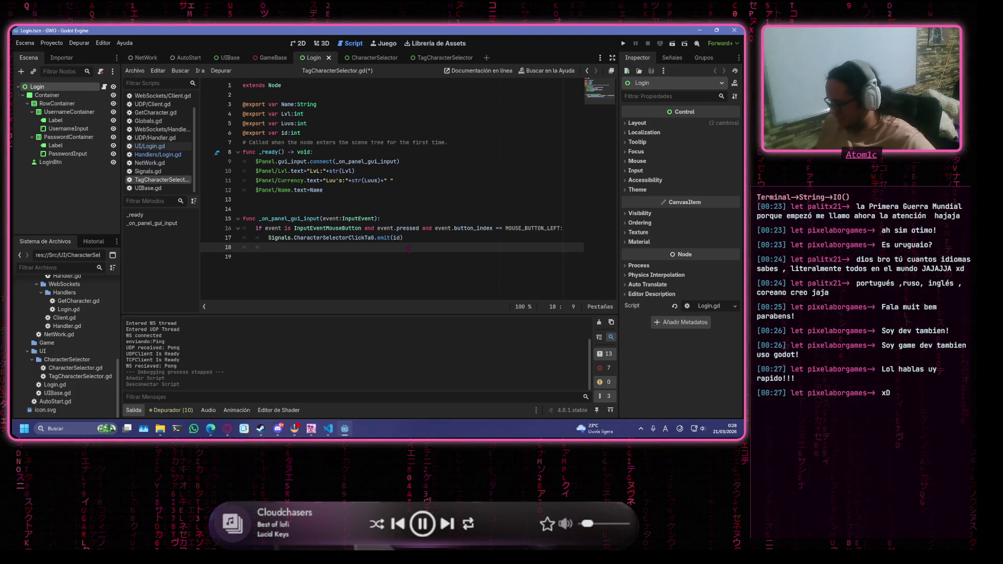
click(499, 180)
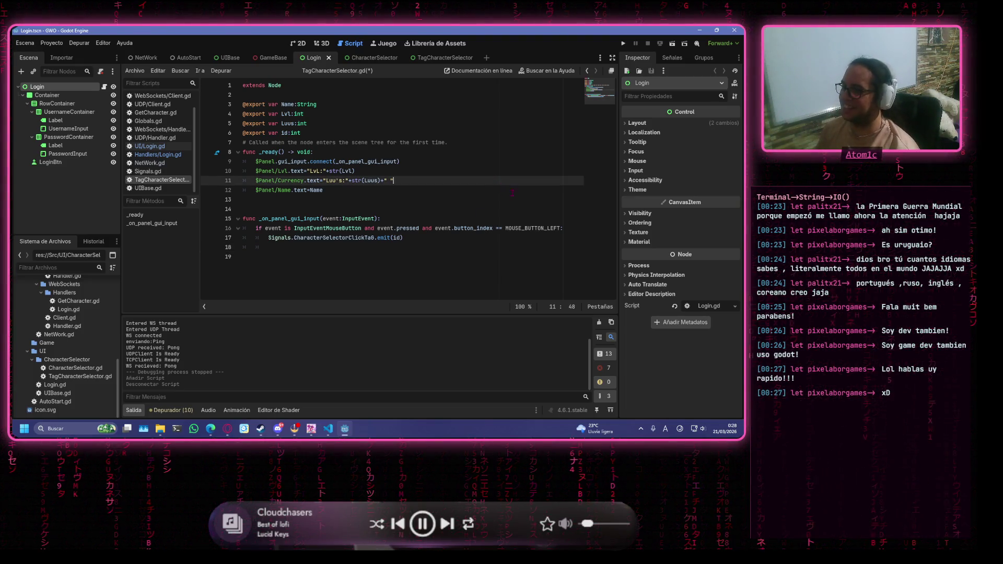
click(514, 192)
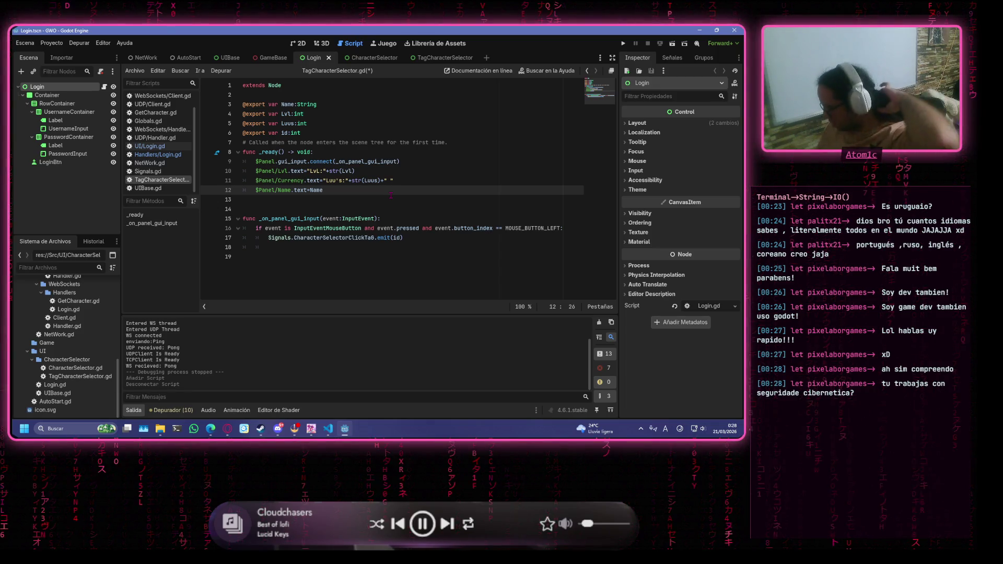
click(402, 238)
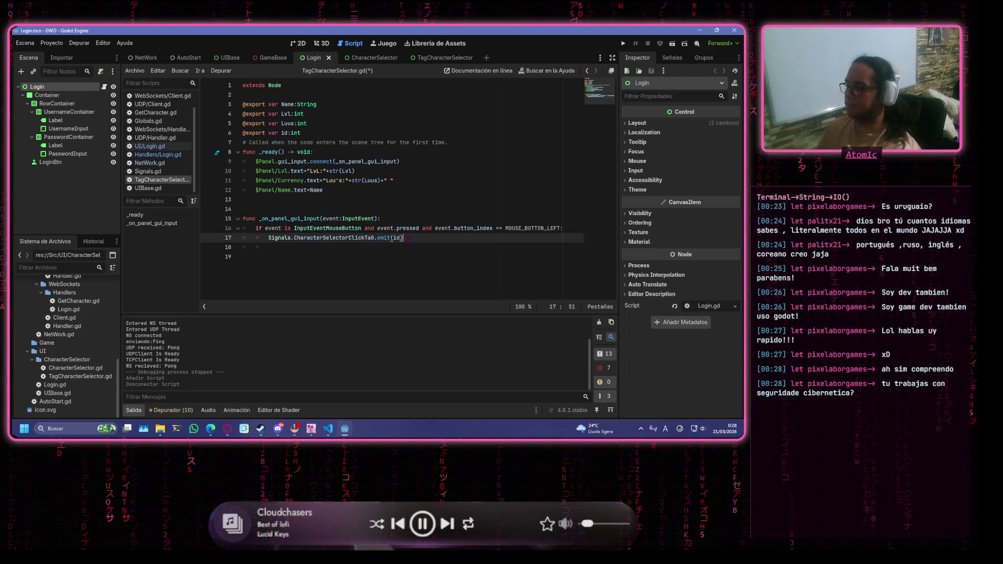
key(ctrl+s)
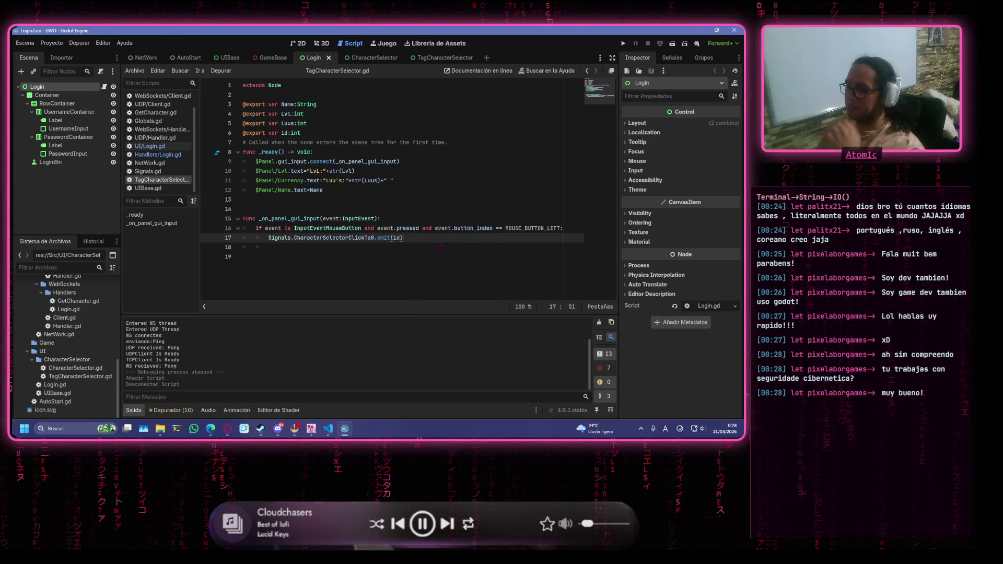
Switch to the CharacterSelector scene tab.
click(396, 200)
click(384, 142)
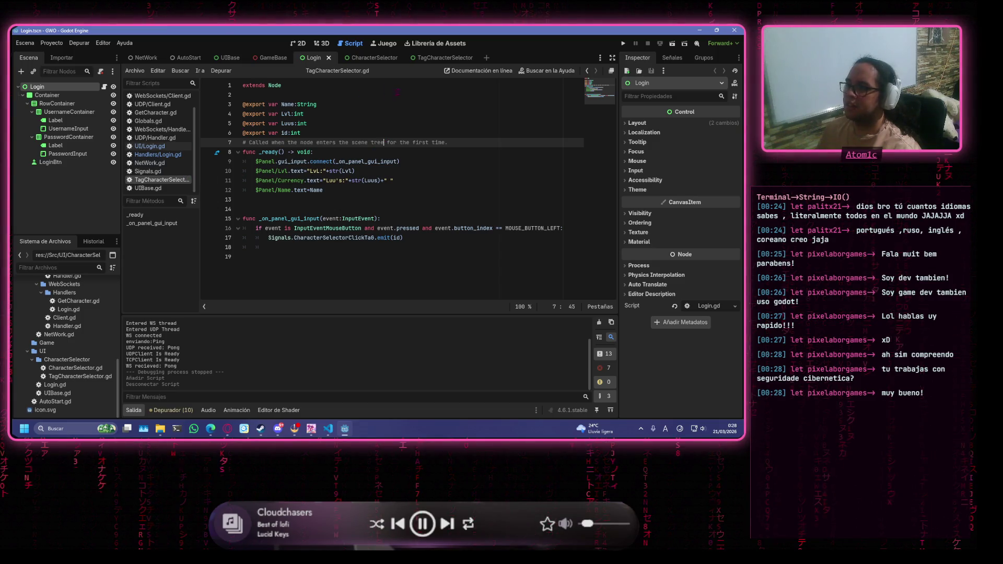
click(273, 95)
key(ctrl+Tab)
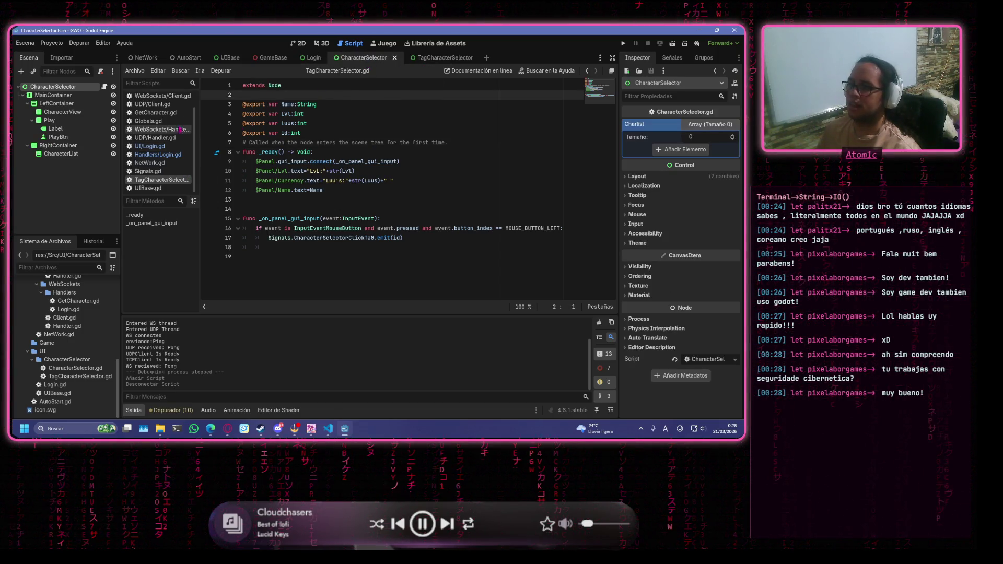
Open CharacterSelector.gd, restore the Godot window, and bring up VS Code showing 32.json.
click(380, 189)
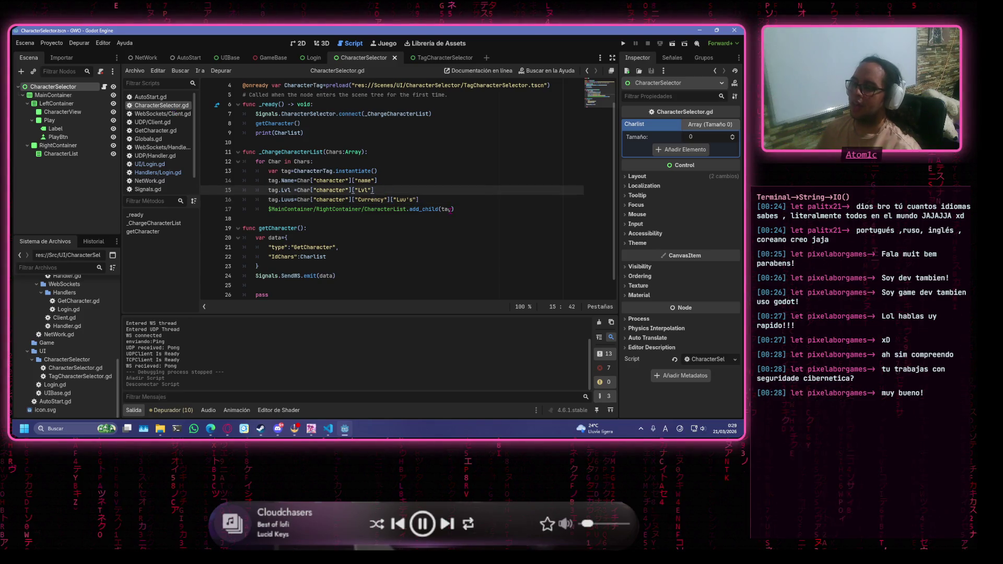
mouse_move(450, 209)
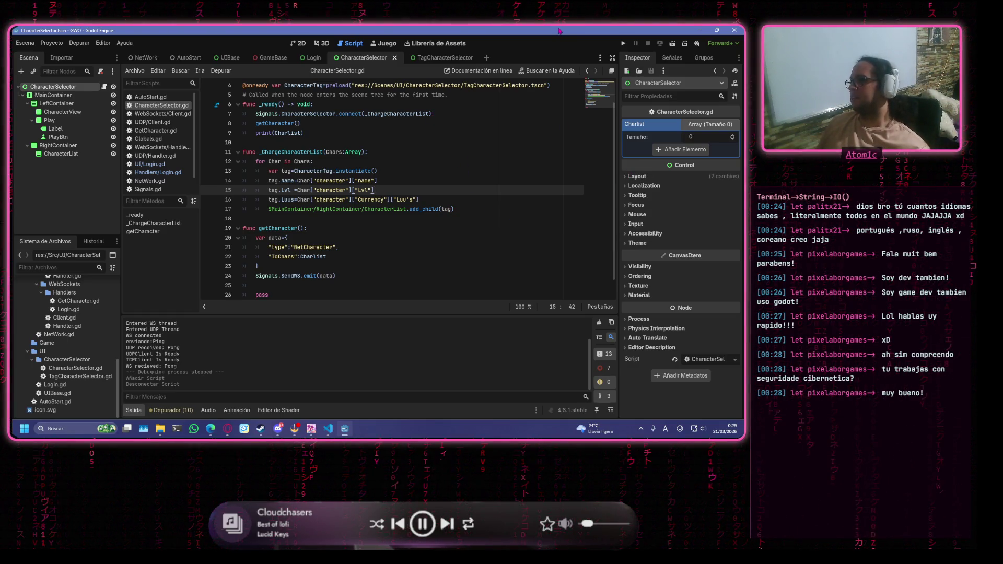
mouse_move(559, 31)
mouse_down()
mouse_move(575, 39)
mouse_move(523, 37)
mouse_move(491, 57)
mouse_move(491, 31)
mouse_up()
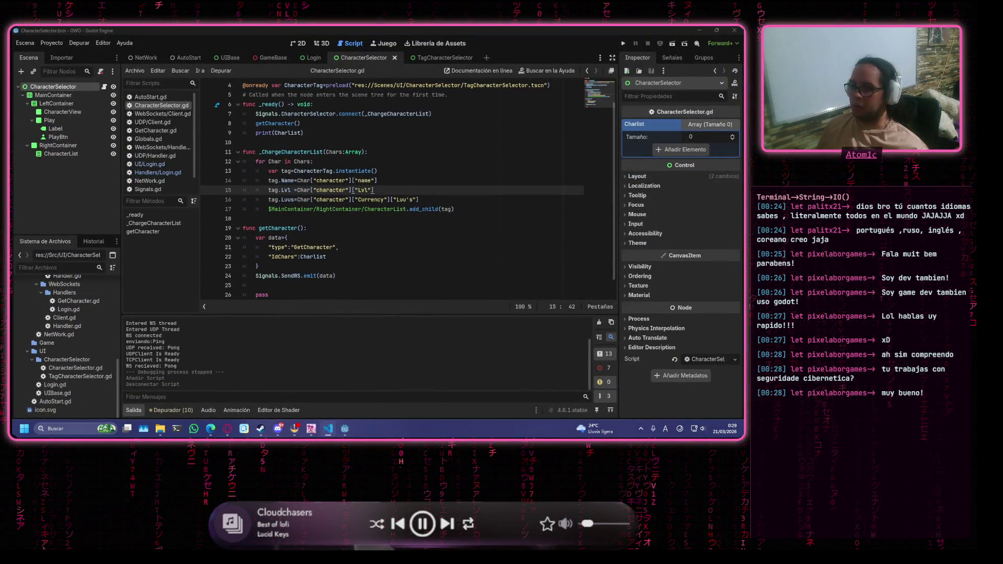
click(328, 428)
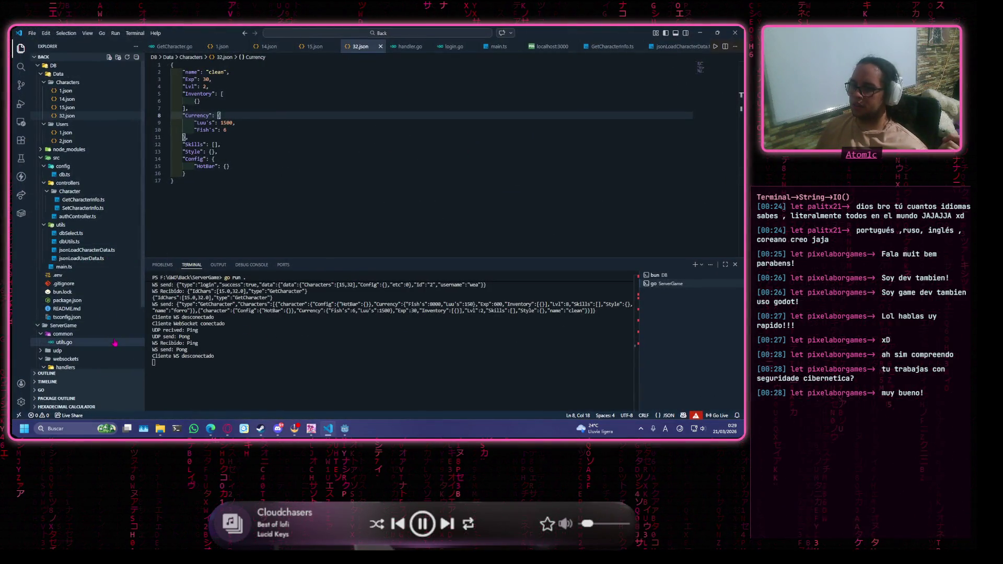
In VS Code open utils.go and the empty SetCharacterInfo.ts, then return to Godot's CharacterSelector.gd.
click(94, 342)
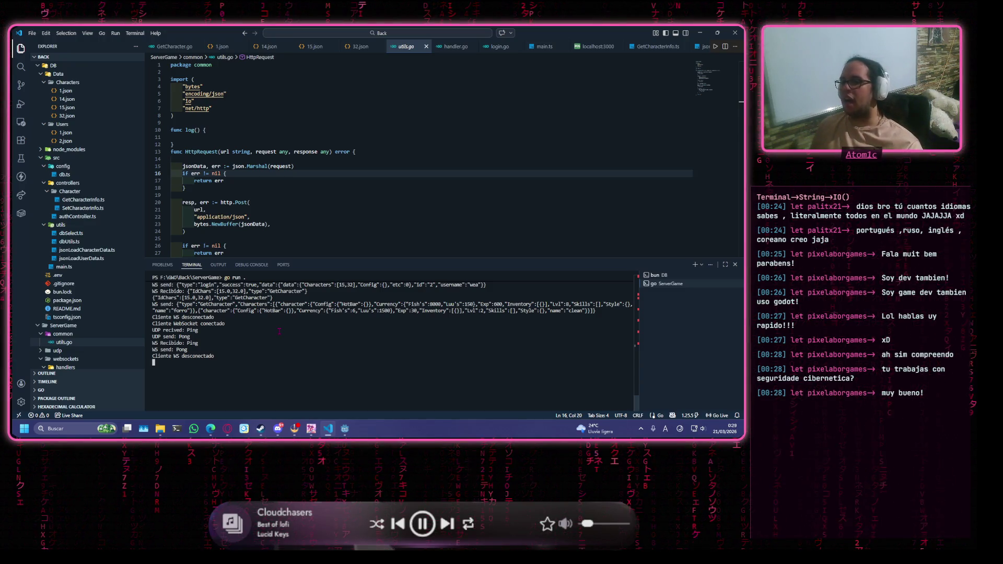
click(83, 208)
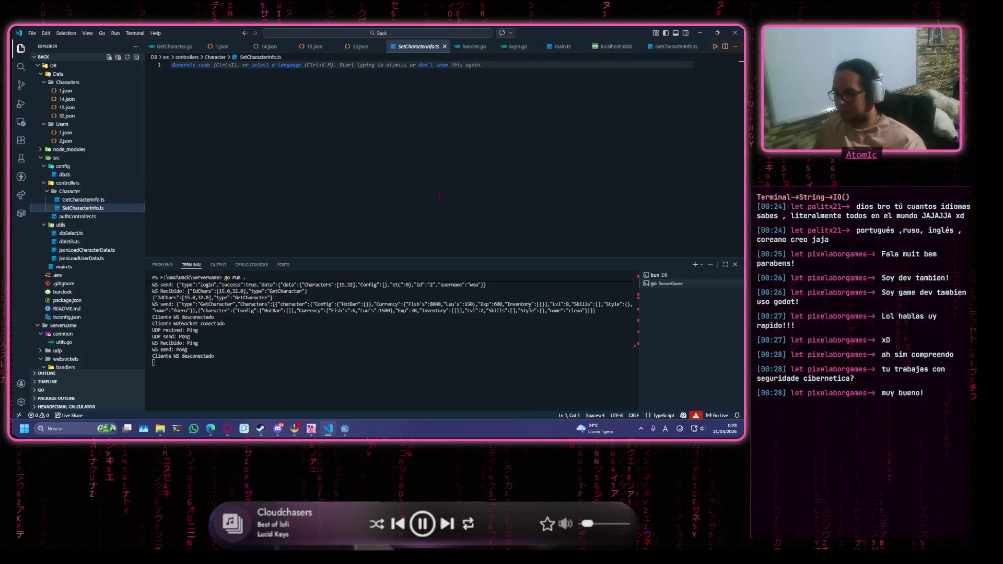
key(alt+Tab)
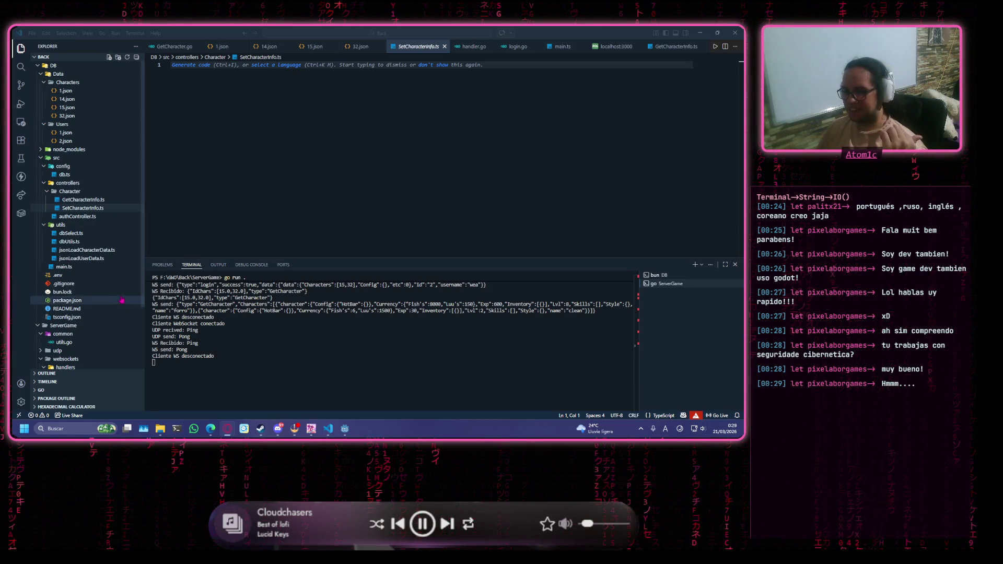
click(543, 145)
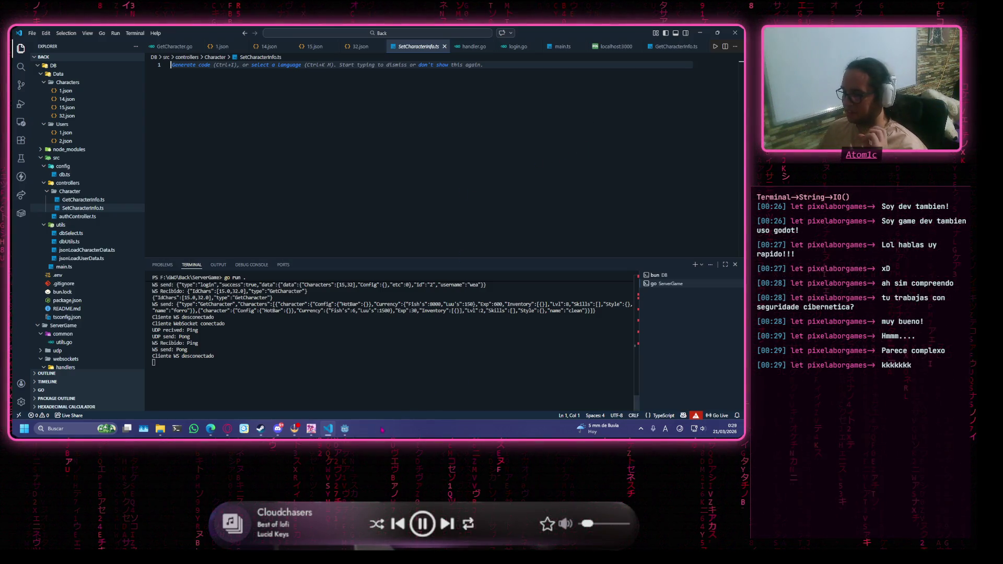
mouse_move(345, 429)
click(345, 387)
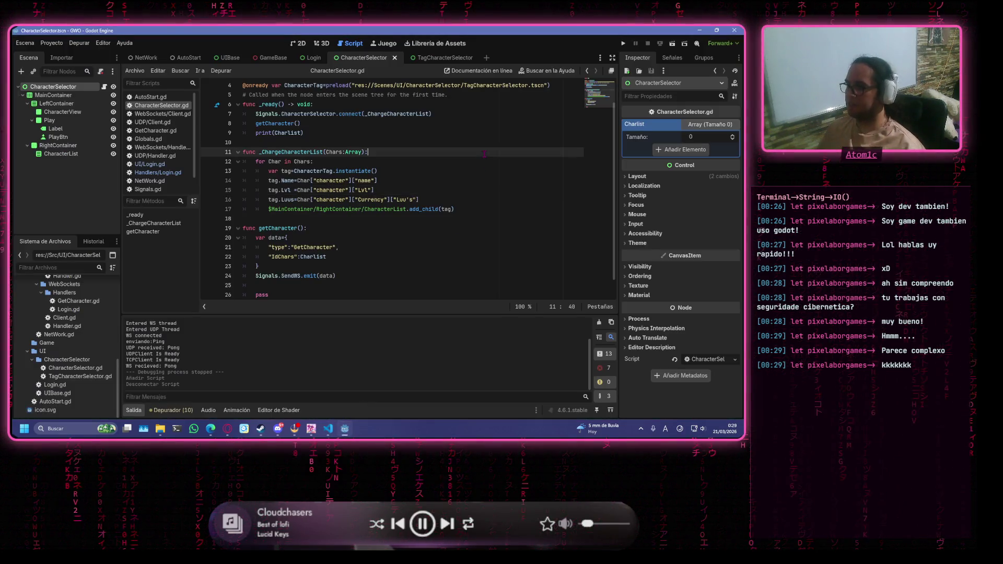
Start a new 'tag.' line above the add_child call in the character loop.
click(496, 198)
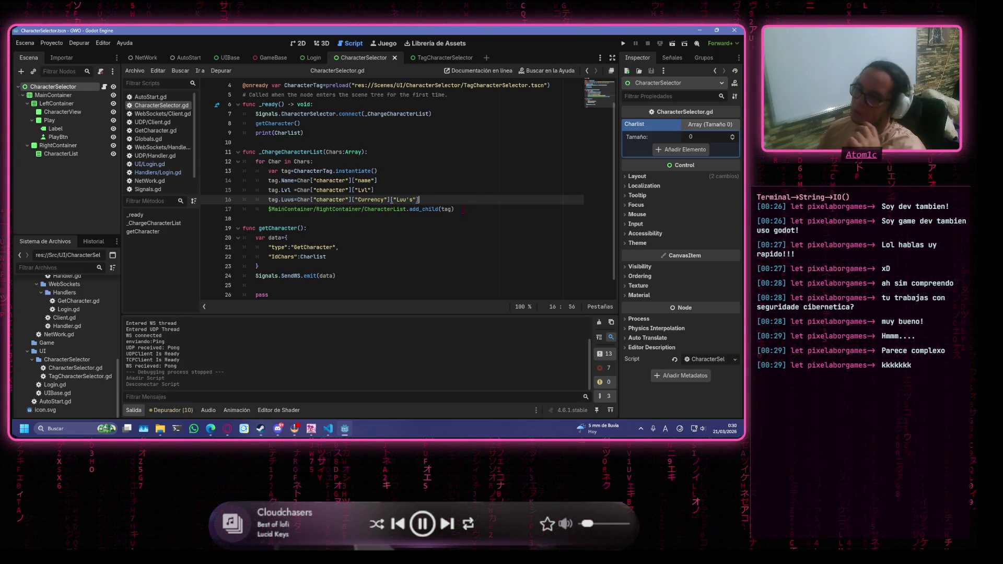
click(491, 210)
scroll(492, 230, down, 1)
scroll(446, 187, up, 2)
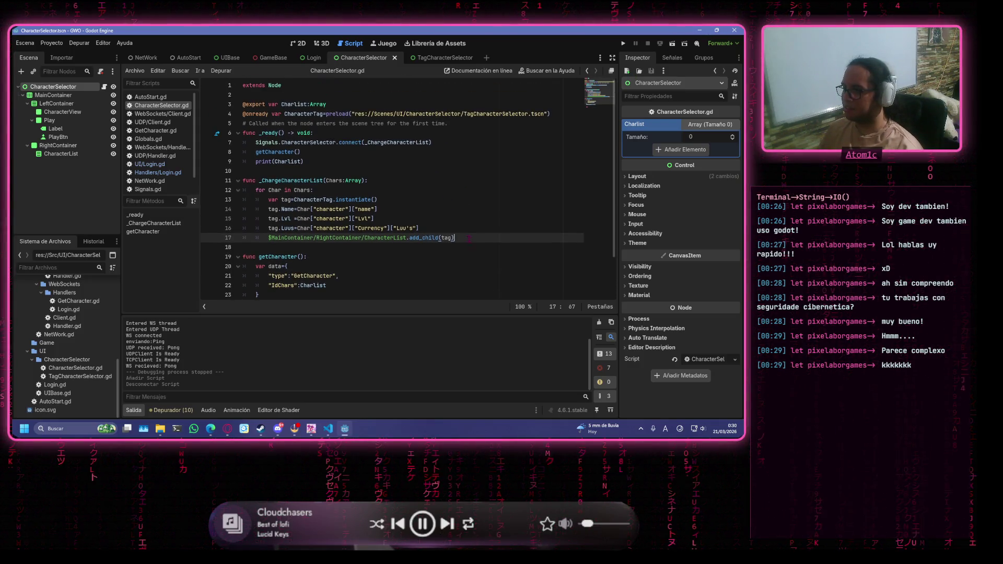
key(ctrl+shift+Return)
text(ta)
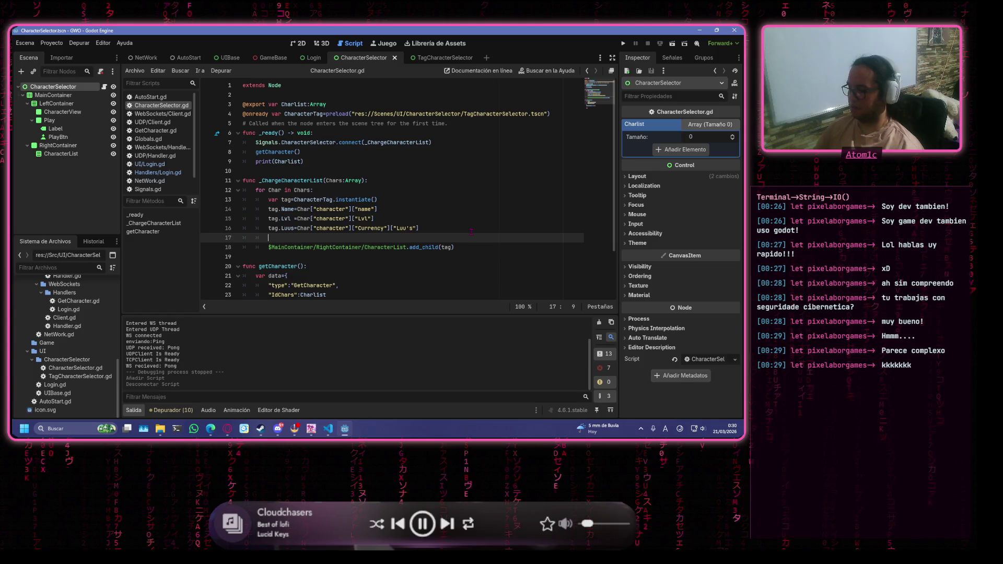
text(g)
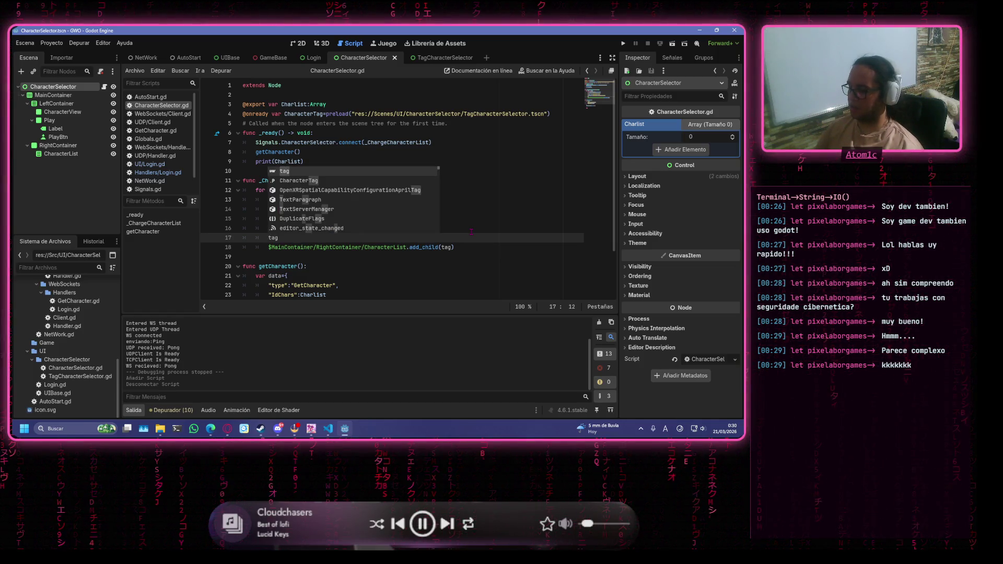
text(.)
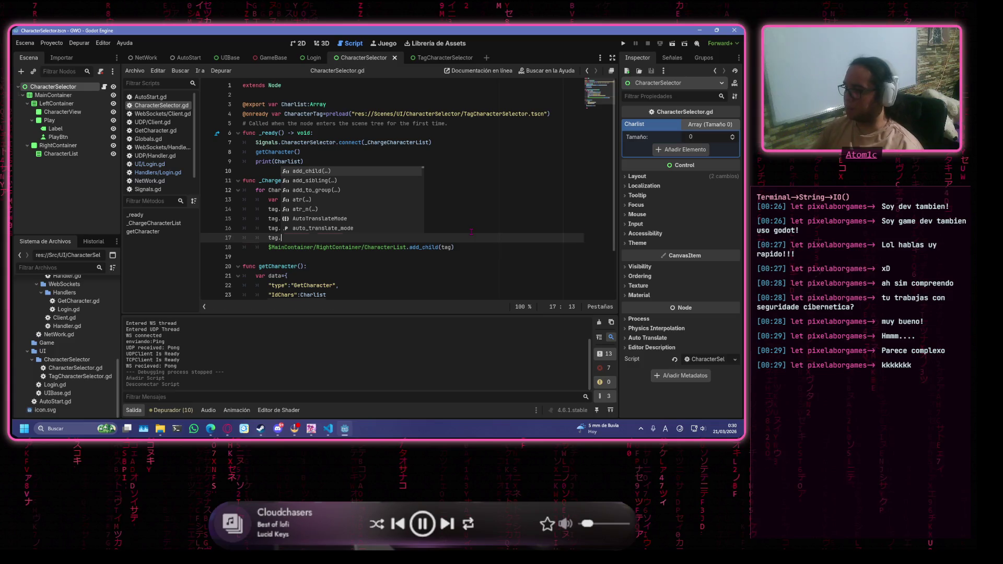
key(Escape)
key(Up)
key(Up)
key(Up)
key(End)
Complete the line as 'tag.id=', save CharacterSelector.gd and go to Signals.gd.
click(500, 241)
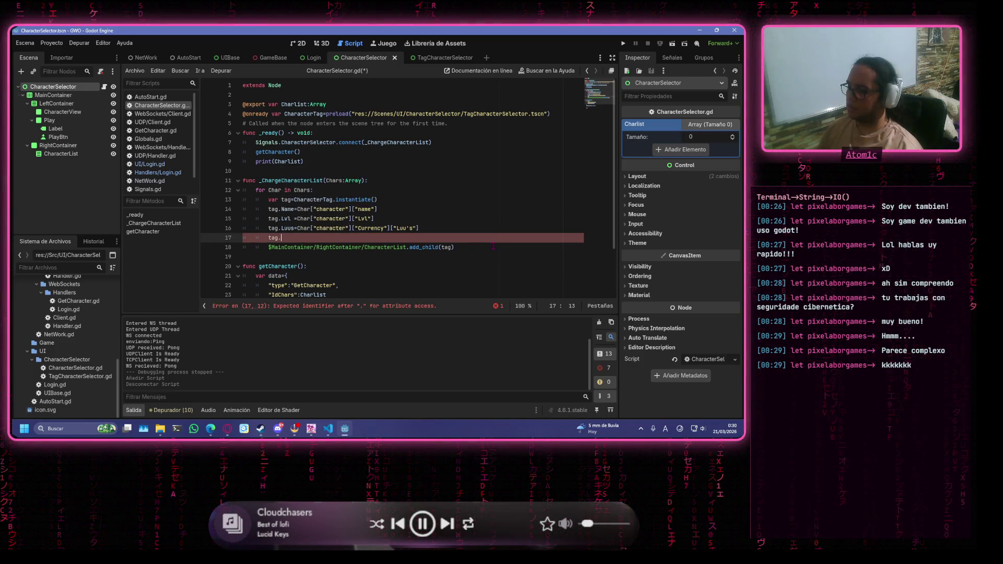
key(ctrl+space)
text(id)
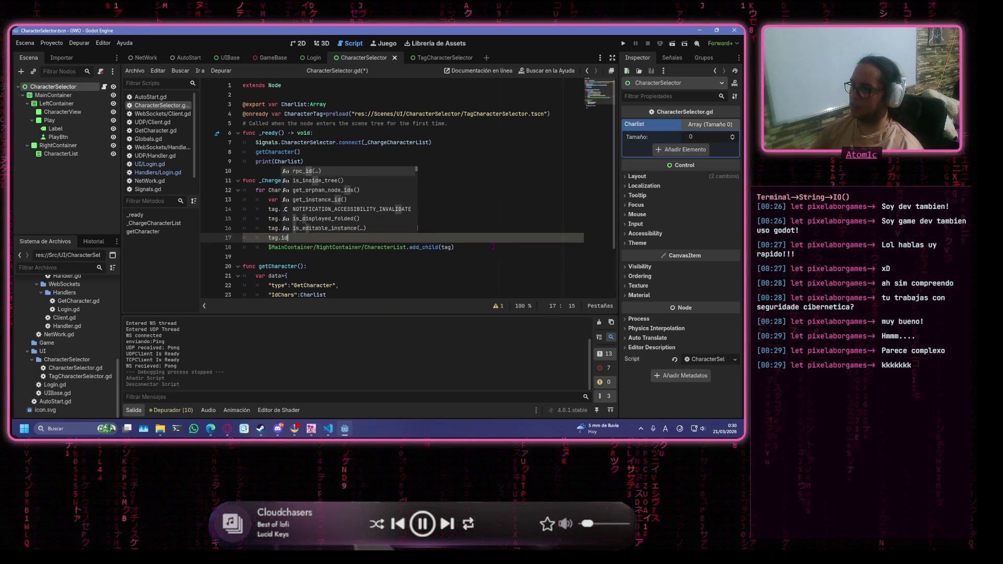
text(=)
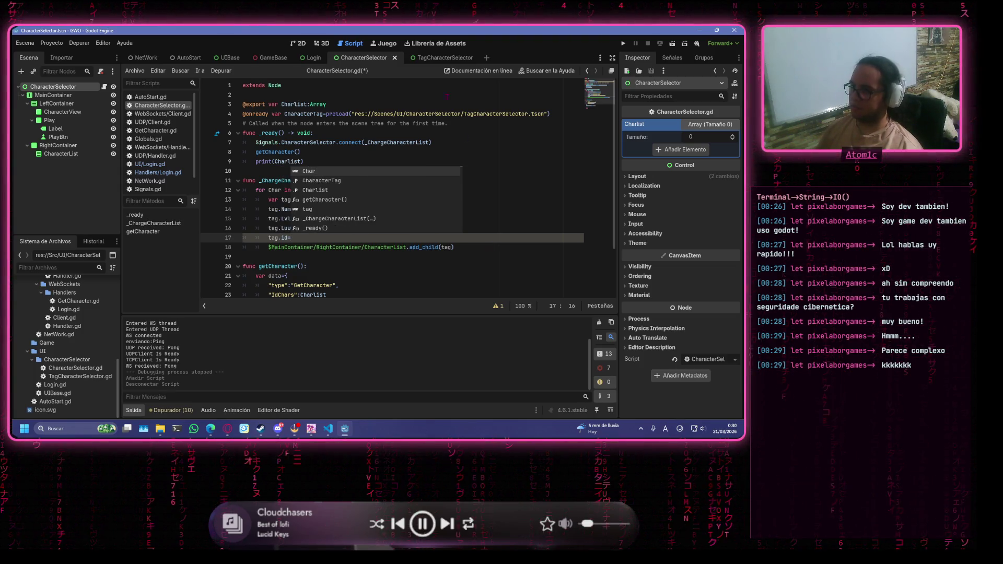
click(328, 113)
key(ctrl+s)
click(148, 189)
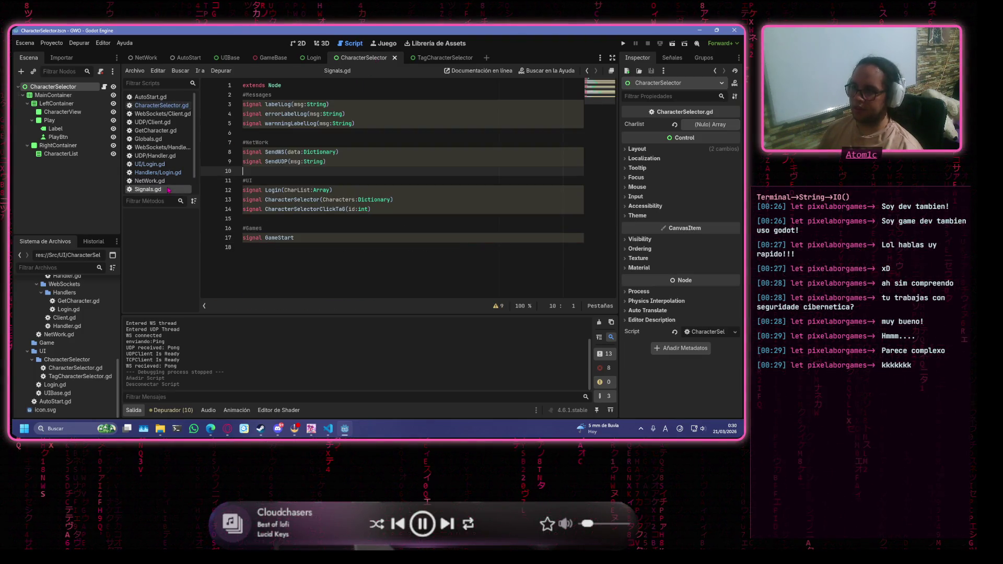
Browse Signals.gd and the WebSockets client, then open TagCharacterSelector.gd at its exported id line.
click(158, 172)
click(157, 105)
click(162, 113)
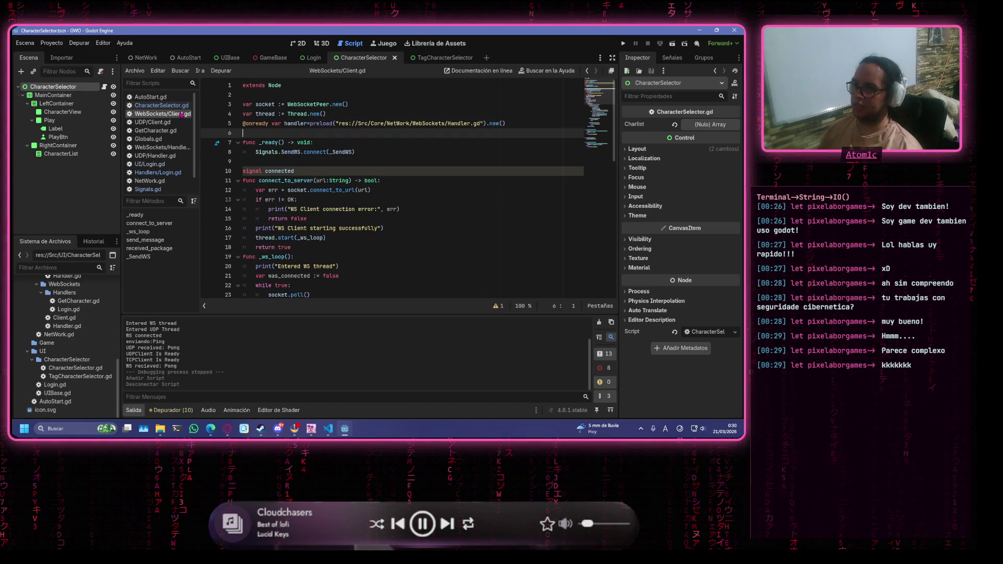
scroll(162, 141, down, 1)
click(162, 180)
click(314, 114)
click(352, 132)
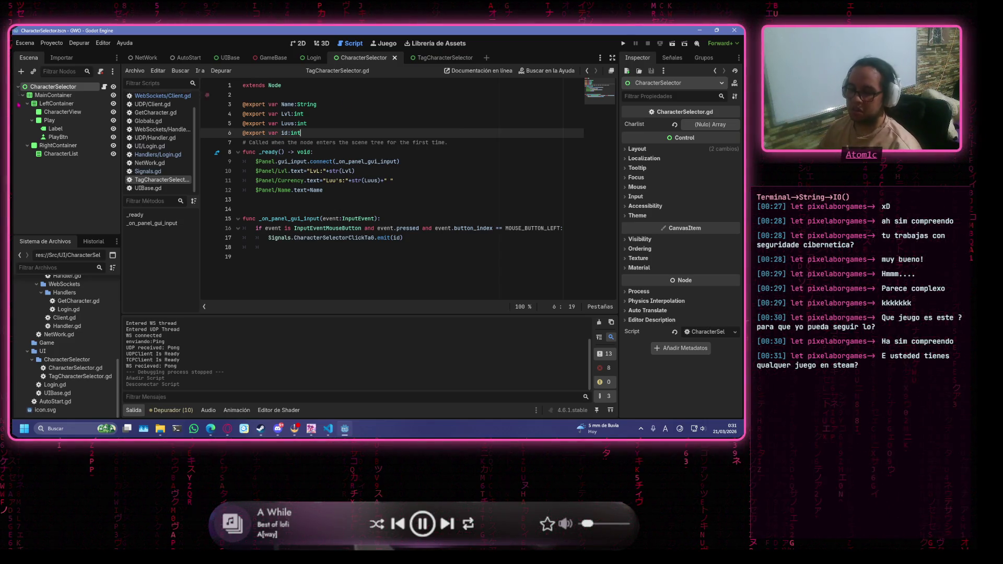
Review TagCharacterSelector.gd's id export, Name and Lvl label lines and gui input handler without editing.
key(alt+Tab)
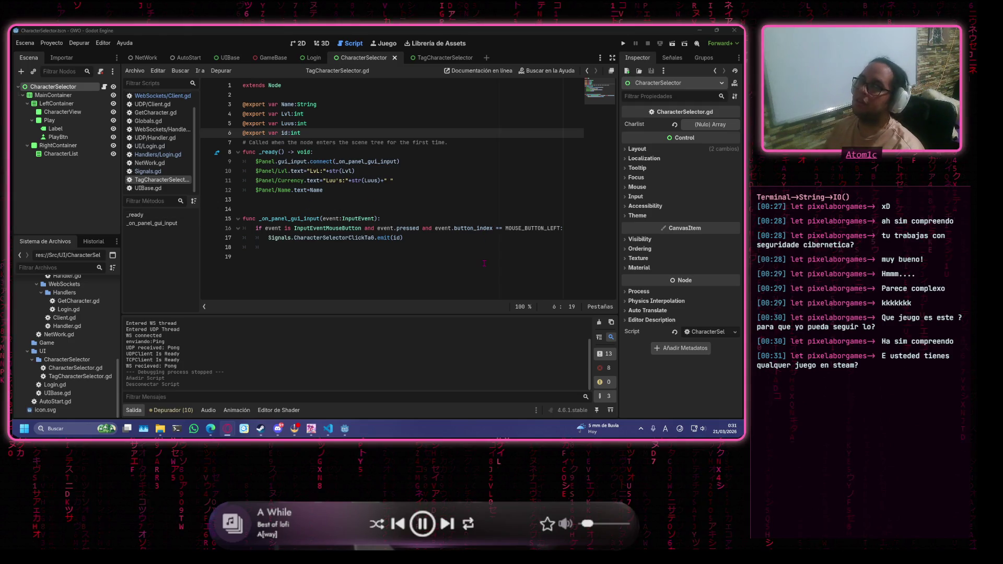
click(473, 191)
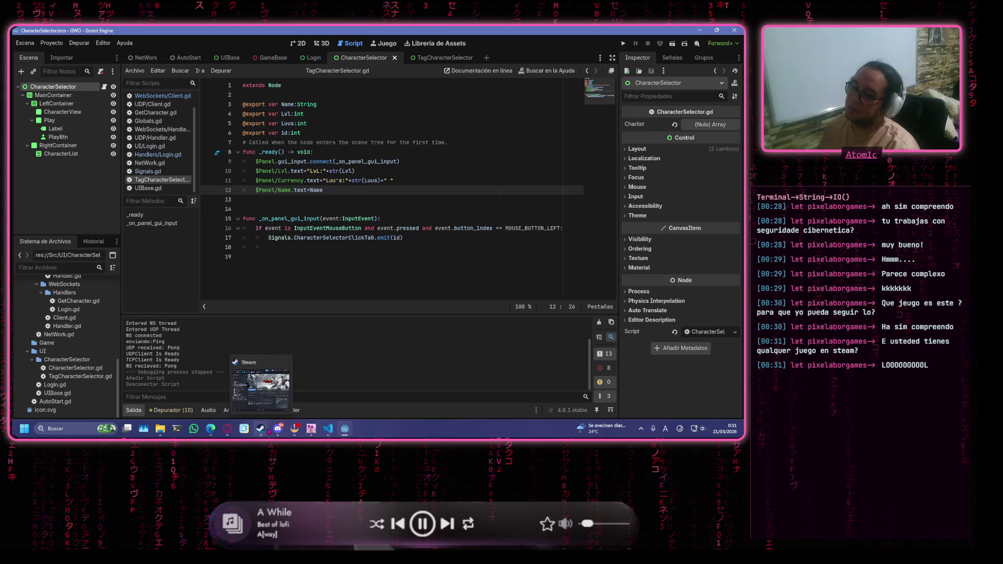
click(303, 133)
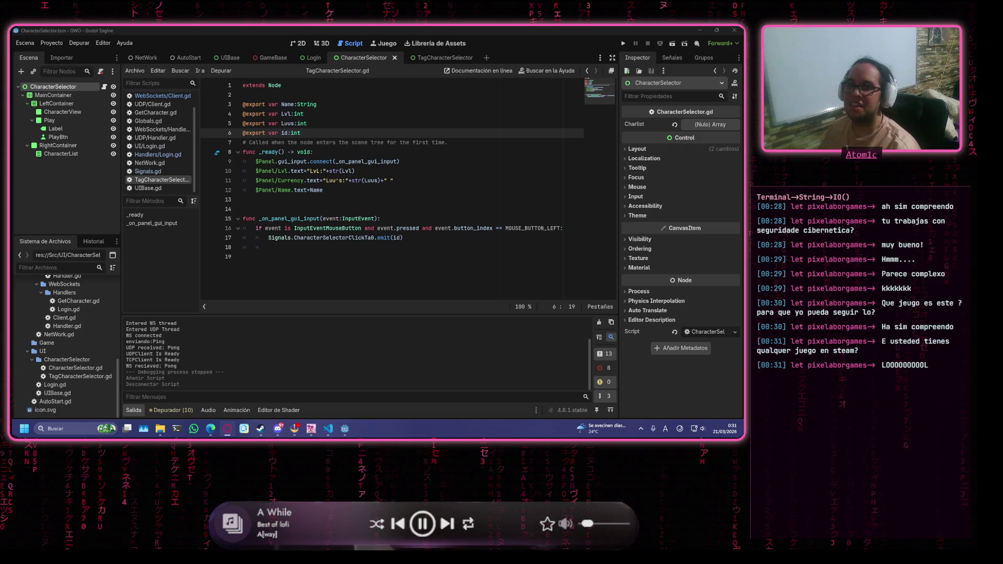
click(468, 220)
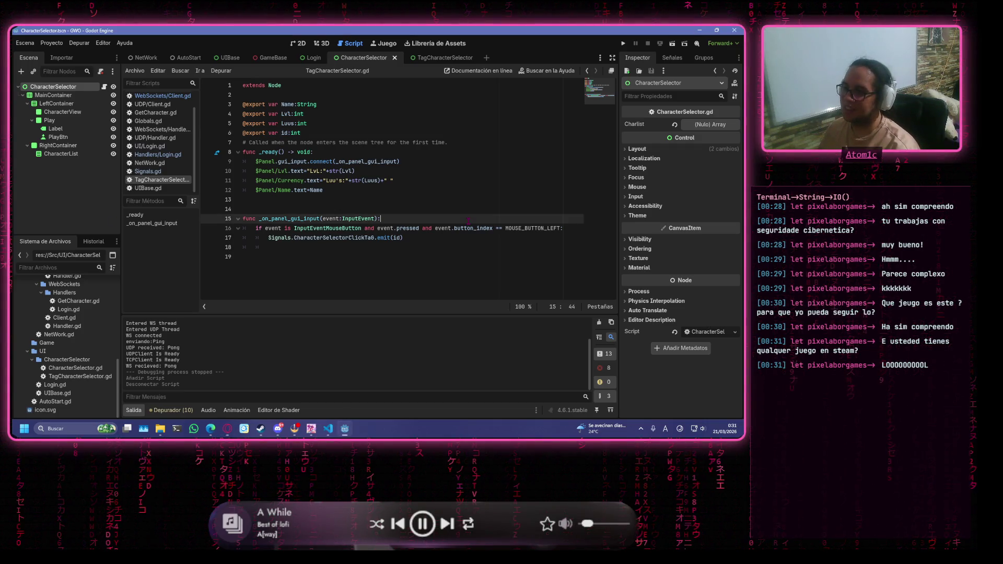
click(432, 248)
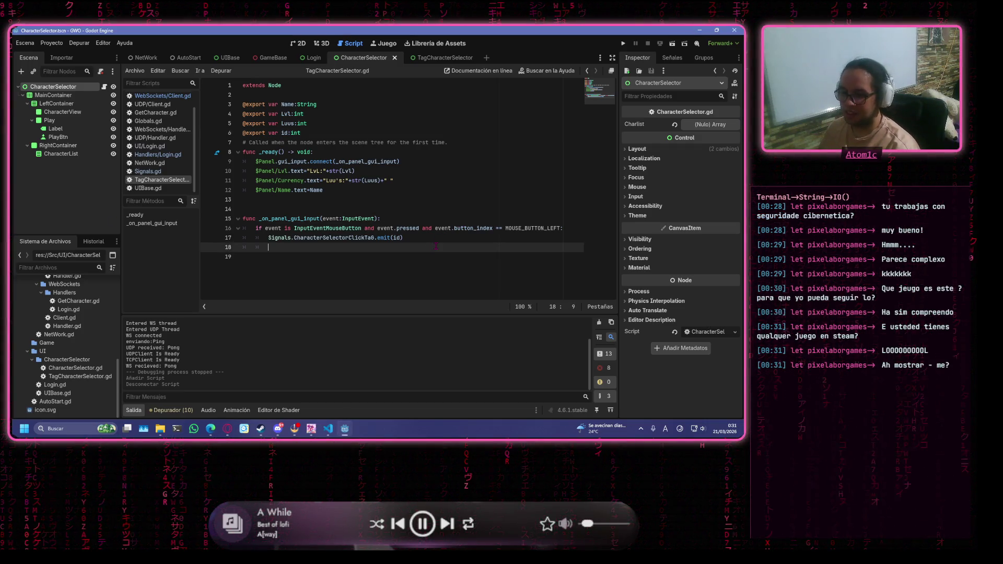
mouse_move(261, 429)
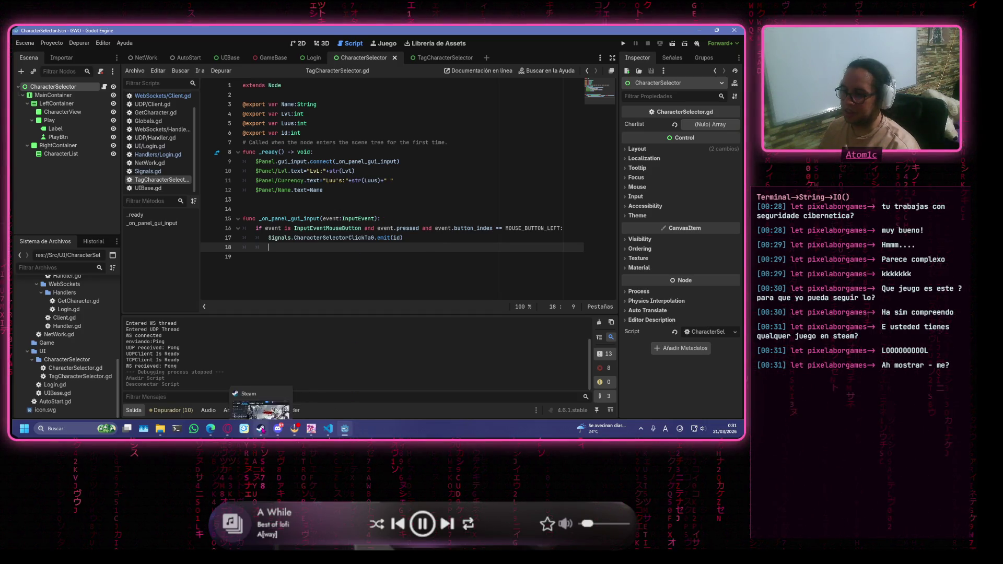
click(541, 172)
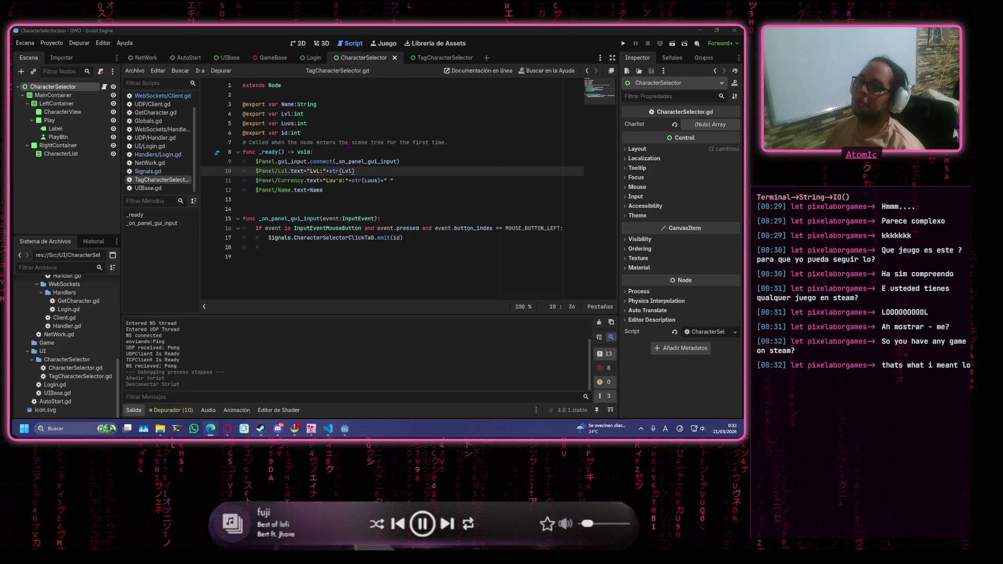
Bring the Steam library to the front maximized, on Divinity: Original Sin Enhanced Edition.
click(349, 142)
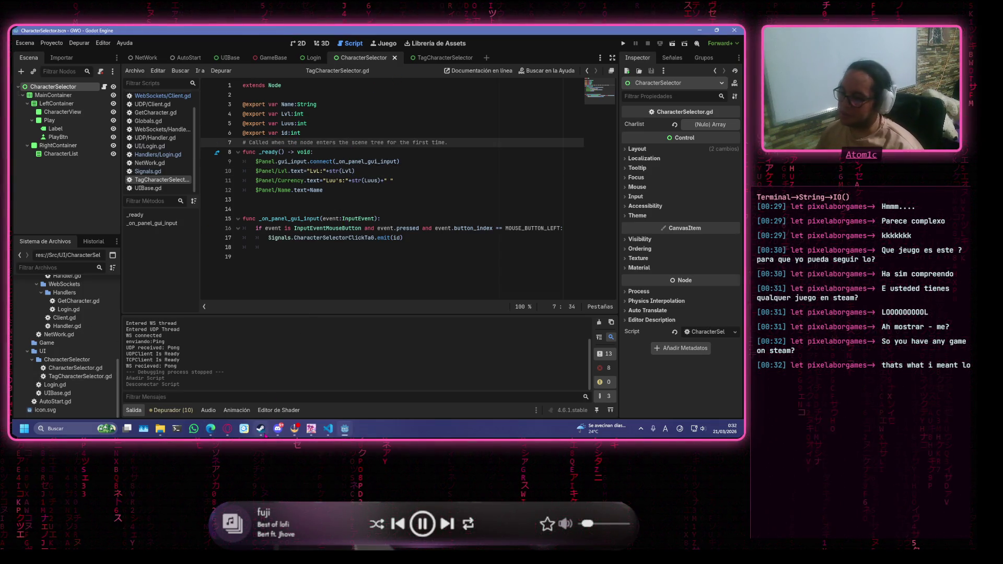
click(260, 428)
click(627, 49)
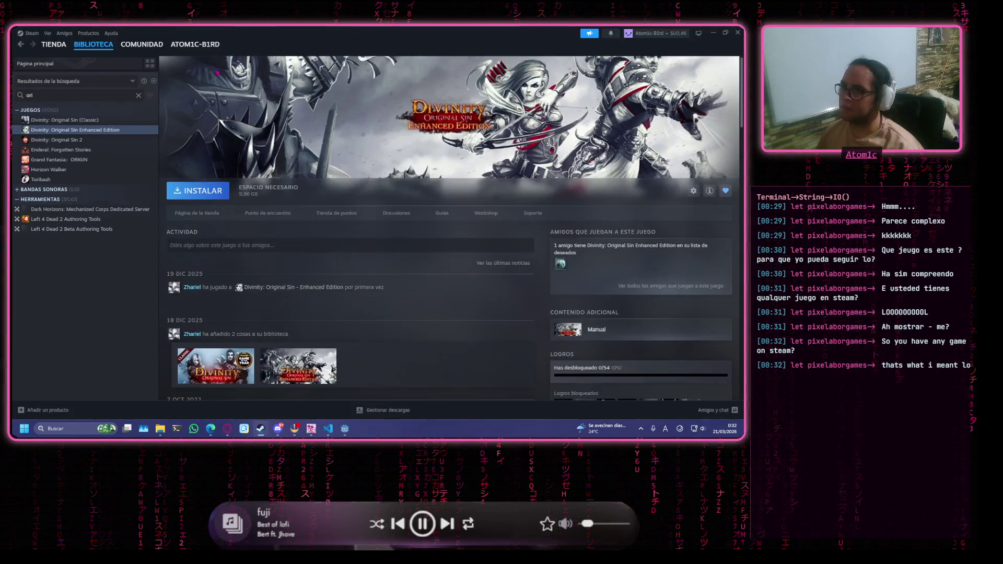
Clear the Steam library search and scroll through the full game list.
click(138, 95)
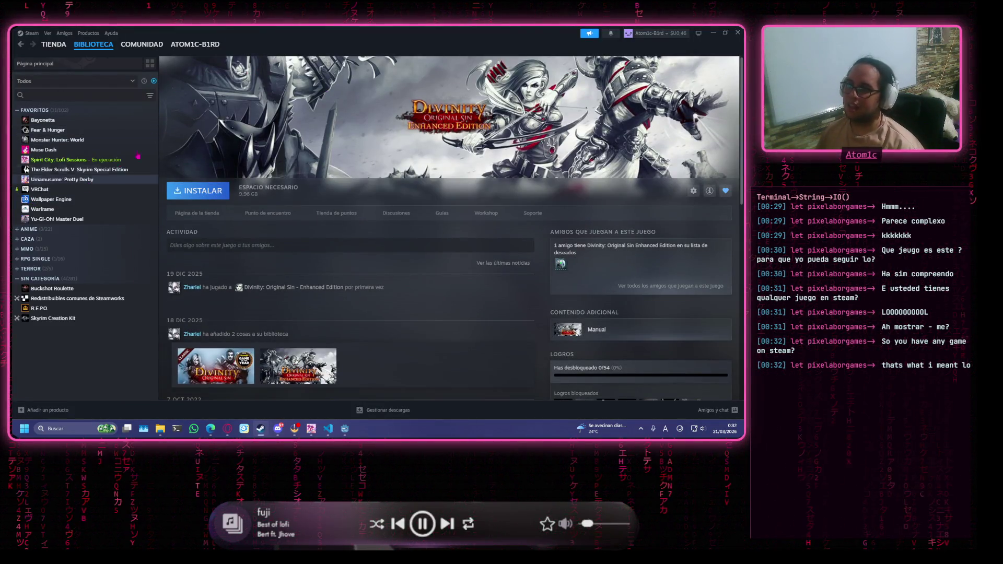
scroll(107, 248, down, 20)
scroll(108, 247, down, 15)
scroll(111, 247, up, 20)
scroll(116, 250, up, 15)
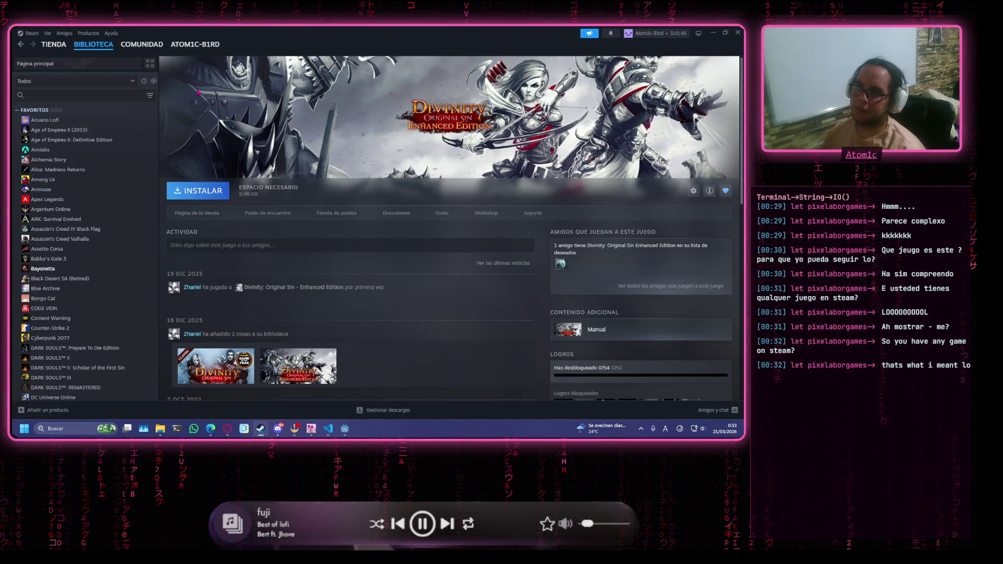
Filter to installed games, open Bayonetta's page, then return to Godot's TagCharacterSelector.gd.
click(154, 81)
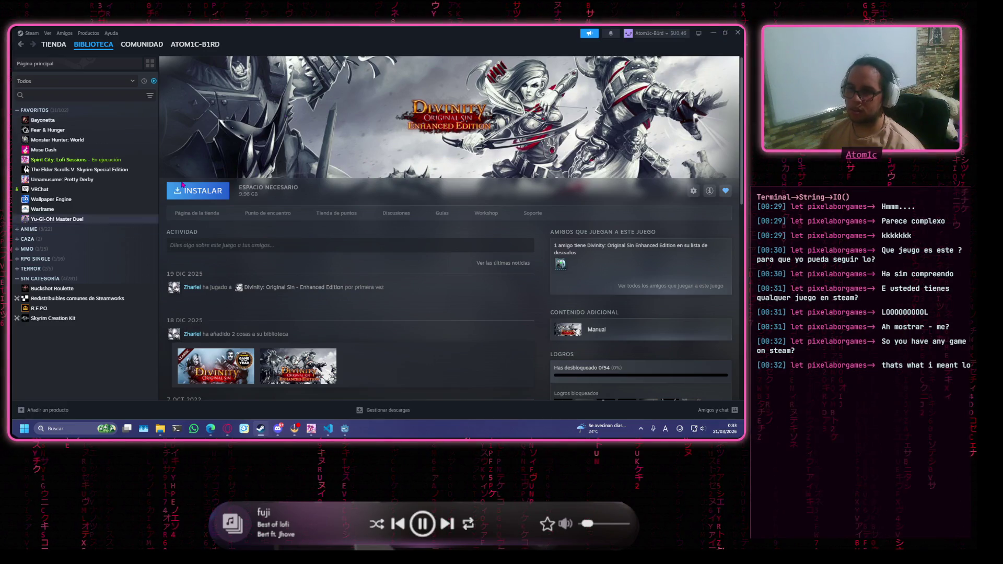
click(43, 120)
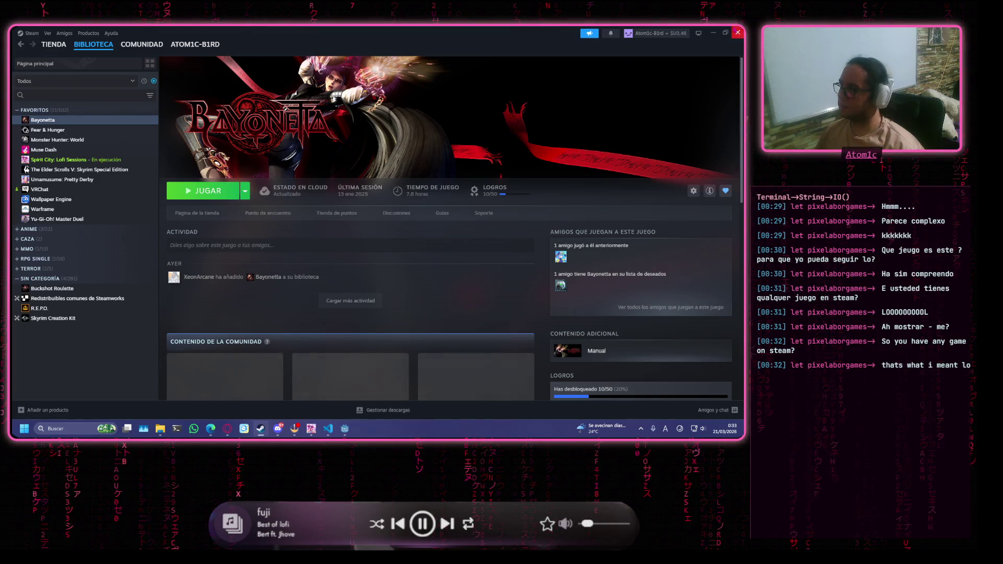
key(alt+Tab)
click(454, 200)
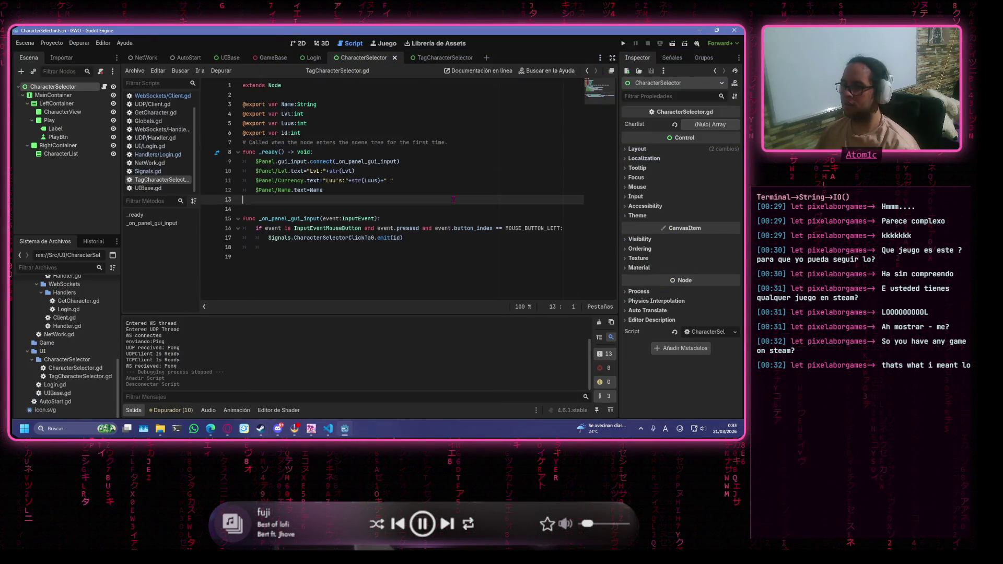
Work through _ready's $Panel/Lvl, $Panel/Currency and $Panel/Name label assignments and the gui input handler.
click(462, 153)
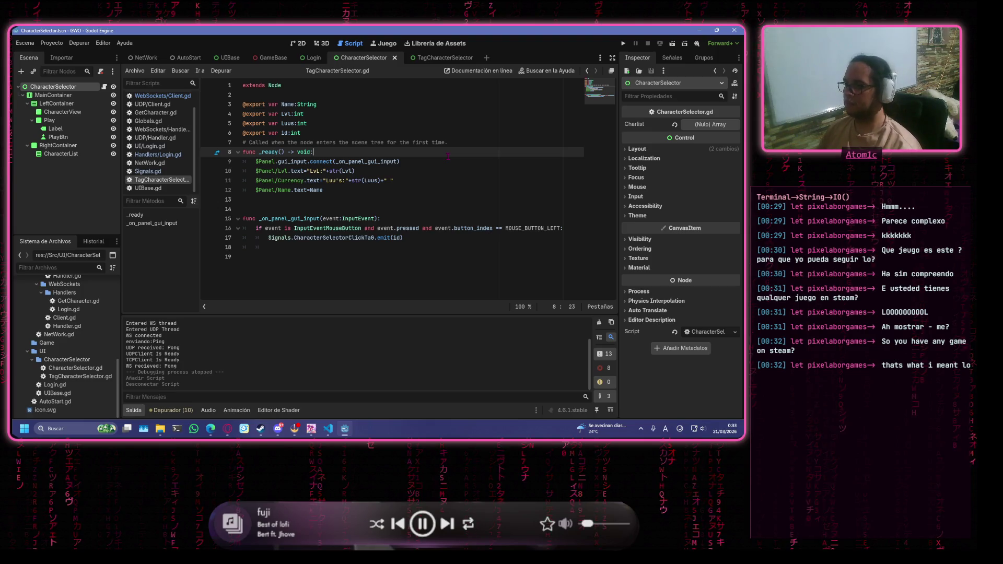
click(451, 171)
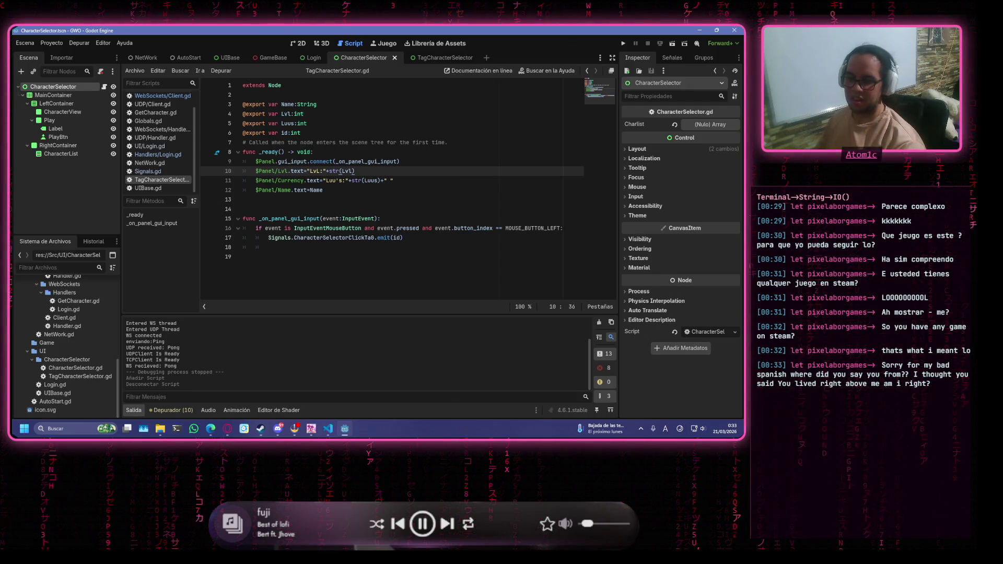
key(alt+Tab)
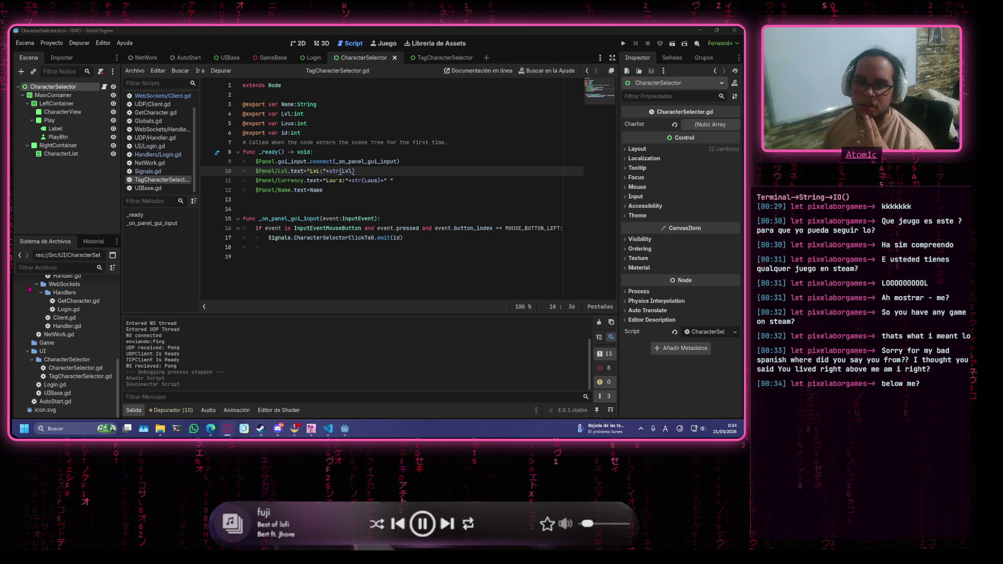
click(337, 198)
click(364, 181)
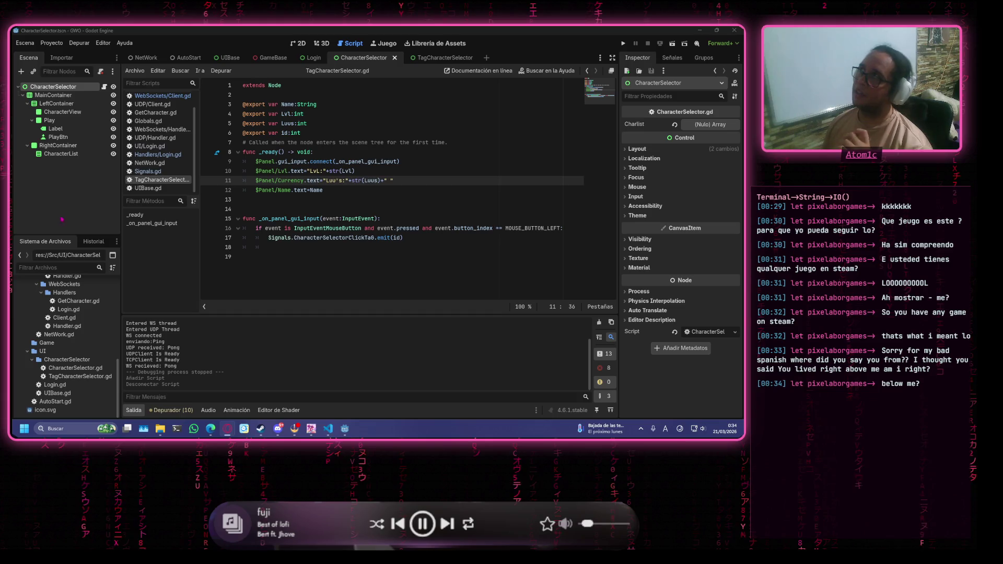
click(194, 224)
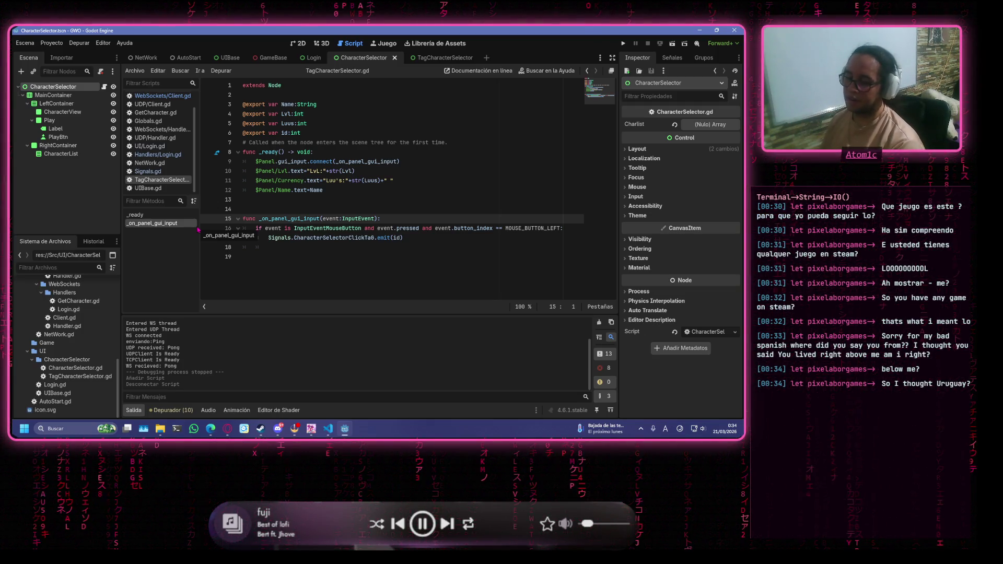
click(460, 143)
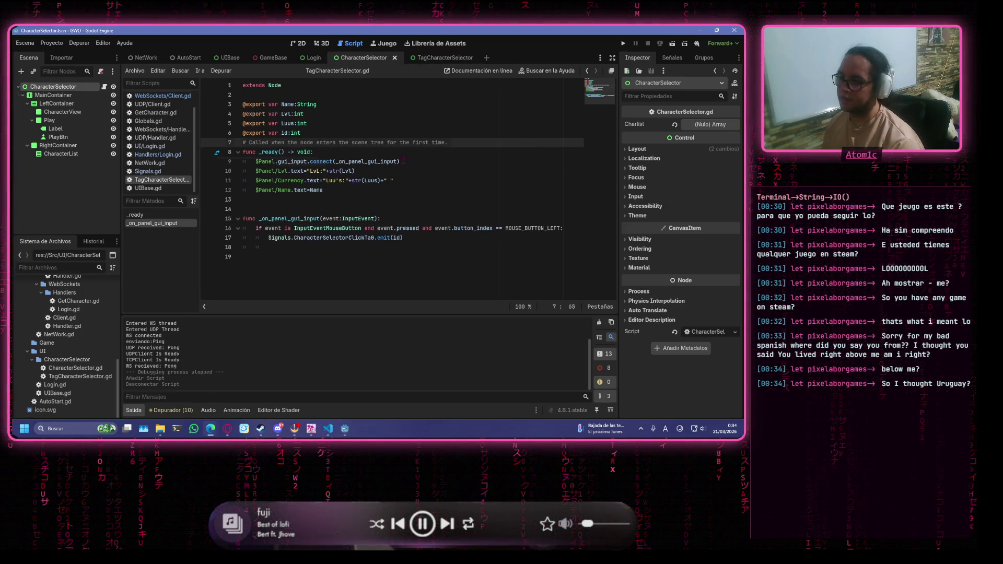
click(397, 175)
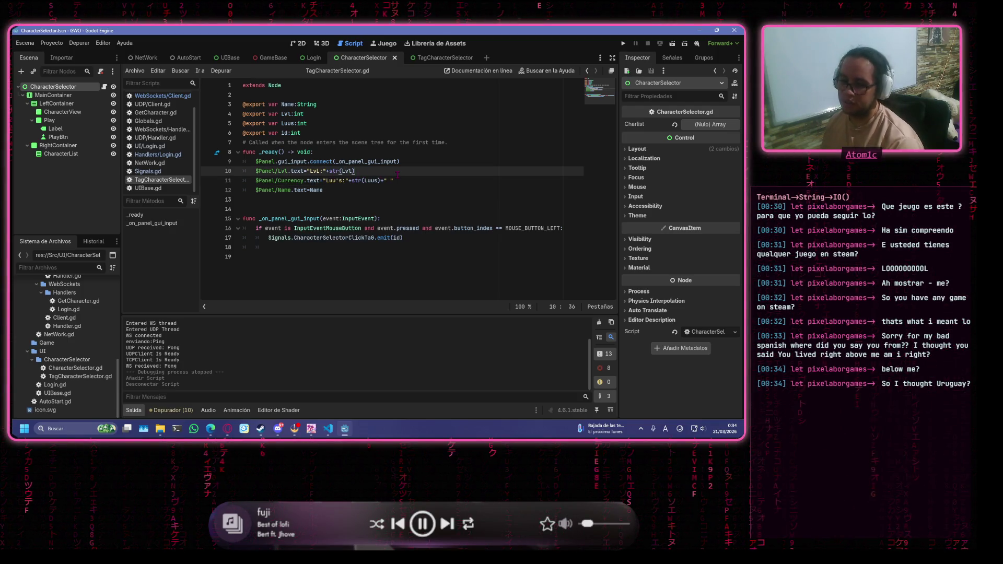
click(463, 190)
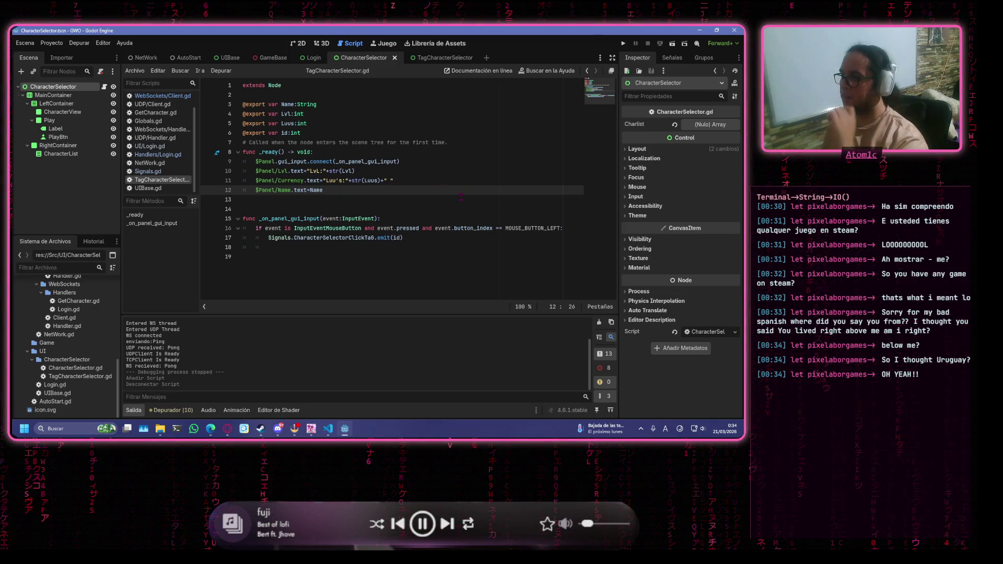
click(452, 142)
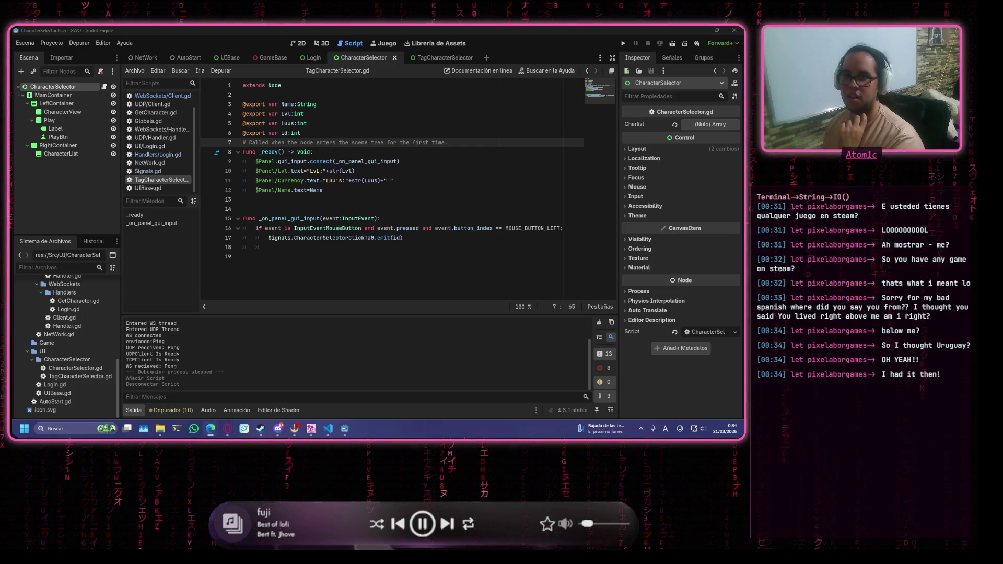
Finish the label lines from Lvl, Luus and Name, checking the browser reference between edits.
key(alt+Tab)
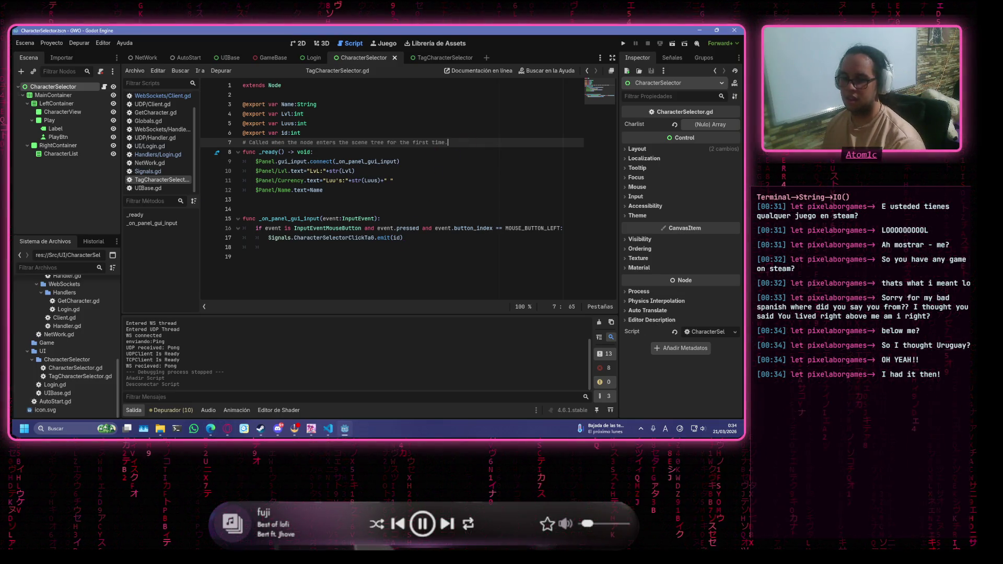
click(473, 201)
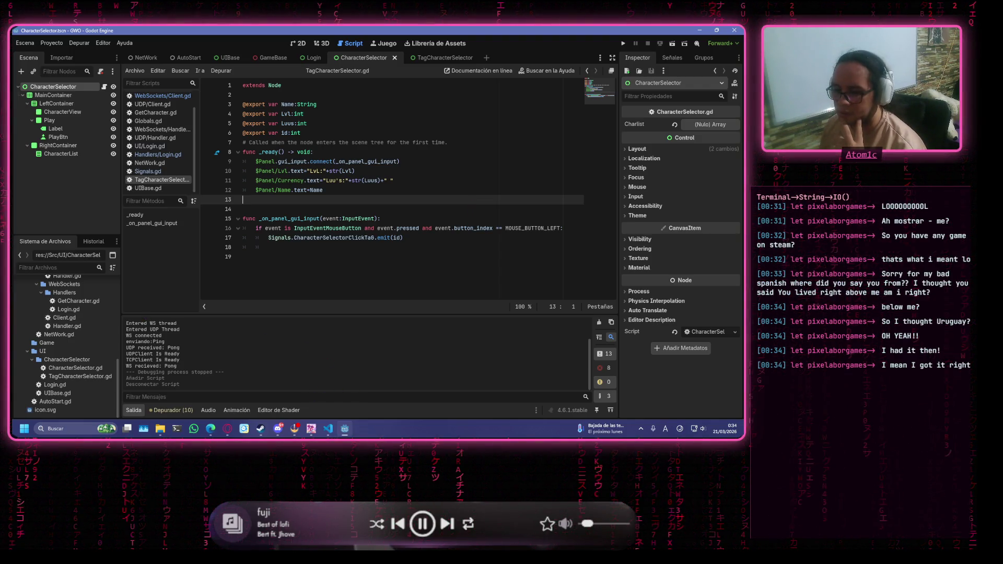
key(alt+Tab)
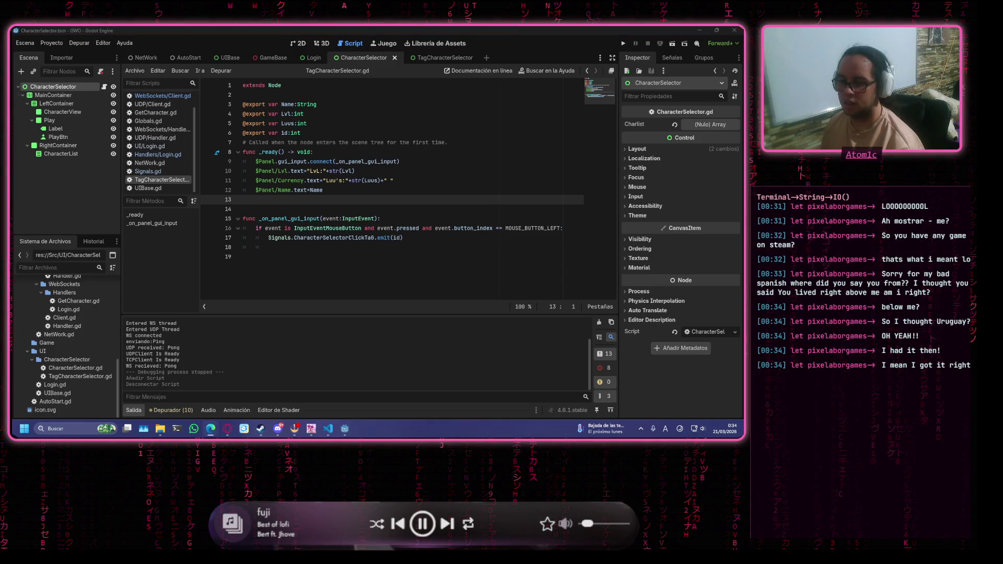
key(alt+Tab)
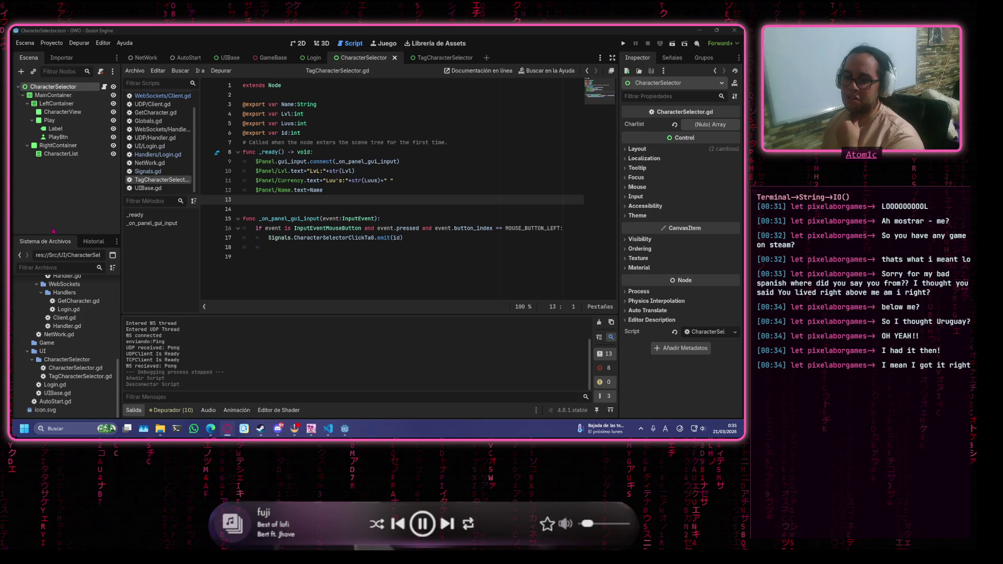
click(300, 218)
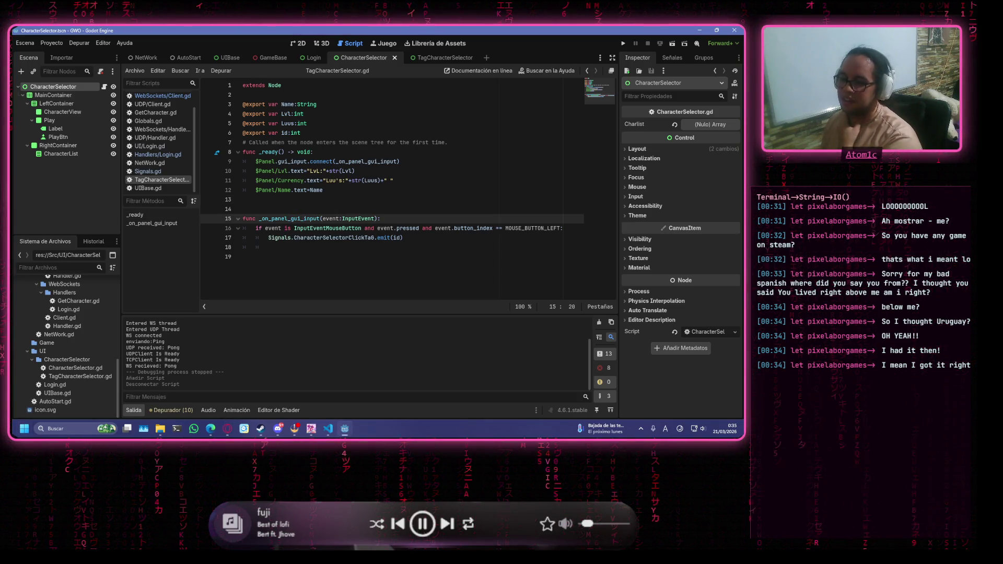
click(334, 190)
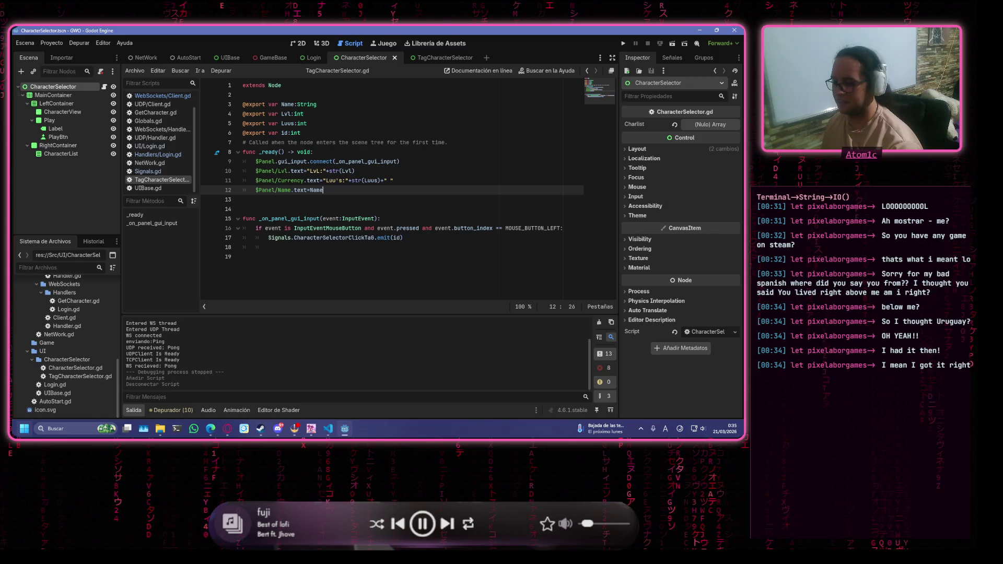
key(alt+Tab)
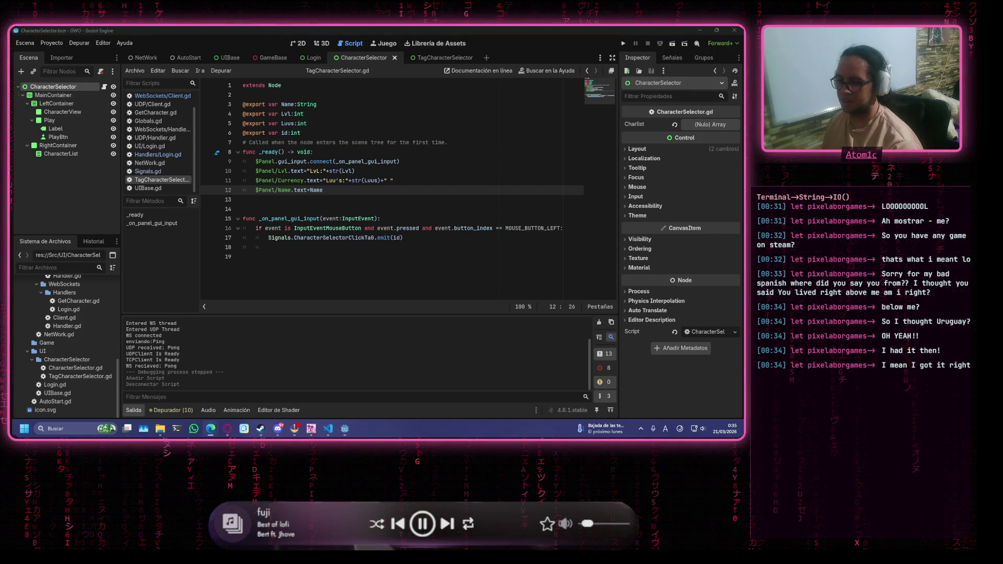
click(438, 211)
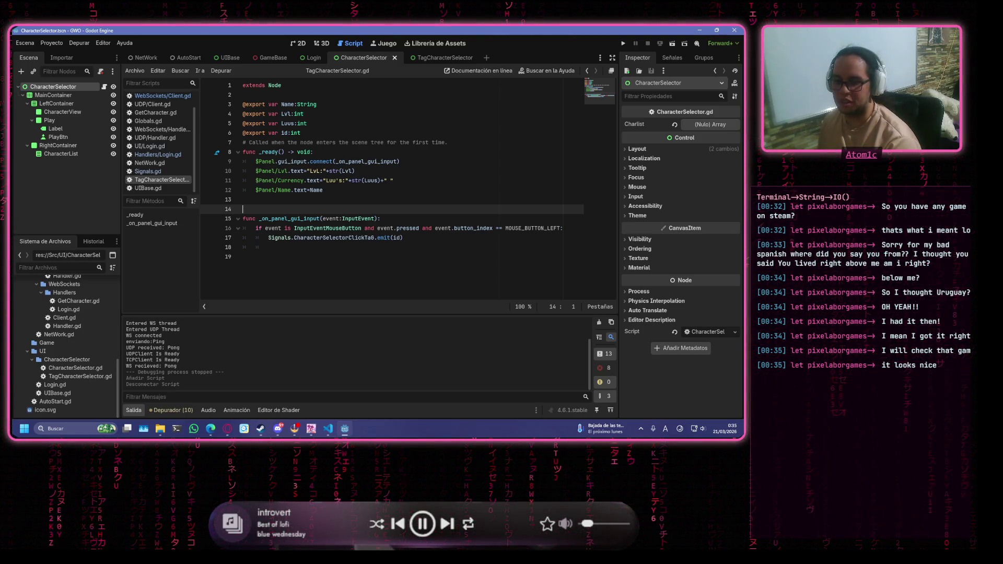
key(alt+Tab)
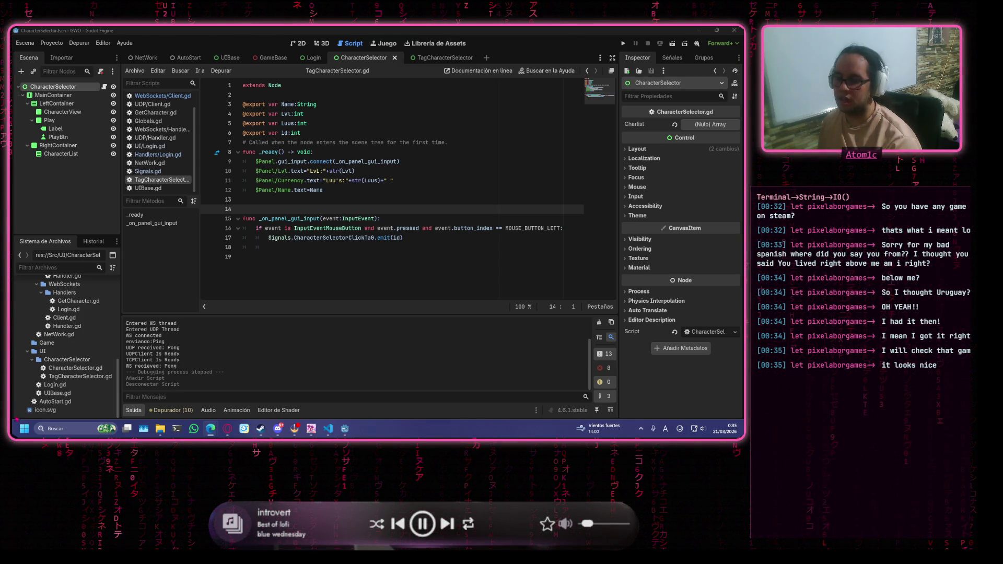
click(394, 180)
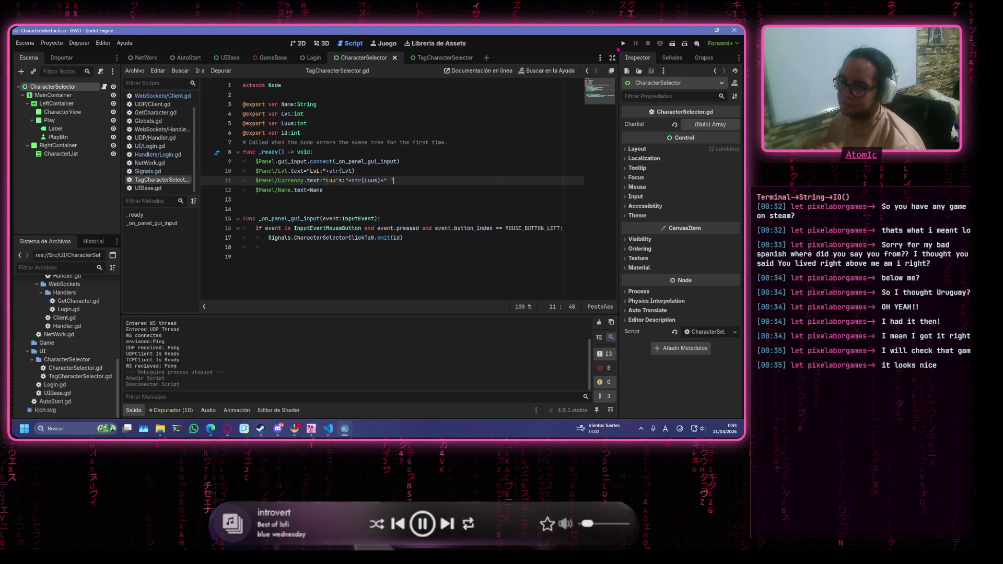
After a failed run, complete line 17 as tag.id=Char["character"]["id"] and save CharacterSelector.gd.
key(Down)
key(Down)
key(Down)
key(F5)
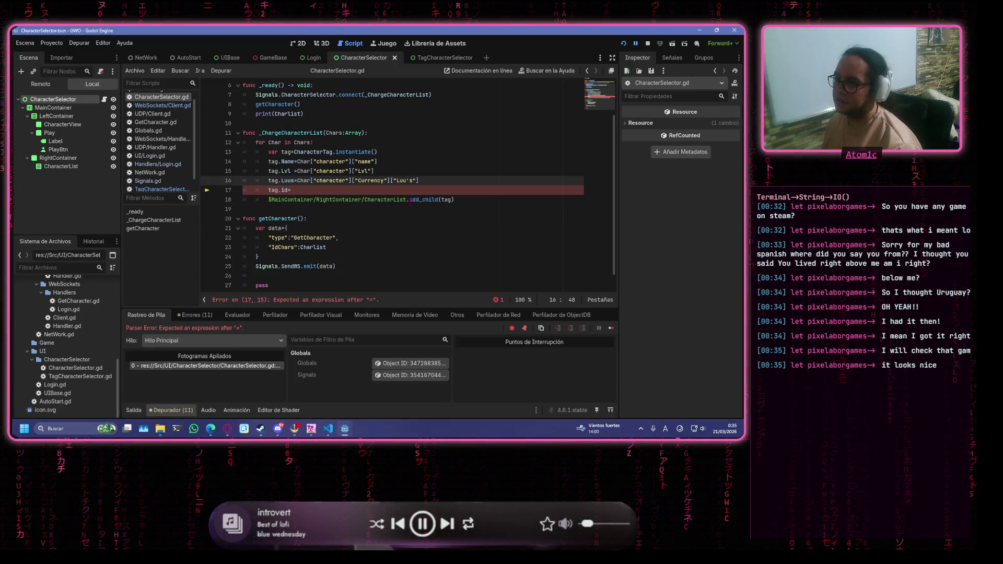
click(421, 191)
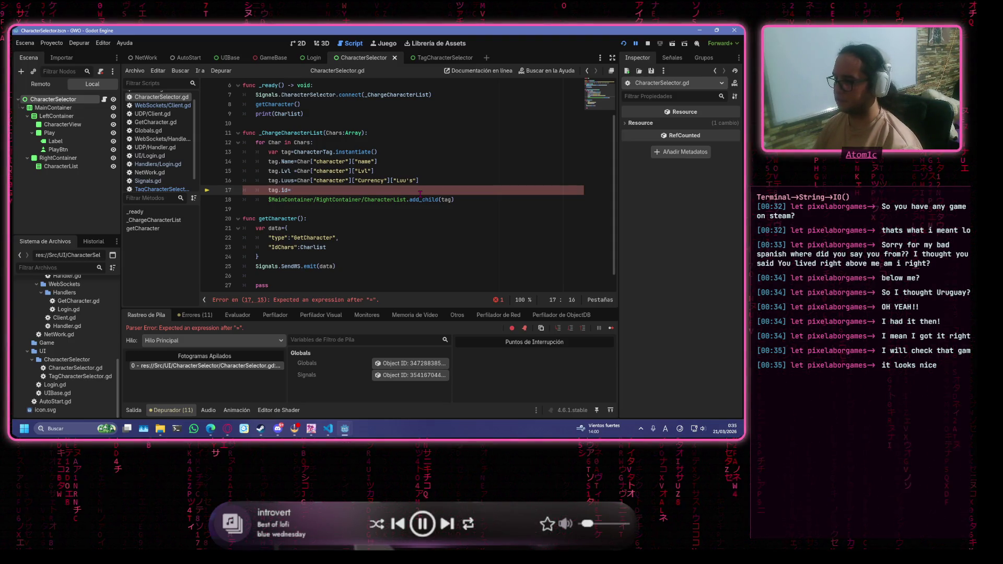
text(chaChar[)
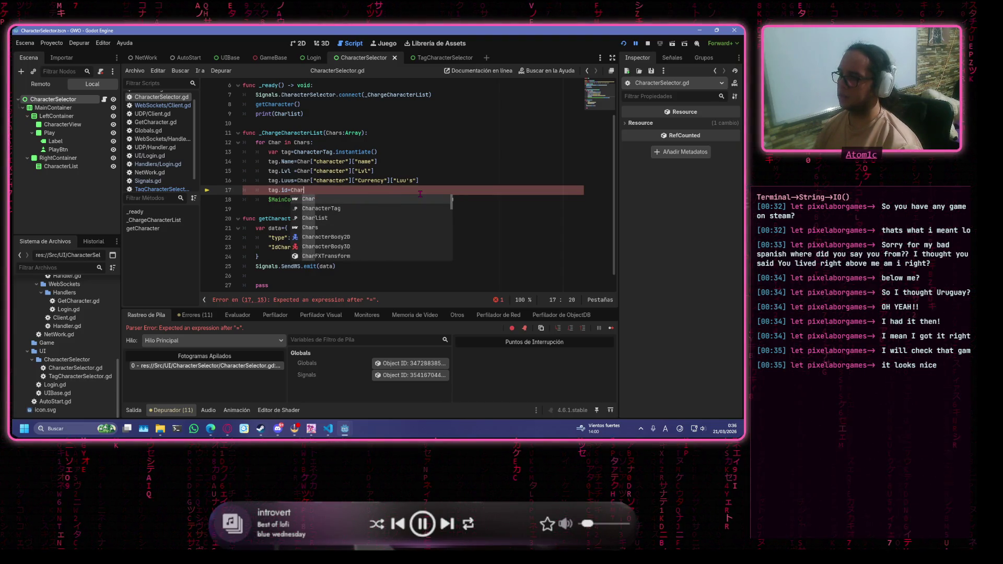
text("character"])
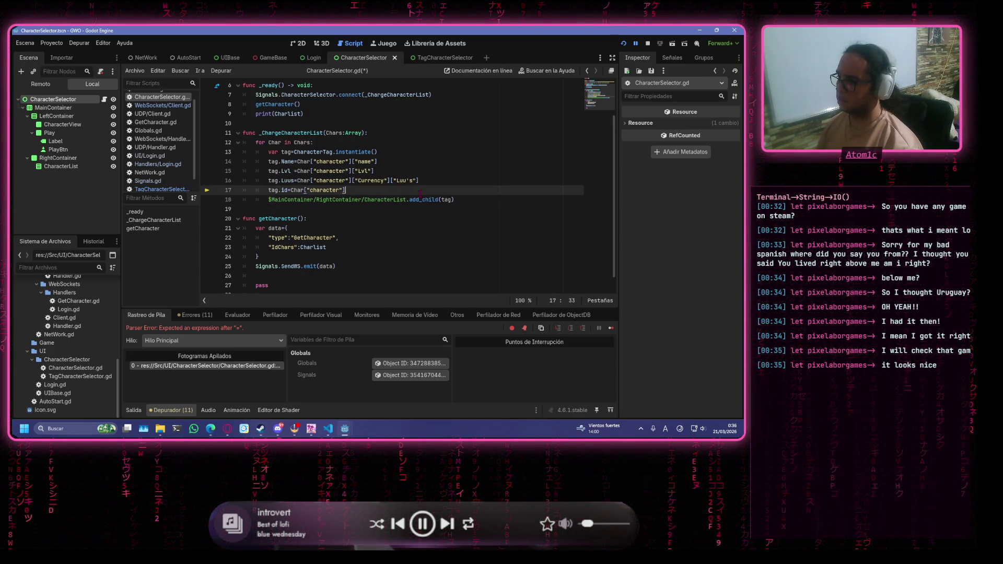
text(["id)
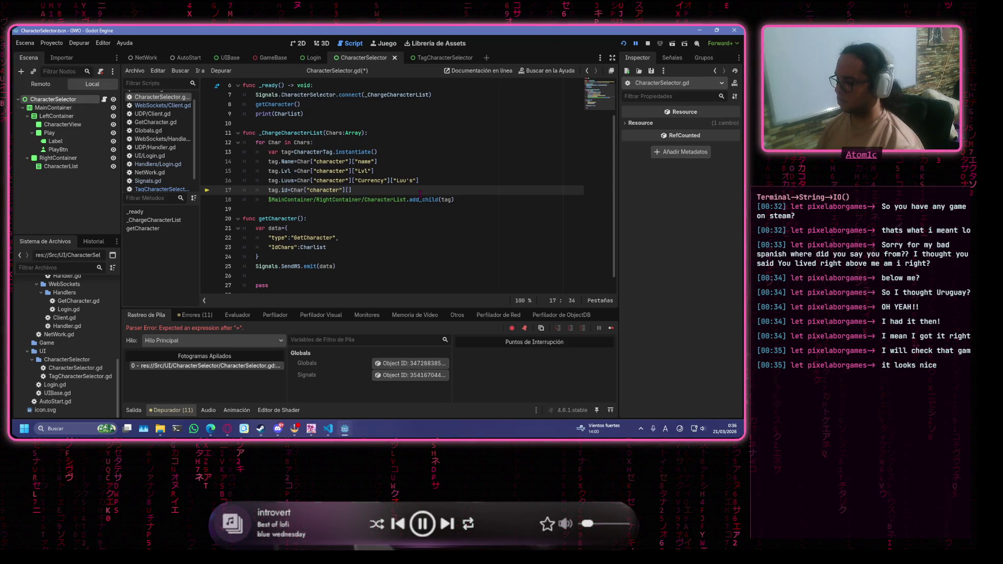
text("])
key(ctrl+s)
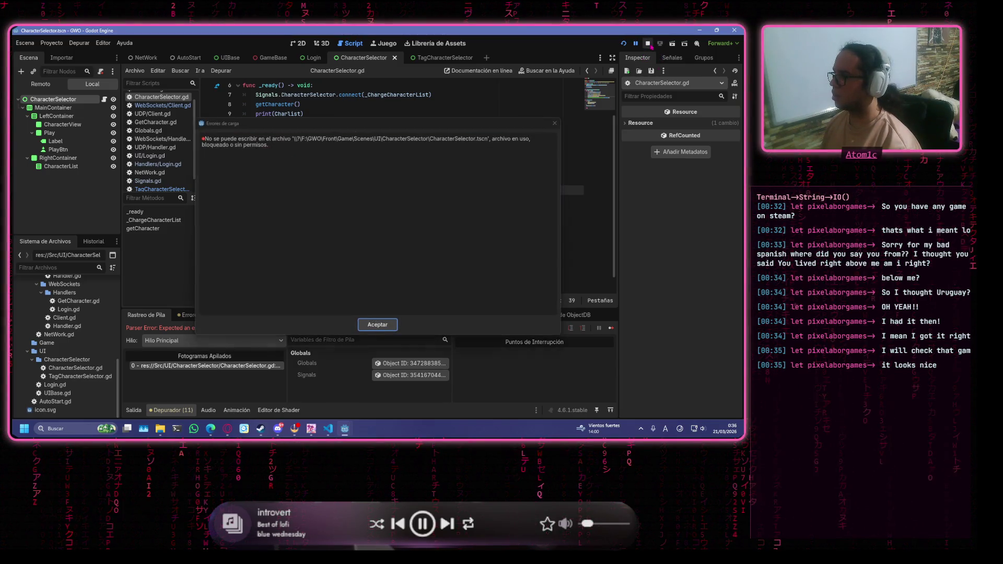
key(Return)
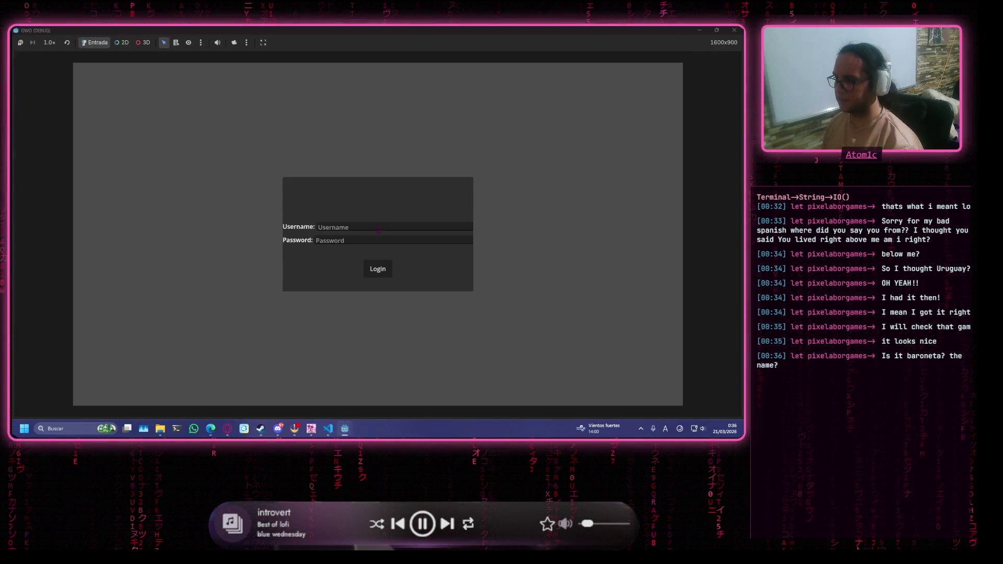
Log into the running game by entering the username and password.
click(381, 229)
text(wea)
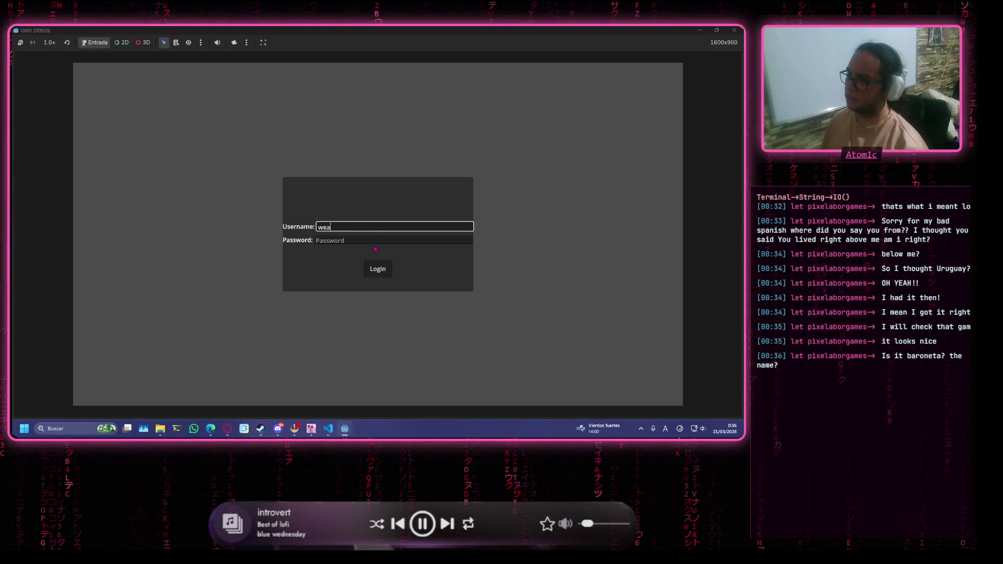
click(375, 241)
text(wea)
click(378, 269)
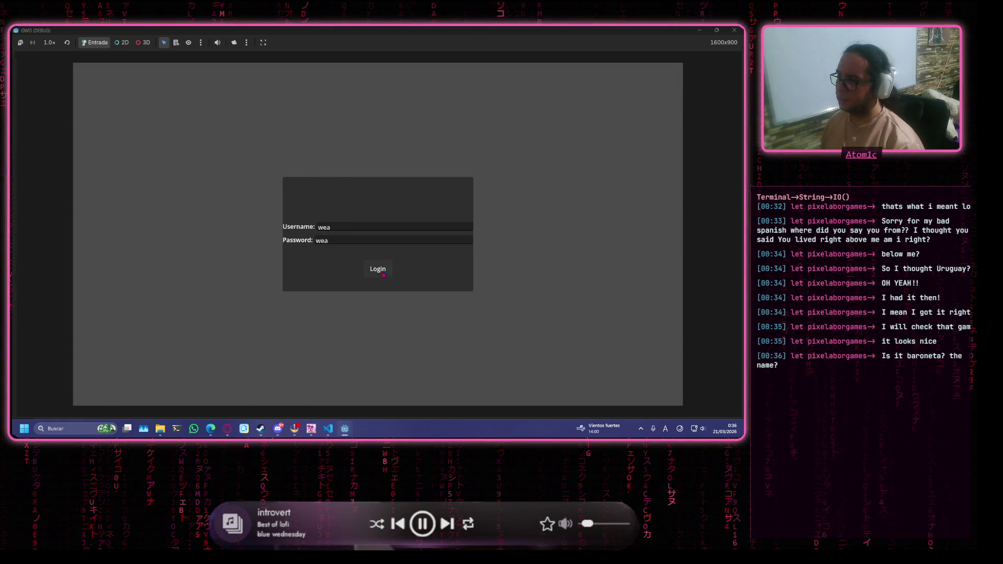
Inspect the Errores tab and the Salida output log showing the server's character data.
click(368, 190)
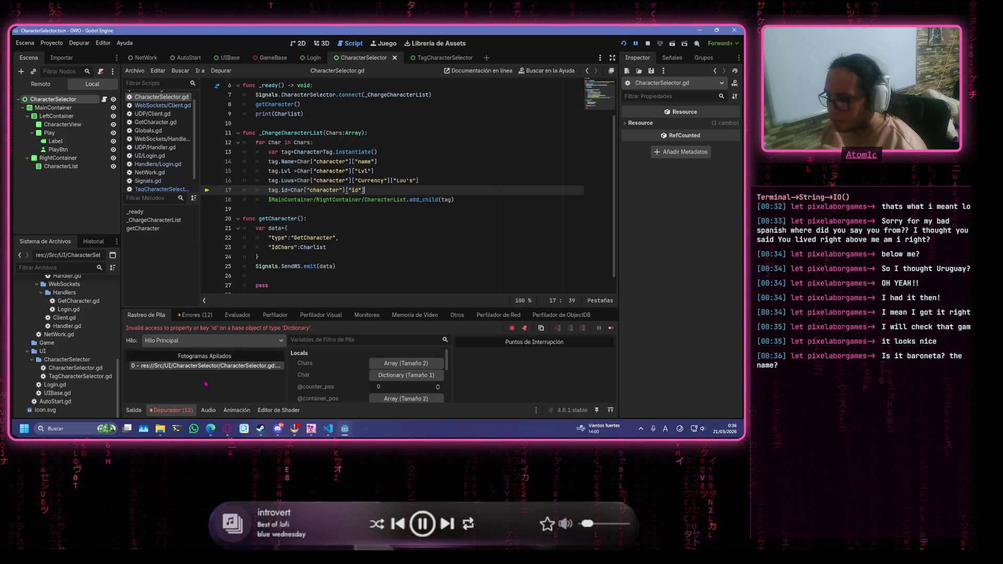
click(195, 316)
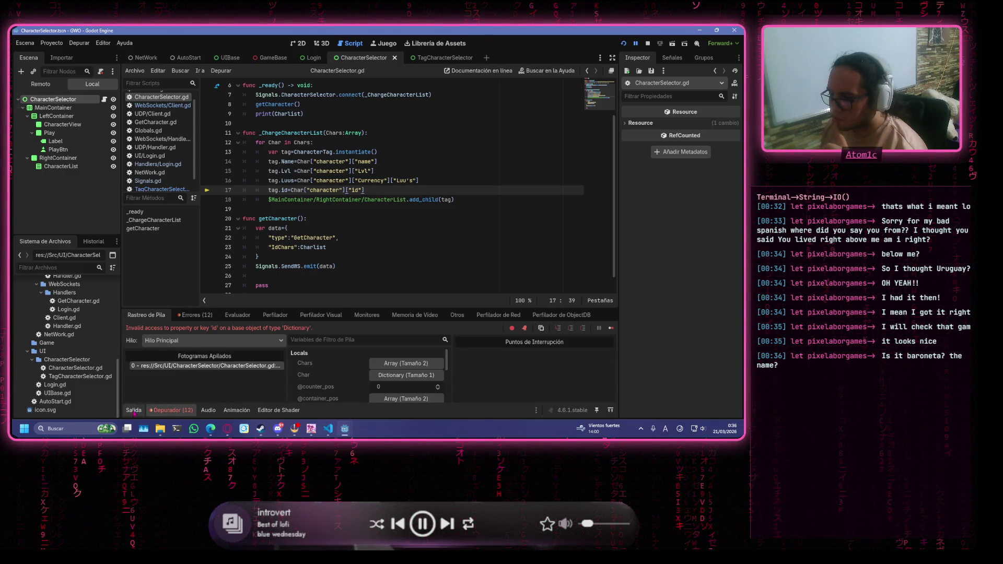
click(134, 410)
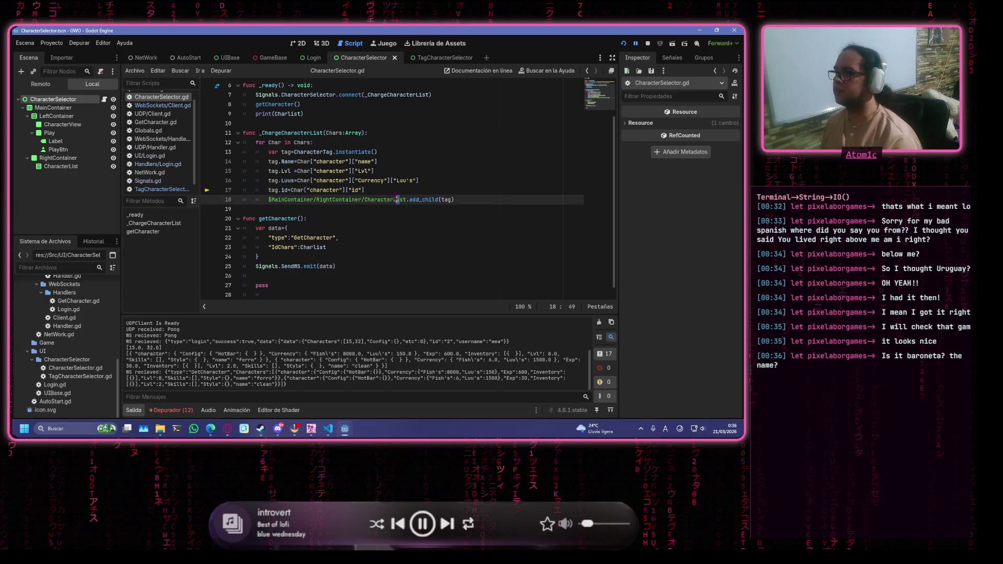
scroll(393, 190, up, 2)
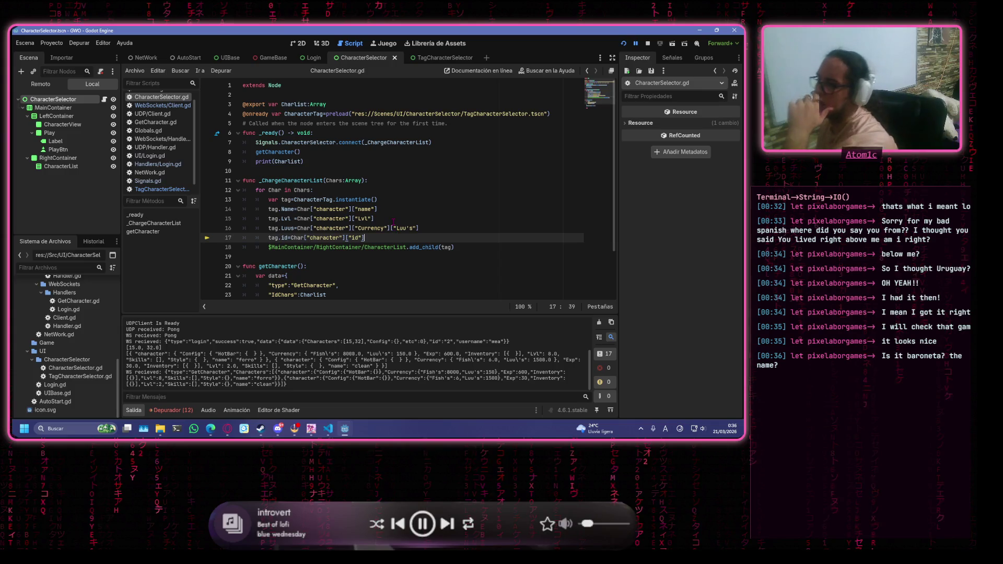
Select the Char["character"]["id"] expression on line 17, glance at Steam, then return to Godot.
drag(398, 238, 292, 238)
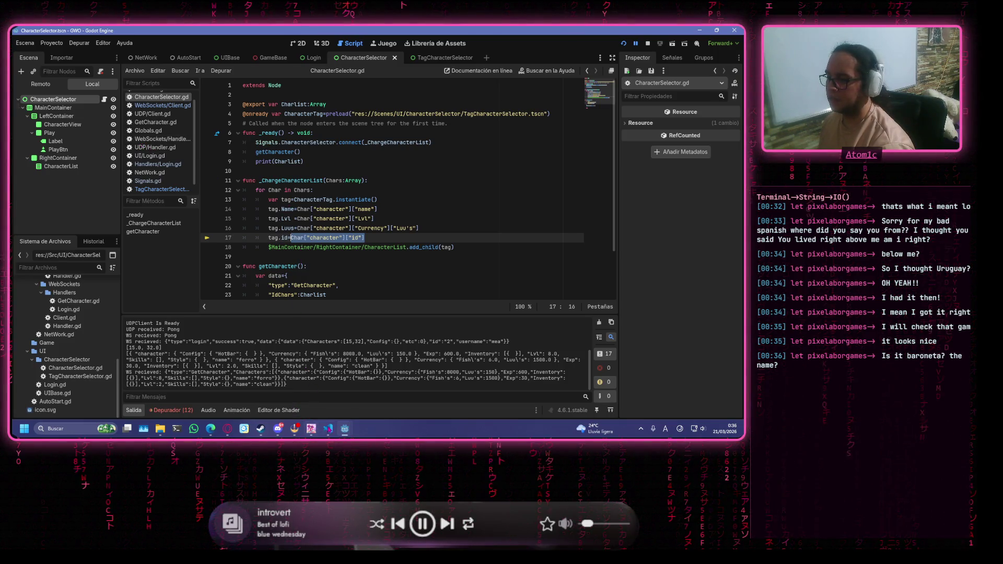
key(alt+Tab)
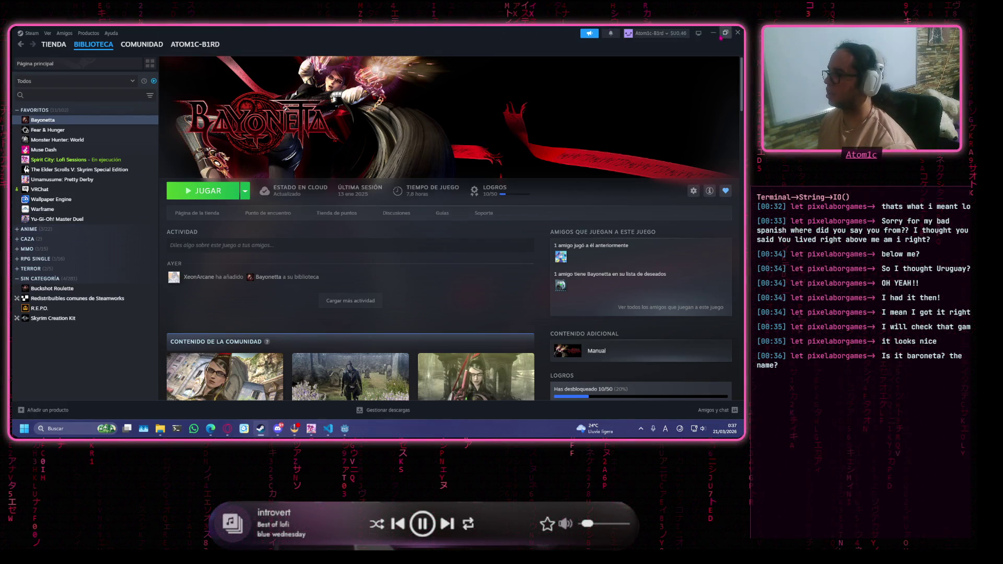
click(345, 428)
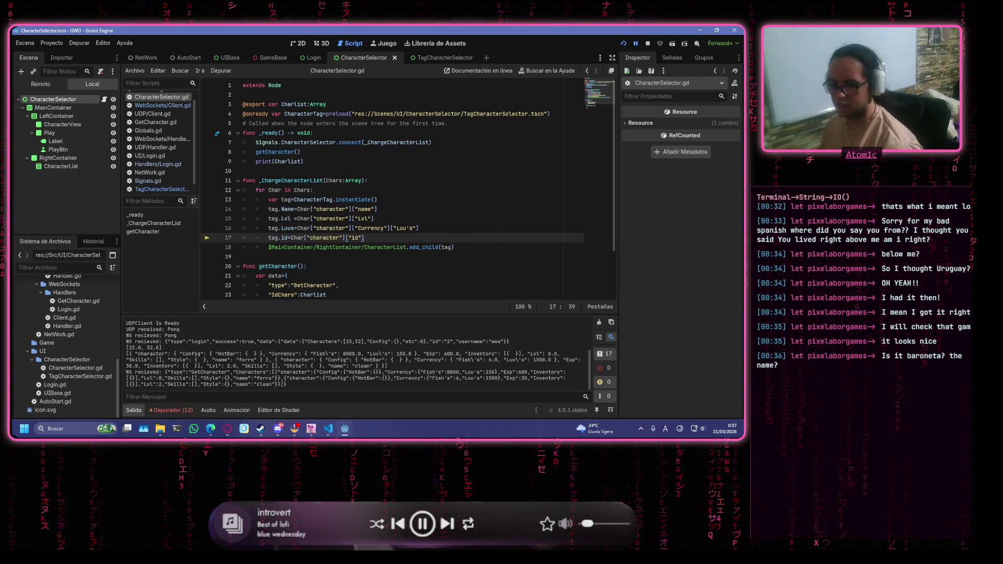
Return to CharacterSelector.gd at the tag instantiation line.
click(379, 199)
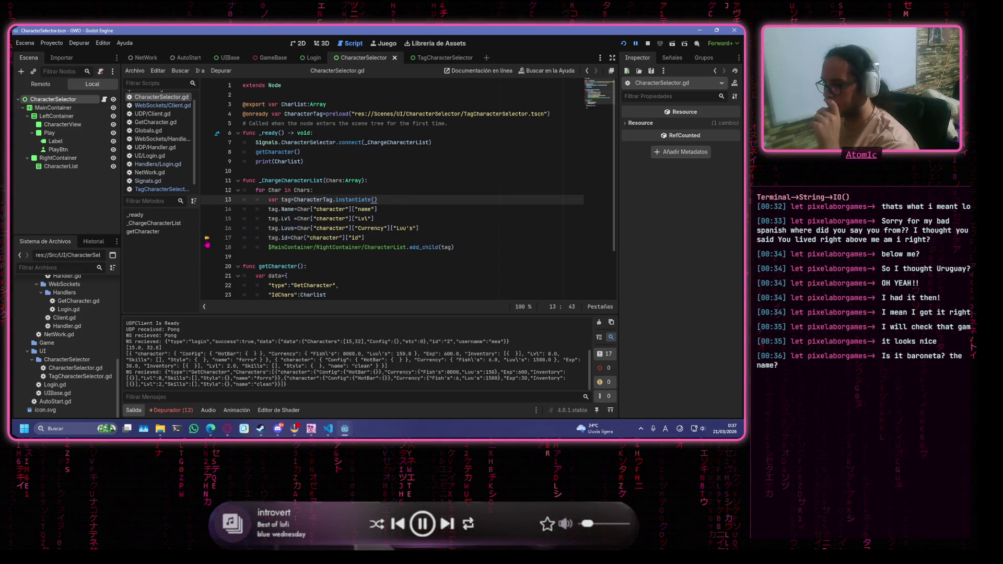
click(393, 238)
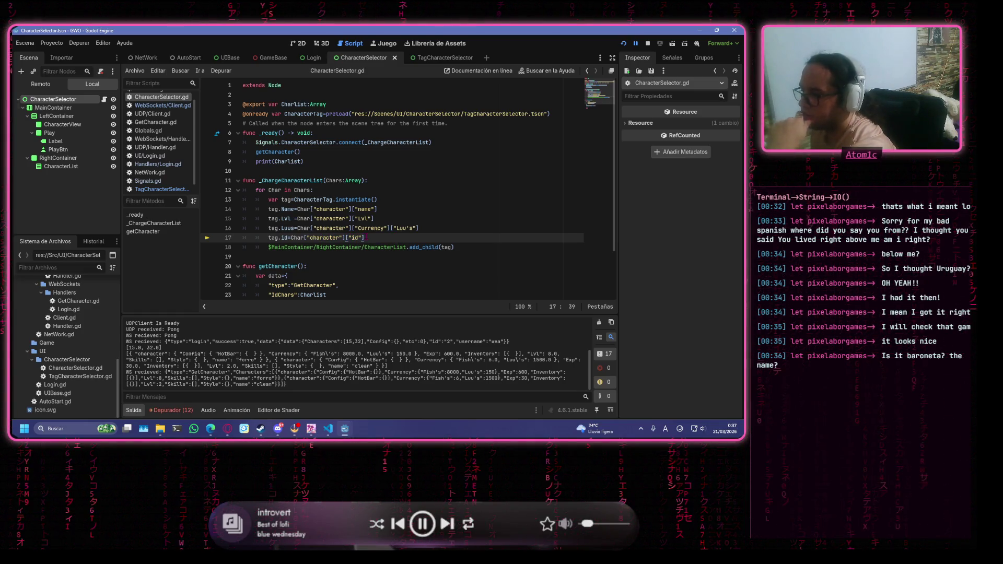
scroll(373, 190, down, 2)
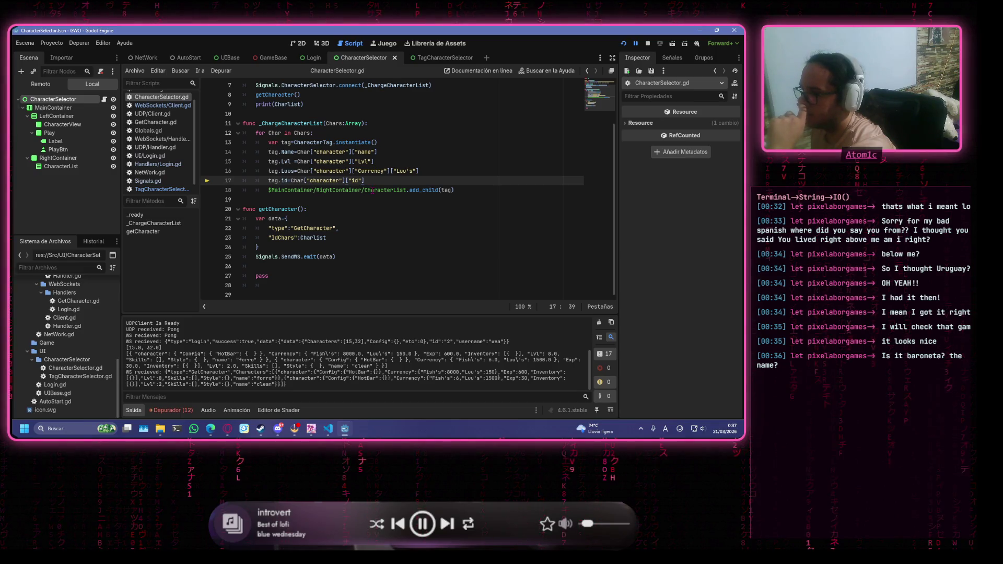
scroll(373, 189, up, 2)
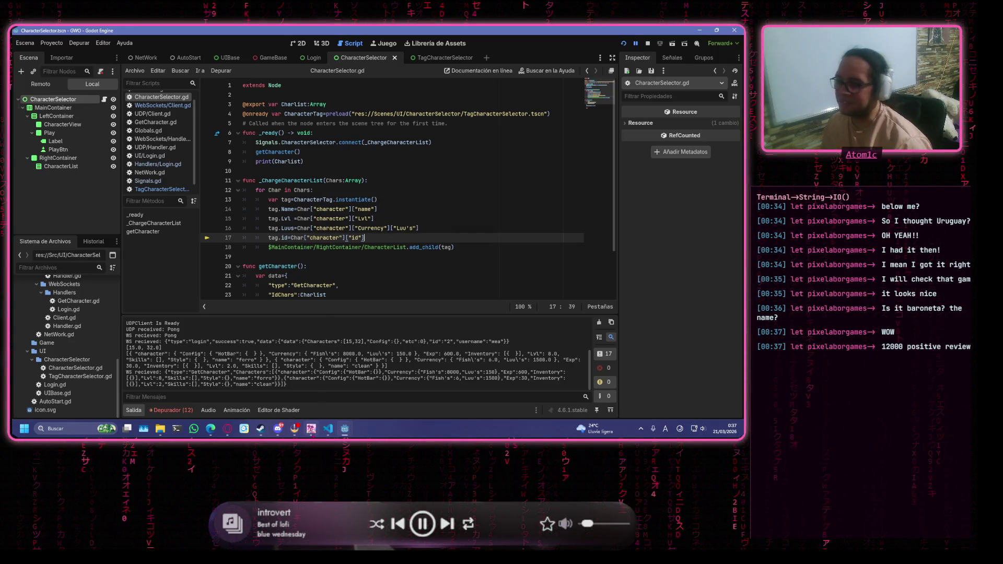
mouse_move(311, 429)
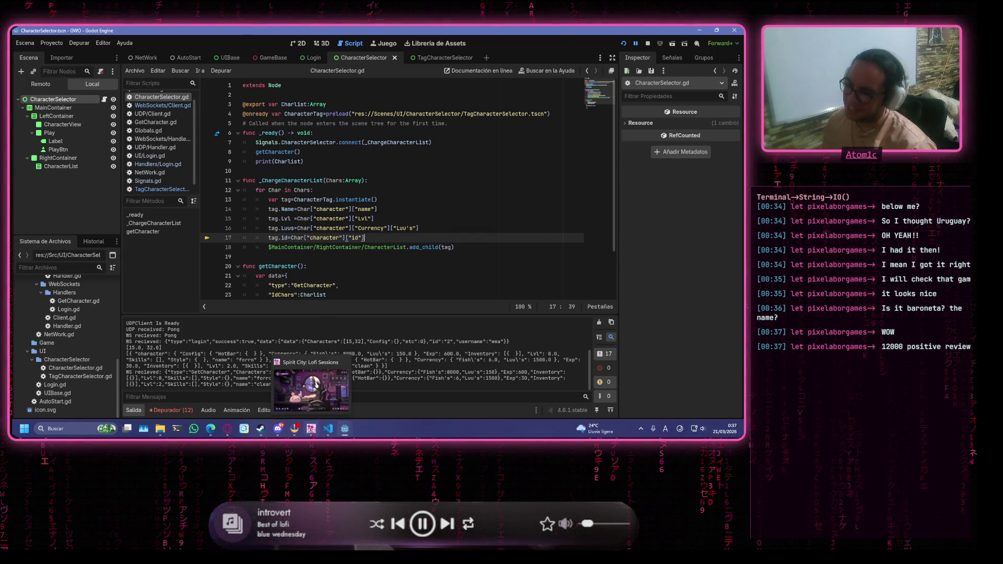